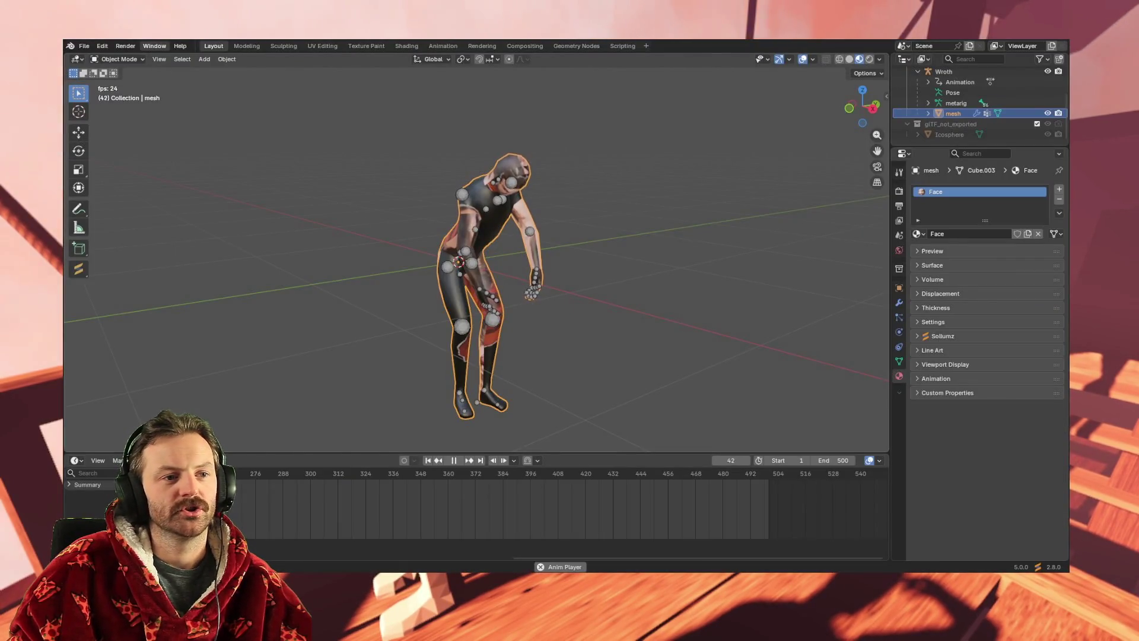
Show the File > Open Recent submenu of recently opened files.
click(83, 46)
mouse_move(102, 58)
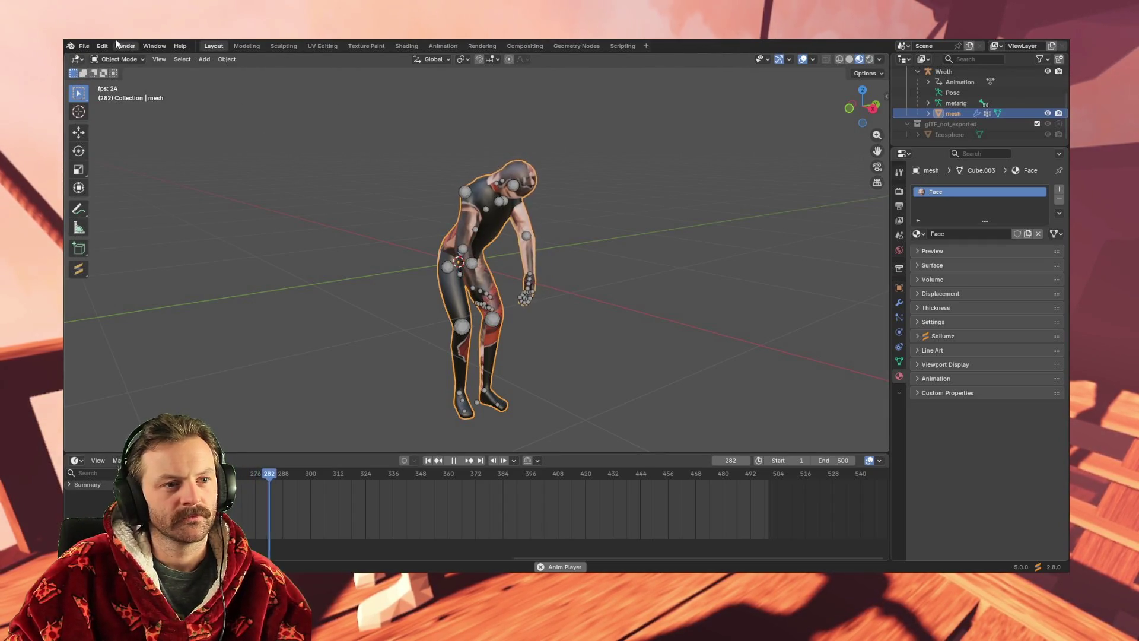
click(84, 46)
Open the recent metarig animation file in the Layout workspace.
mouse_move(121, 79)
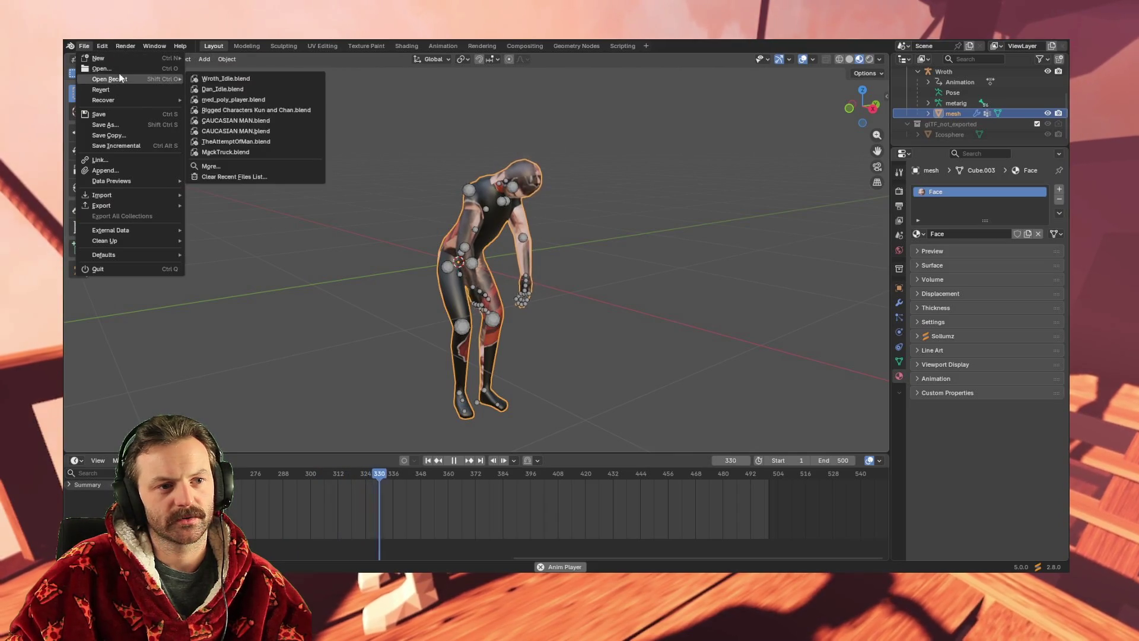
click(228, 79)
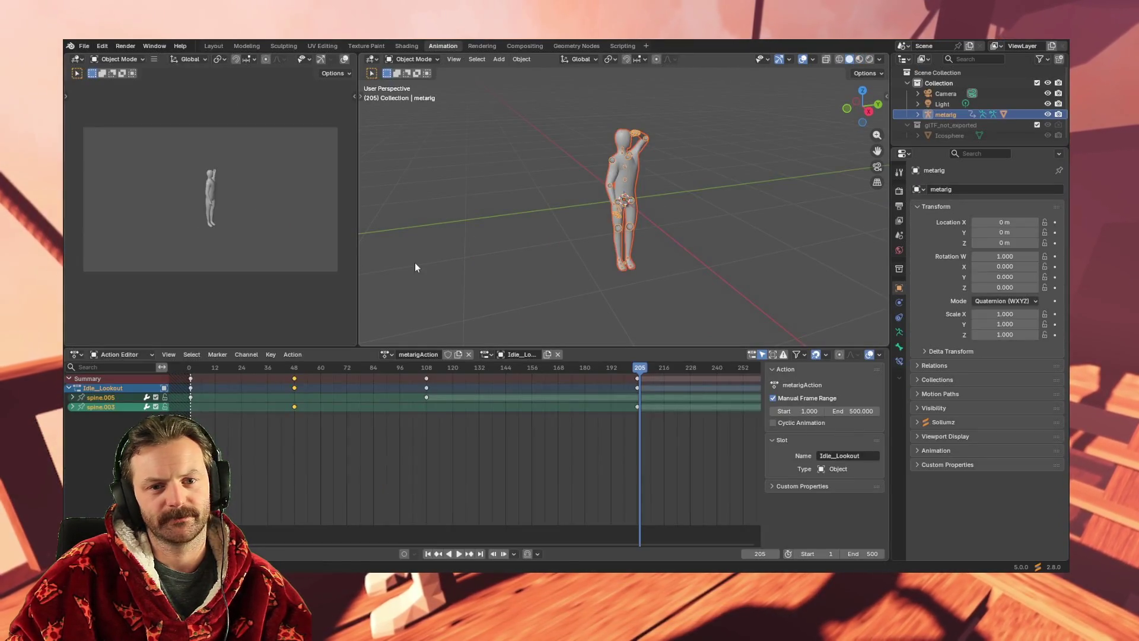
click(218, 47)
Orbit and zoom out to see the whole rig, then box-select it.
scroll(454, 298, down, 5)
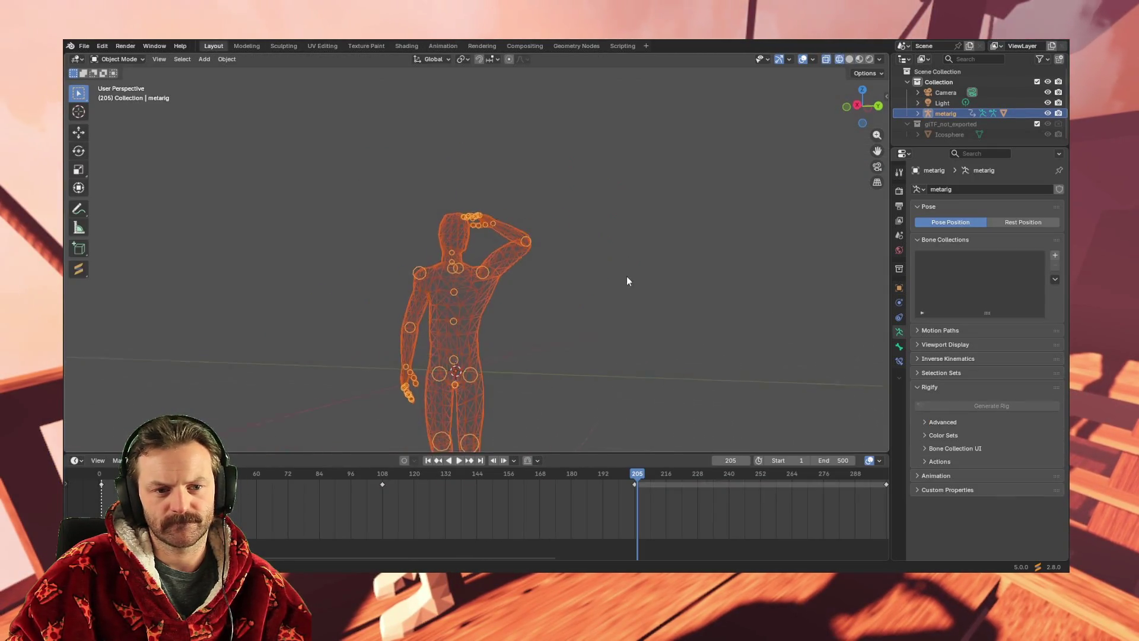
mouse_move(630, 278)
middle_down()
mouse_move(532, 291)
mouse_move(519, 304)
mouse_move(448, 273)
middle_up()
click(209, 60)
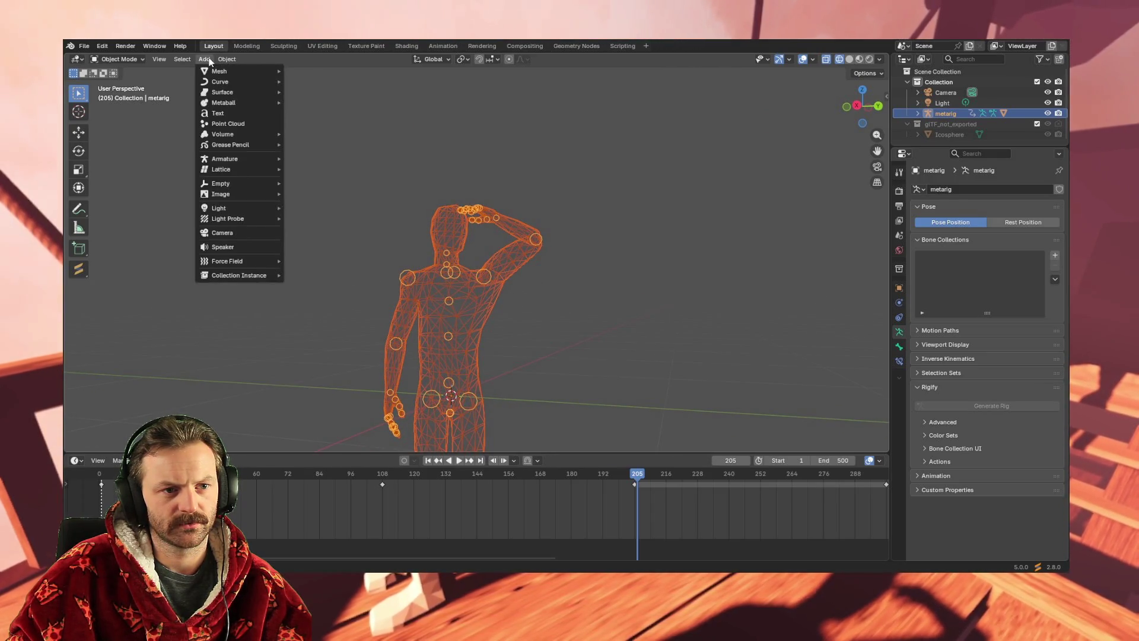
mouse_move(187, 61)
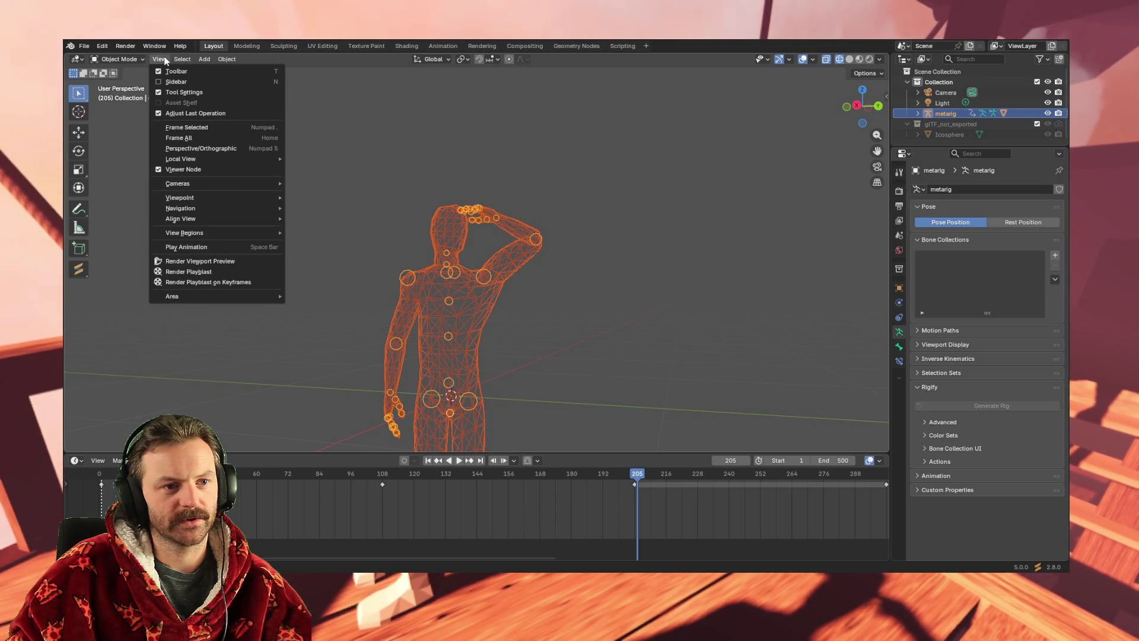
mouse_move(227, 60)
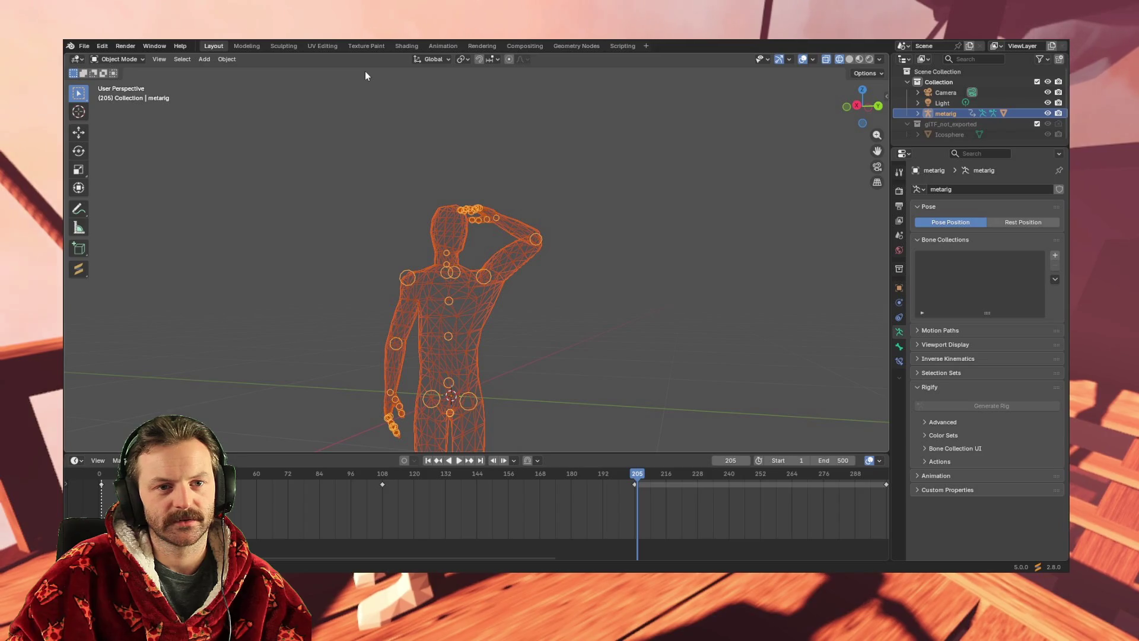
scroll(489, 185, down, 3)
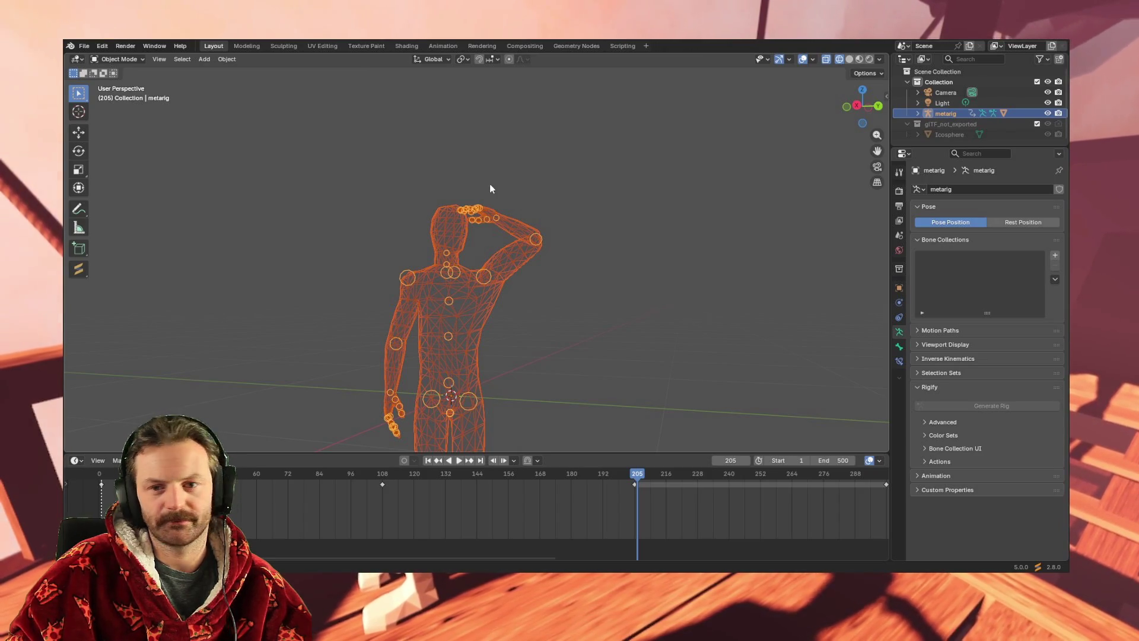
mouse_move(480, 181)
middle_down()
mouse_move(522, 243)
mouse_move(523, 222)
middle_up()
scroll(525, 244, down, 2)
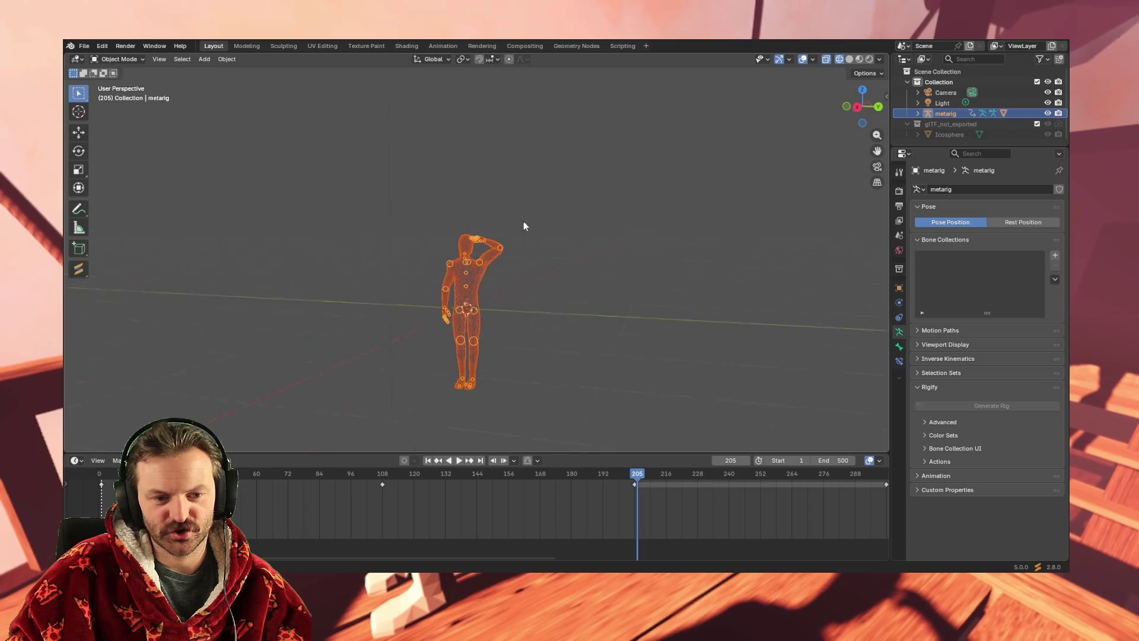
drag(375, 197, 574, 440)
mouse_move(554, 282)
middle_down()
mouse_move(576, 315)
mouse_move(560, 302)
mouse_move(521, 374)
mouse_move(297, 443)
middle_up()
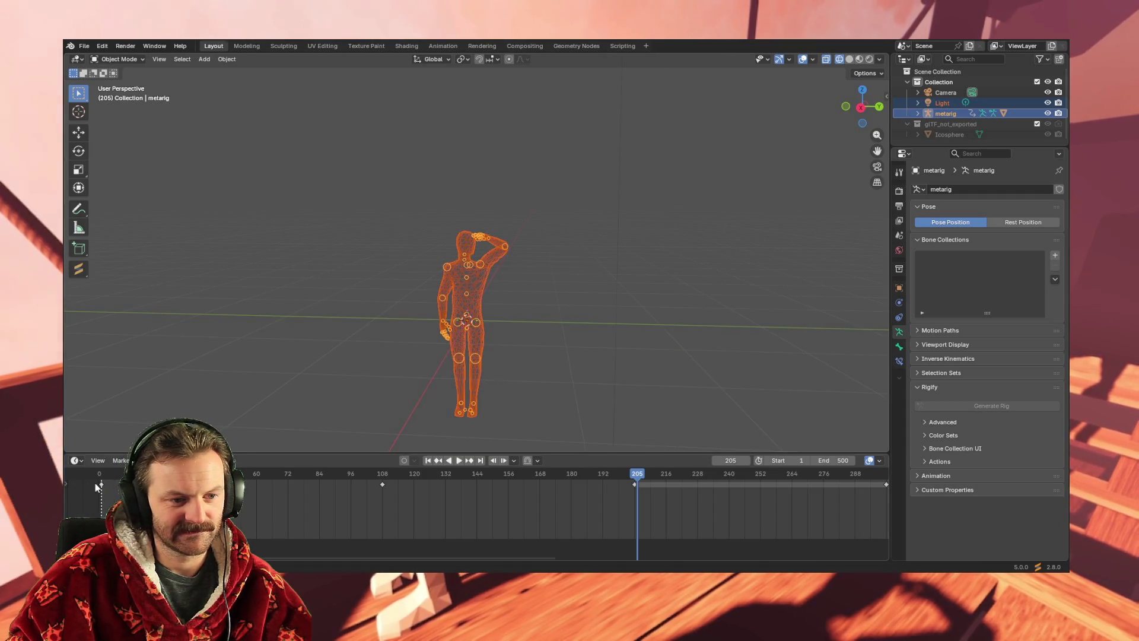
Delete the timeline keyframes from frame 108 onward and stop playback at frame 2.
mouse_move(98, 484)
mouse_down()
mouse_move(856, 487)
mouse_move(830, 483)
mouse_up()
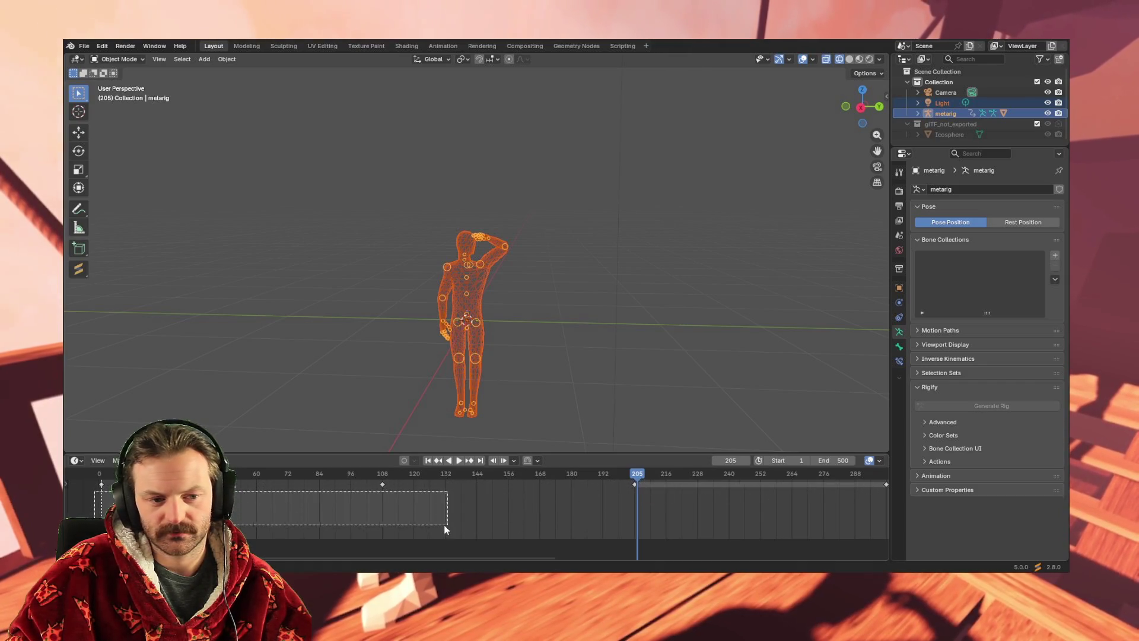
drag(238, 484, 820, 484)
key(Delete)
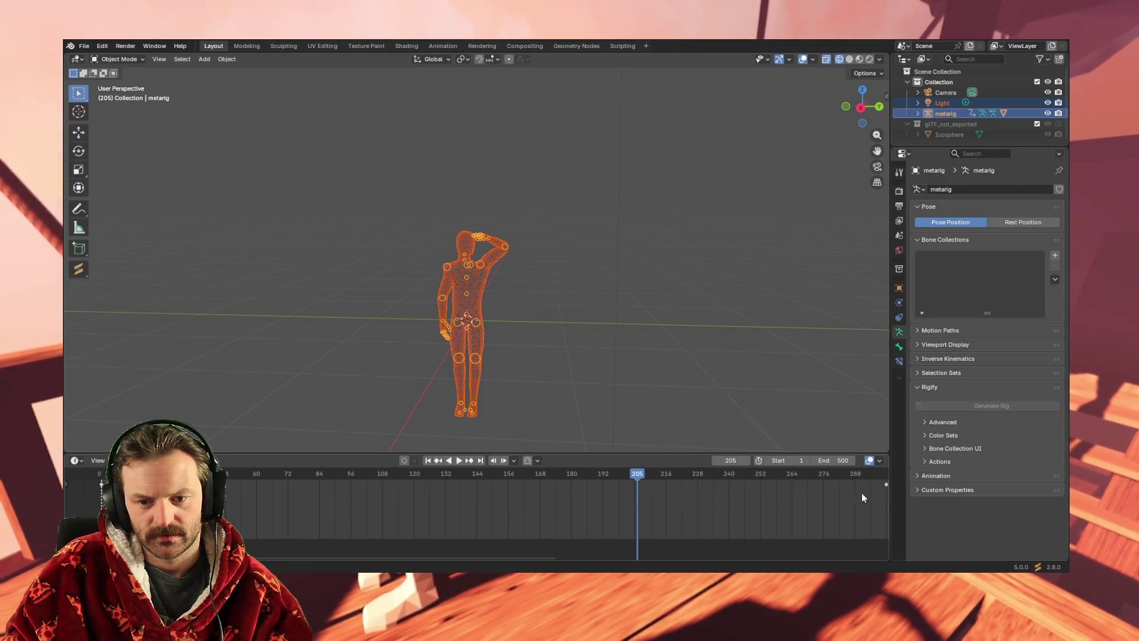
key(space)
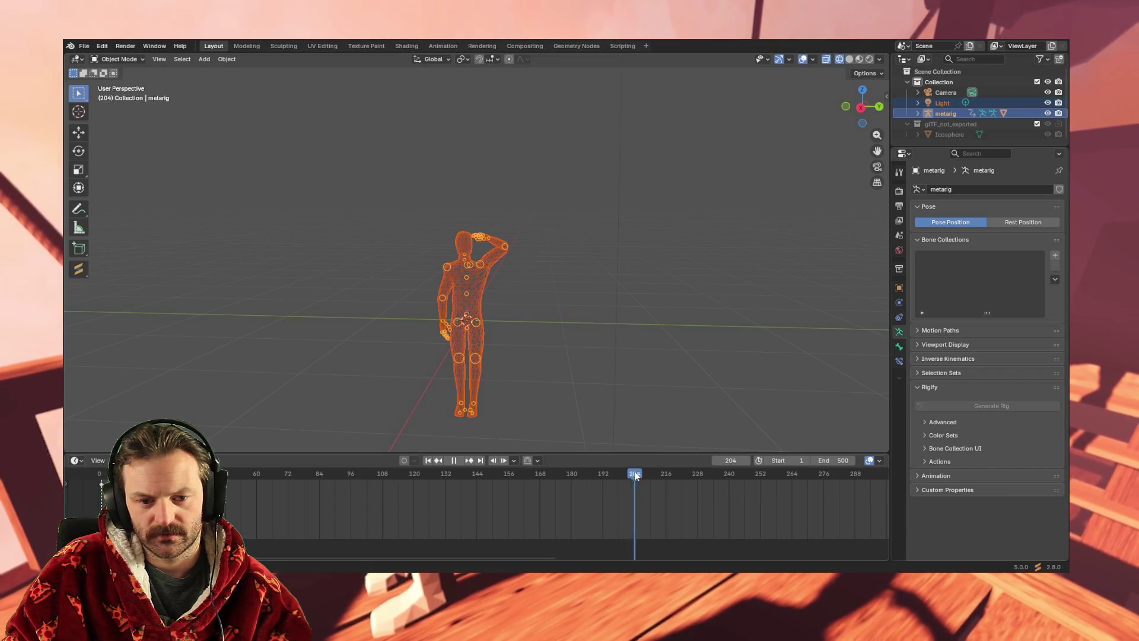
click(95, 473)
key(space)
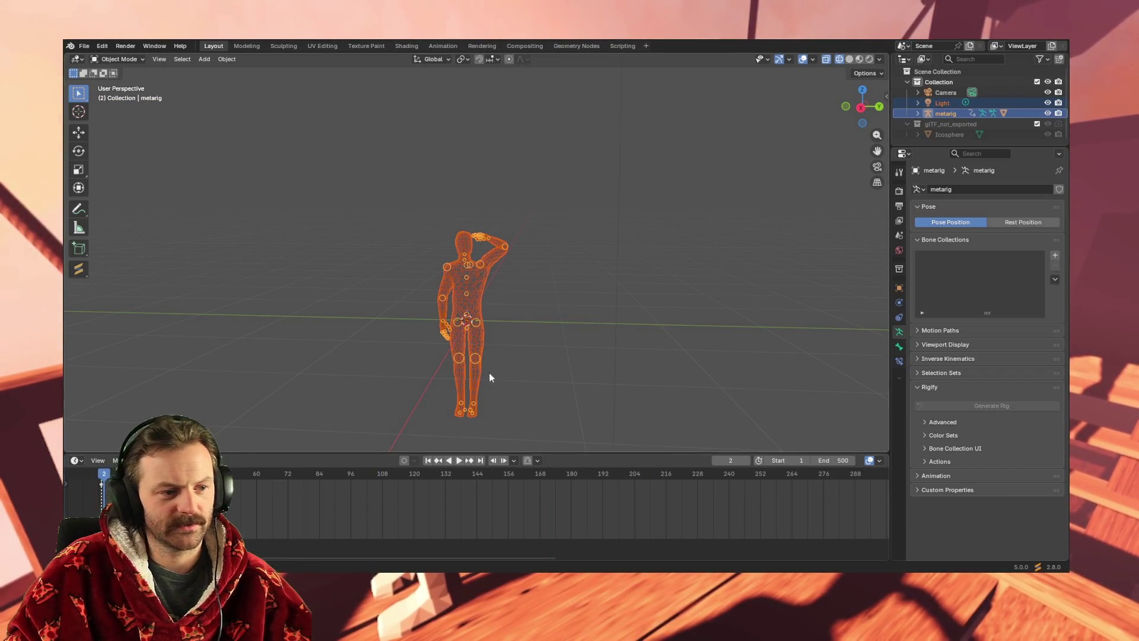
scroll(499, 289, up, 5)
mouse_move(493, 343)
middle_down()
mouse_move(513, 348)
mouse_move(475, 332)
middle_up()
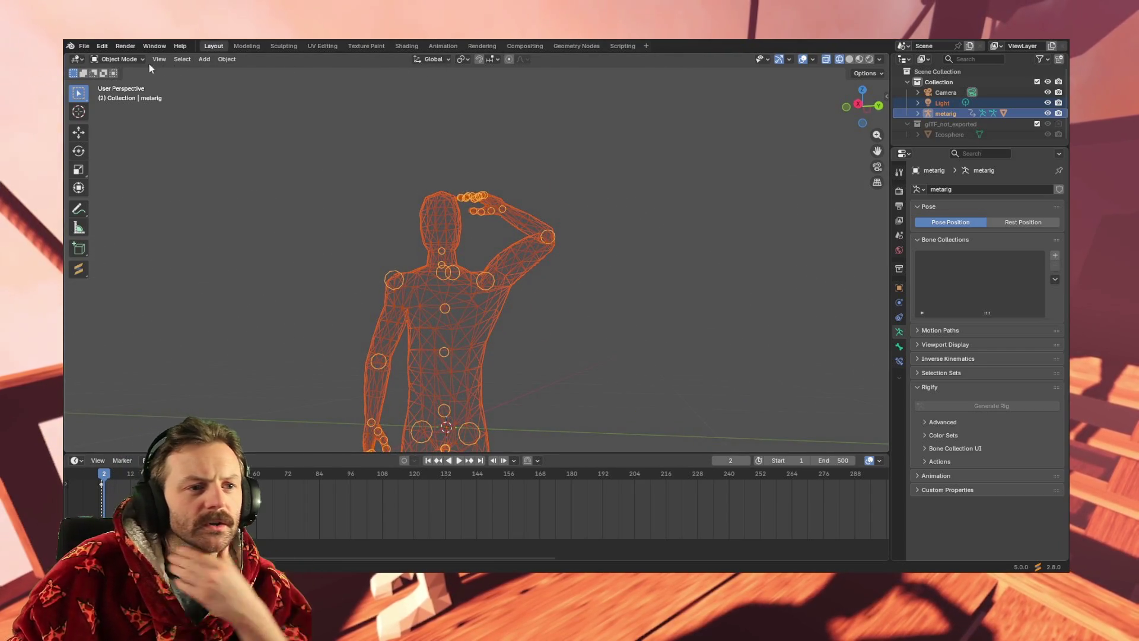
click(121, 59)
Switch the metarig to Pose Mode and apply Pose > Clear Transform > All.
click(129, 94)
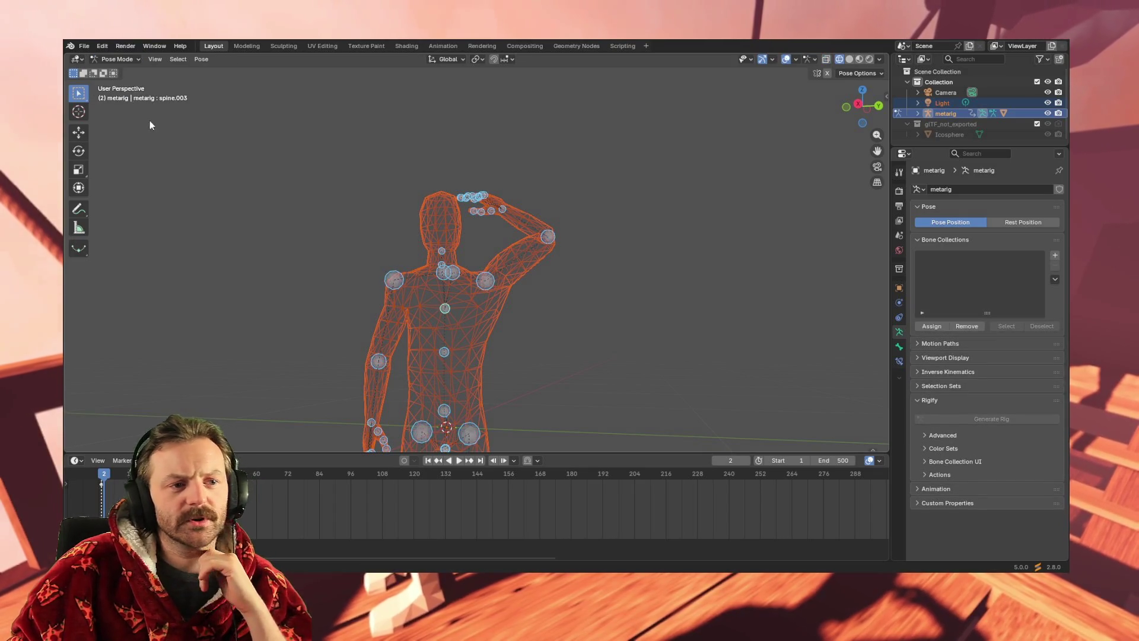
click(199, 60)
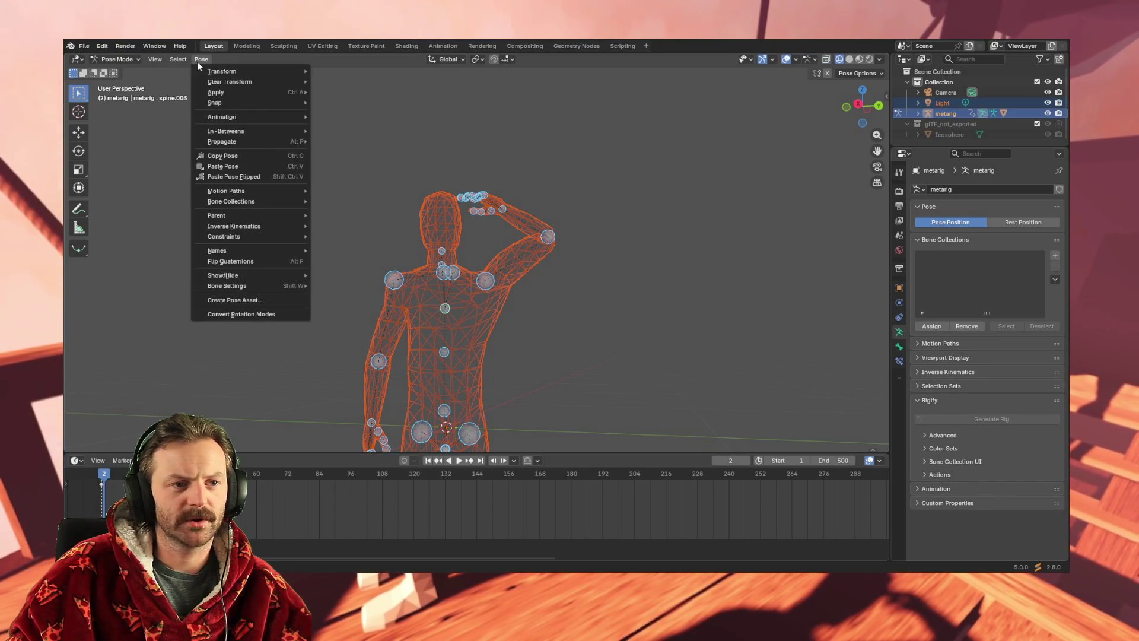
mouse_move(251, 79)
click(387, 83)
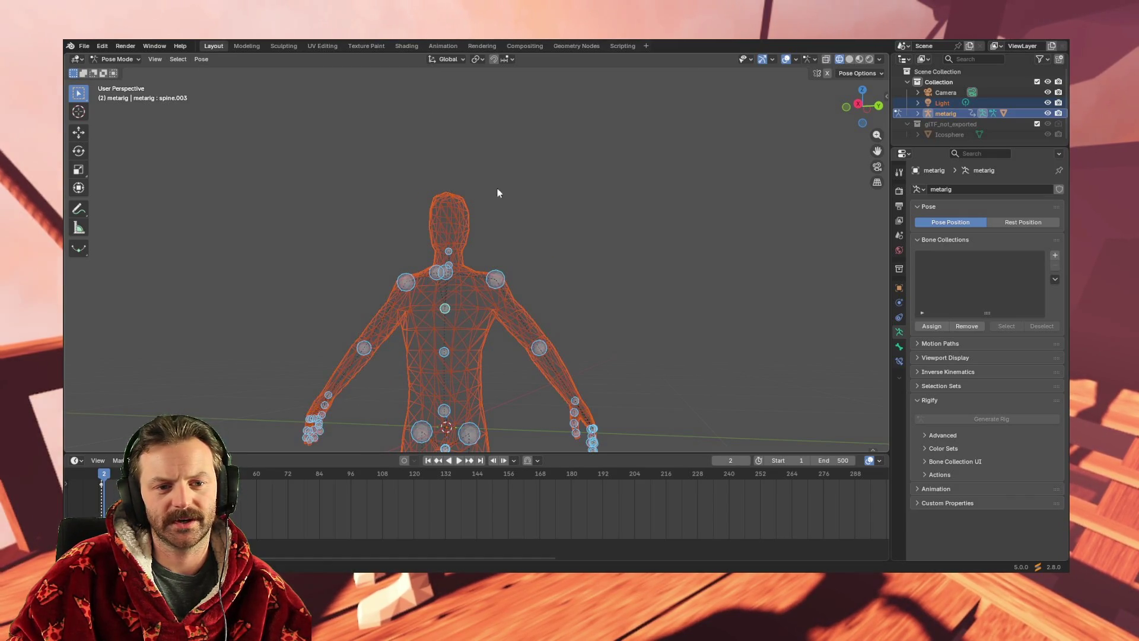
scroll(522, 202, down, 3)
mouse_move(515, 236)
middle_down()
mouse_move(516, 282)
mouse_move(487, 246)
middle_up()
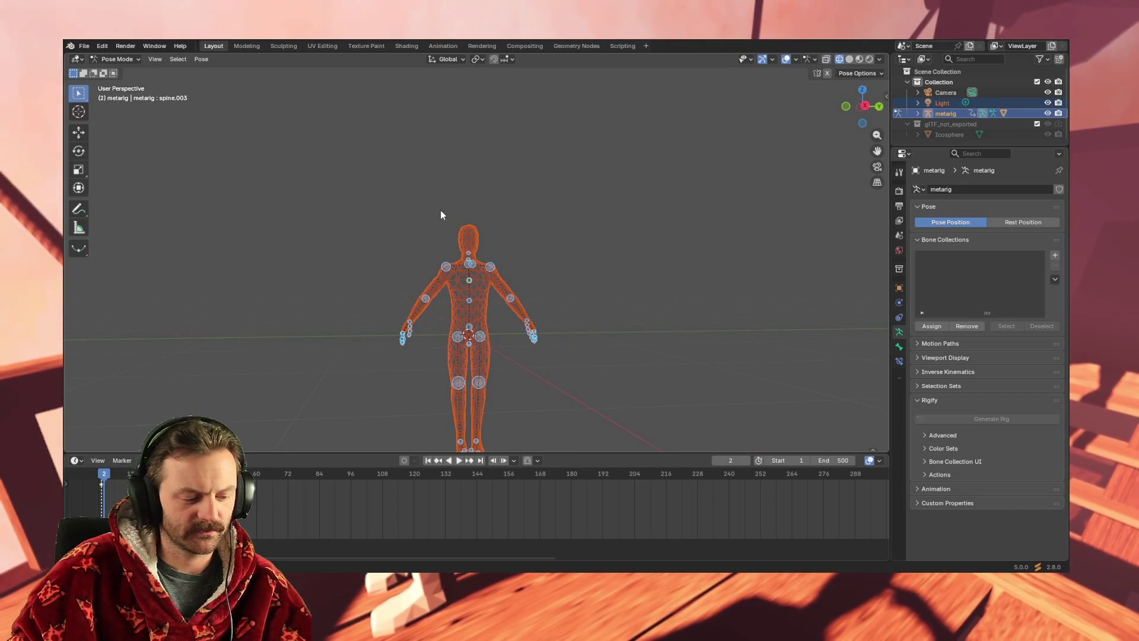
click(84, 46)
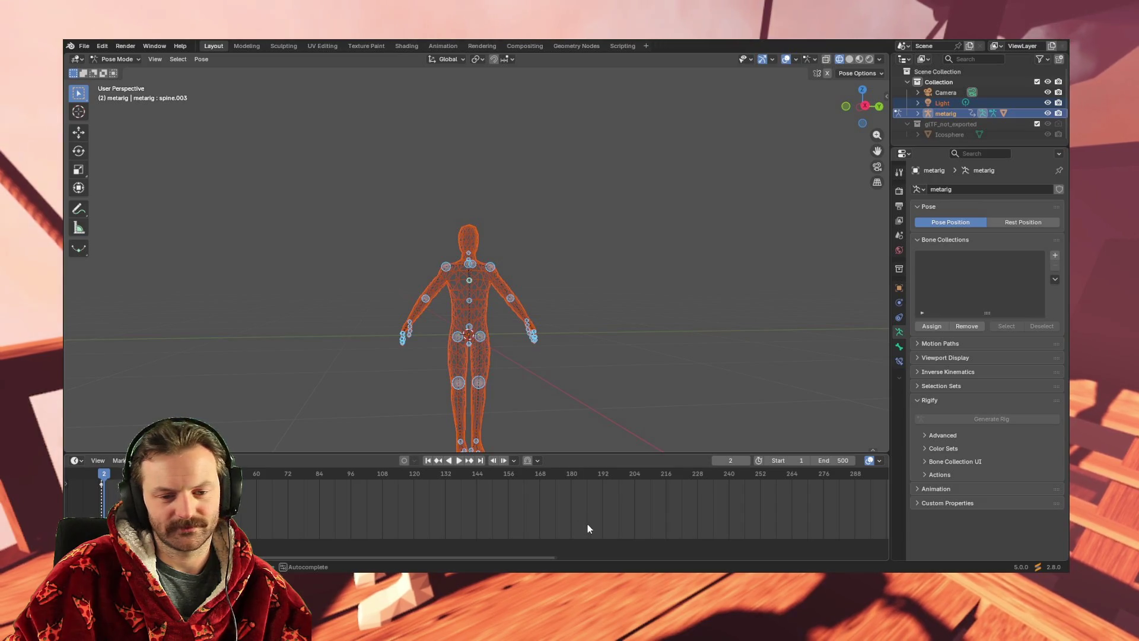
Save the file as Conan_Idle.blend and level the view on the rig.
key(ctrl+s)
scroll(510, 362, down, 5)
scroll(501, 368, up, 4)
mouse_move(500, 369)
middle_down()
mouse_move(488, 351)
mouse_move(485, 396)
mouse_move(504, 311)
middle_up()
scroll(513, 279, up, 5)
scroll(531, 281, down, 3)
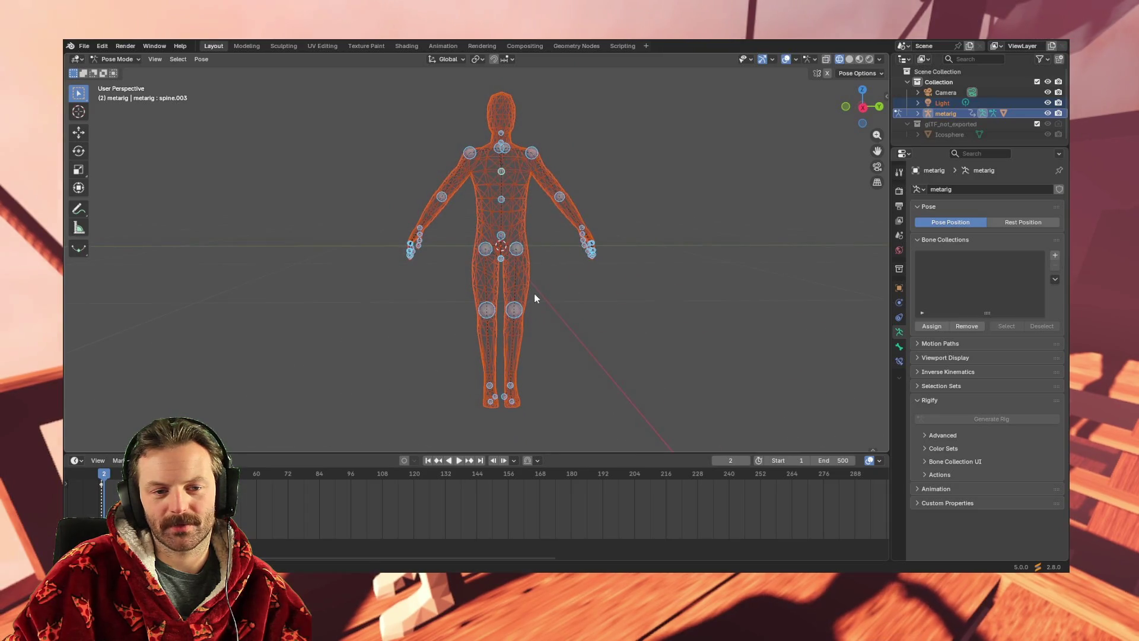
mouse_move(528, 261)
middle_down()
mouse_move(510, 254)
mouse_move(531, 305)
mouse_move(521, 305)
mouse_move(537, 299)
middle_up()
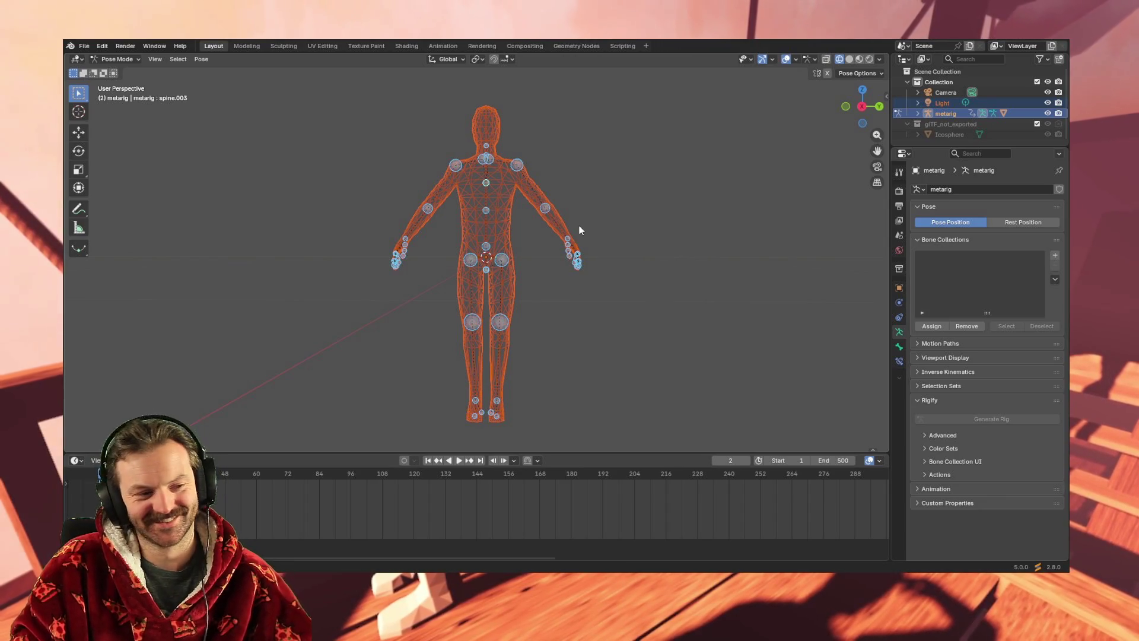
mouse_move(490, 179)
middle_down()
mouse_move(518, 215)
mouse_move(516, 116)
mouse_move(501, 158)
mouse_move(518, 106)
mouse_move(499, 133)
mouse_move(514, 143)
middle_up()
scroll(500, 133, down, 3)
mouse_move(475, 266)
middle_down()
mouse_move(584, 299)
mouse_move(653, 287)
mouse_move(488, 300)
middle_up()
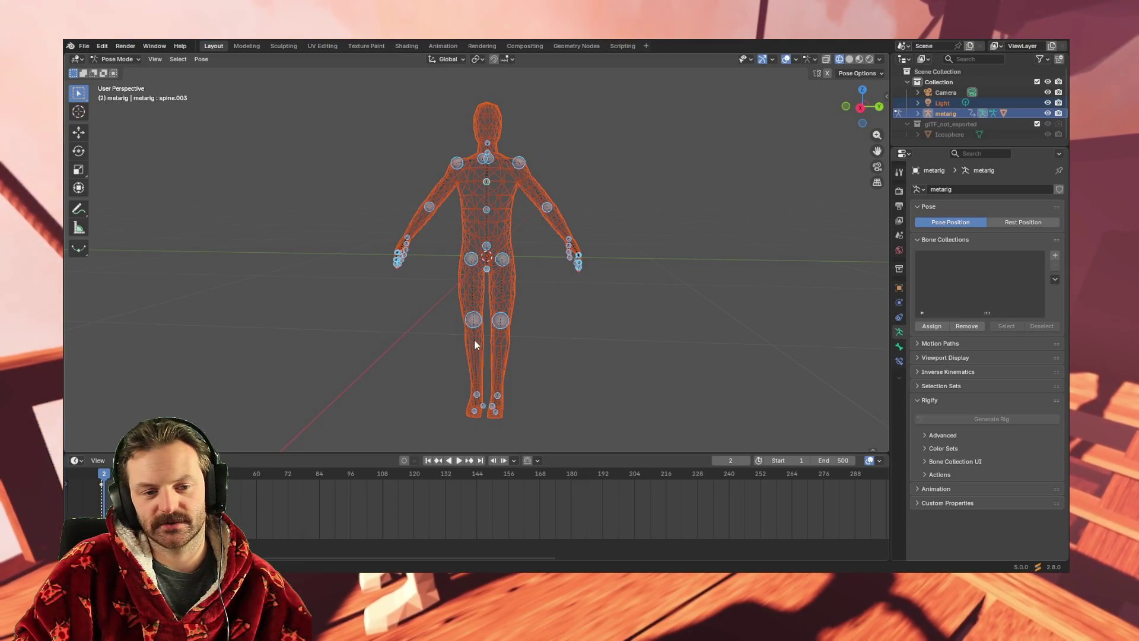
scroll(482, 336, up, 3)
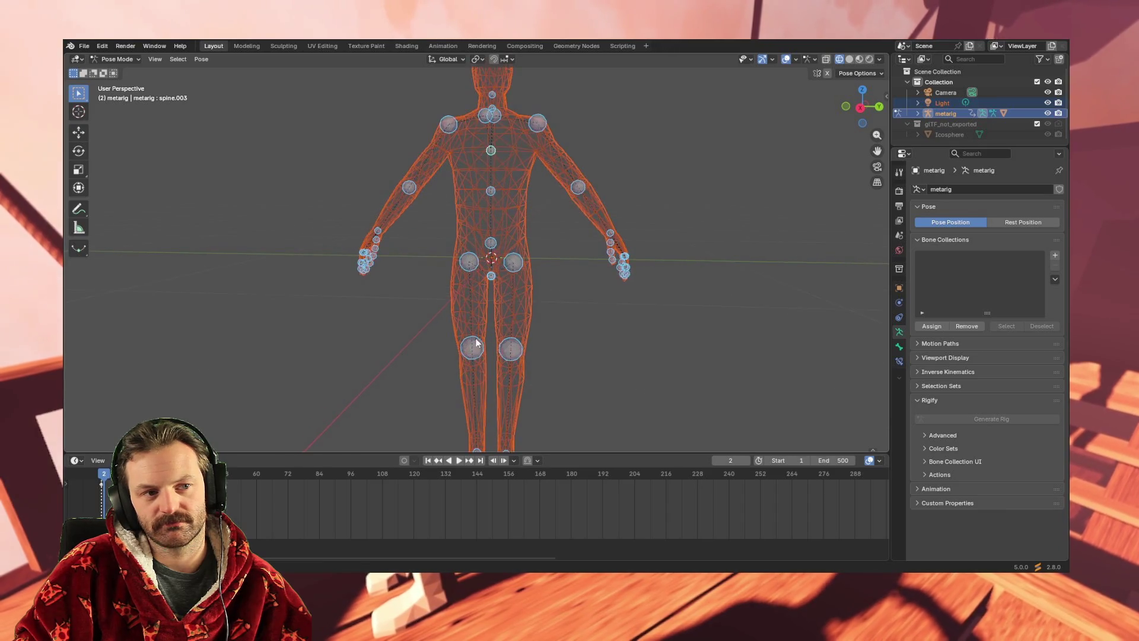
mouse_move(506, 344)
middle_down()
mouse_move(507, 358)
mouse_move(462, 339)
middle_up()
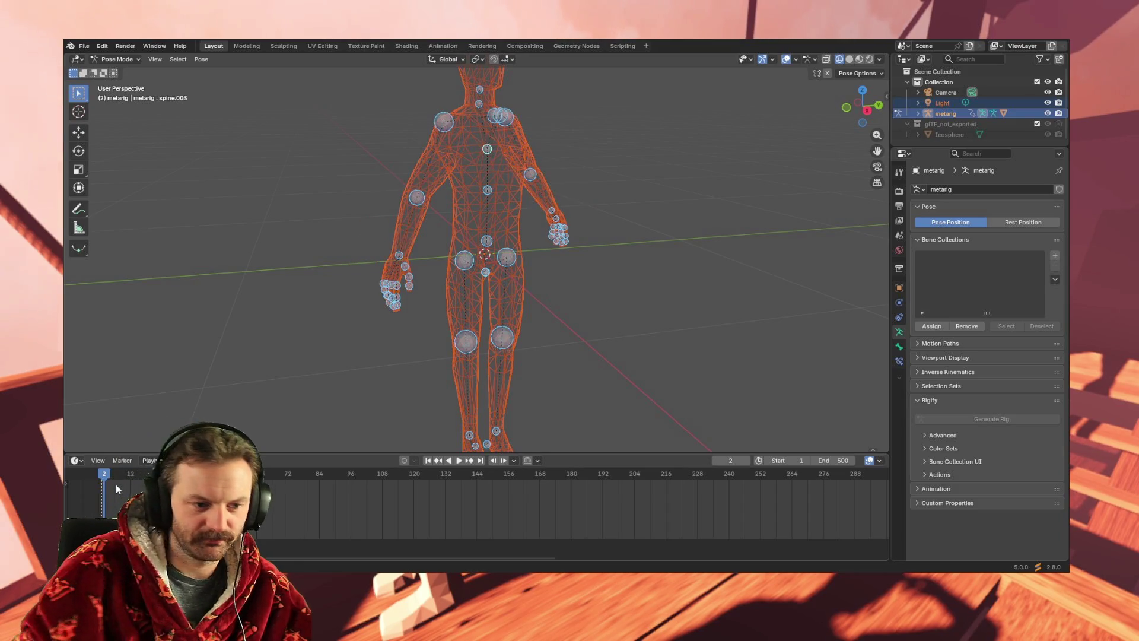
mouse_move(449, 369)
middle_down()
mouse_move(388, 371)
mouse_move(492, 343)
mouse_move(436, 343)
middle_up()
scroll(388, 376, down, 3)
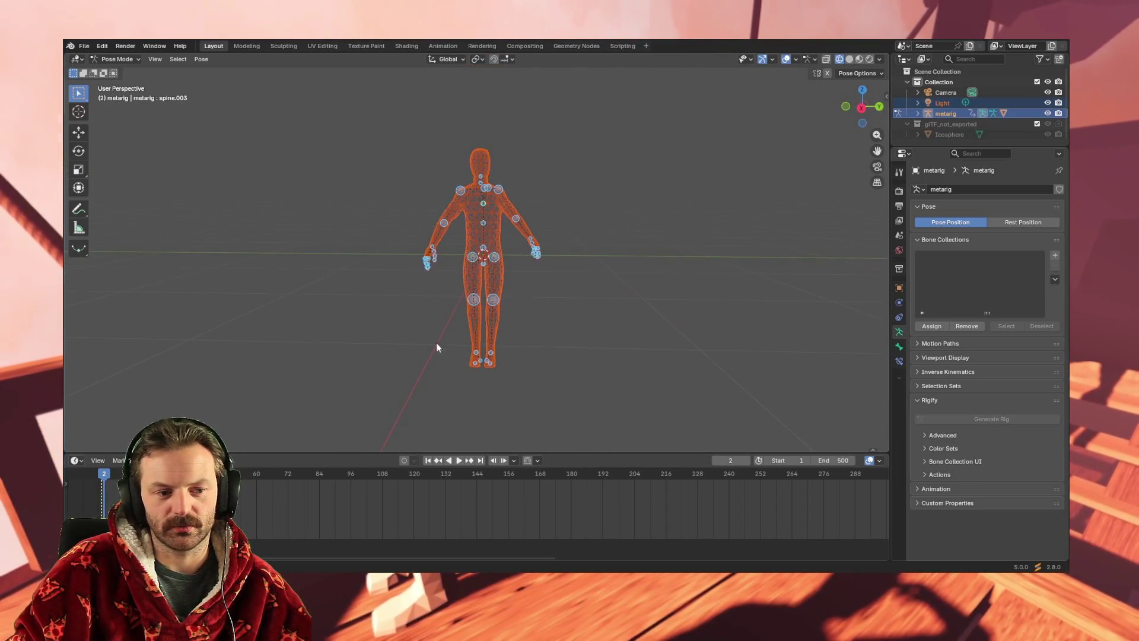
Move the playhead to frame 1 and clear all bone transforms to rest pose.
click(102, 475)
mouse_move(474, 137)
middle_down()
mouse_move(407, 186)
mouse_move(455, 176)
mouse_move(456, 98)
middle_up()
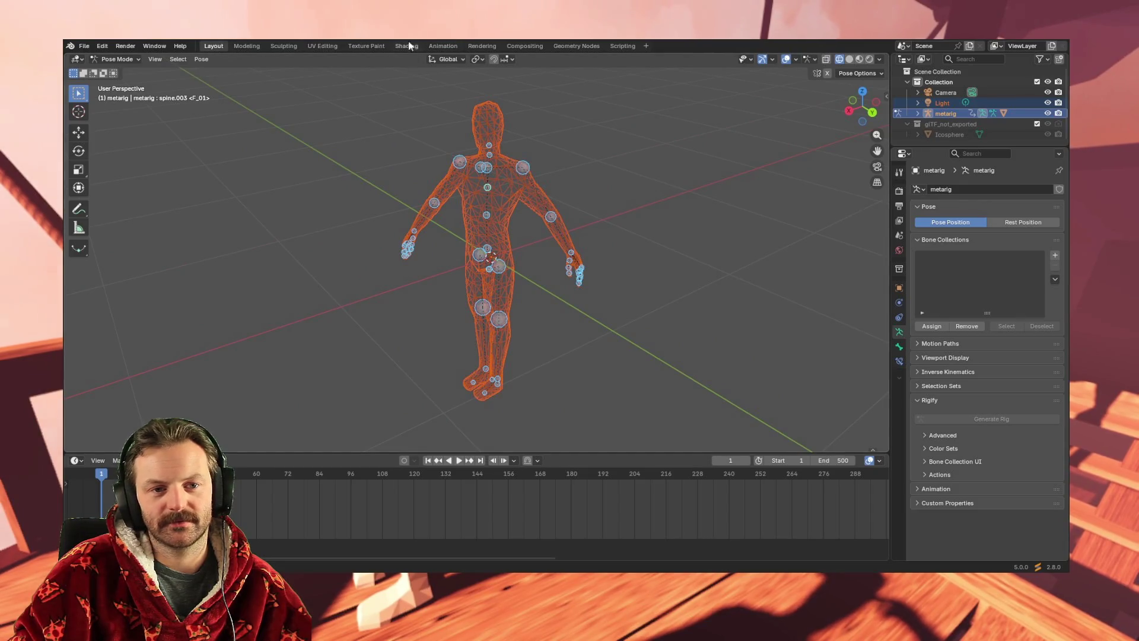
click(201, 59)
mouse_move(251, 87)
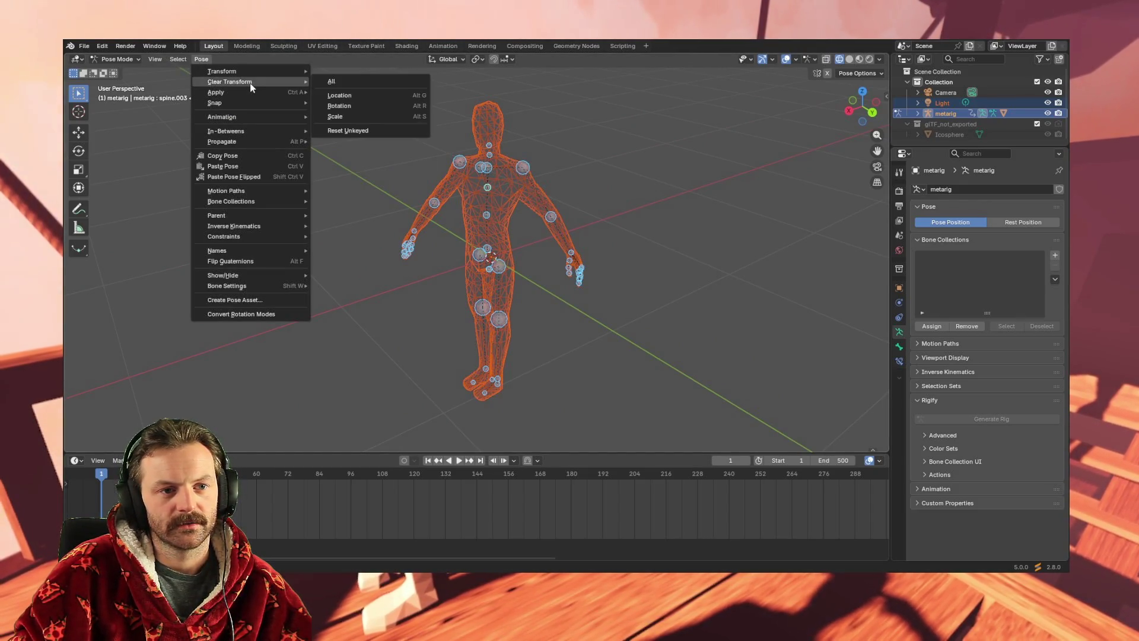
click(383, 83)
mouse_move(414, 157)
middle_down()
mouse_move(532, 267)
mouse_move(478, 252)
middle_up()
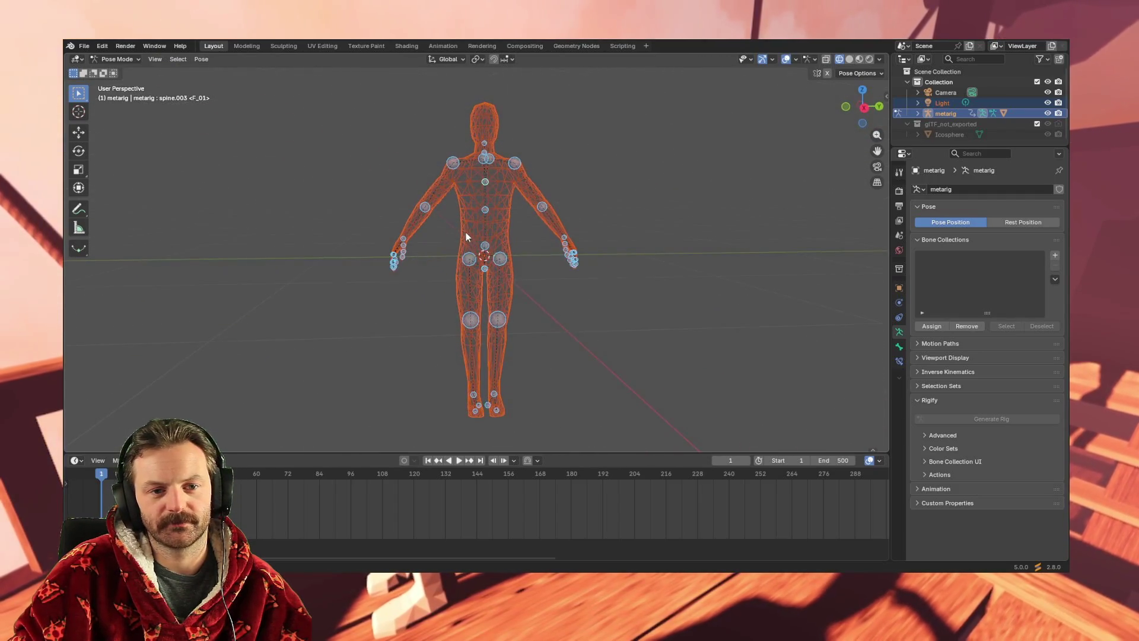
scroll(465, 232, up, 3)
mouse_move(506, 186)
middle_down()
mouse_move(490, 222)
mouse_move(540, 240)
mouse_move(586, 205)
mouse_move(572, 220)
mouse_move(546, 202)
mouse_move(546, 219)
mouse_move(589, 196)
mouse_move(546, 209)
mouse_move(536, 197)
mouse_move(549, 214)
middle_up()
click(483, 149)
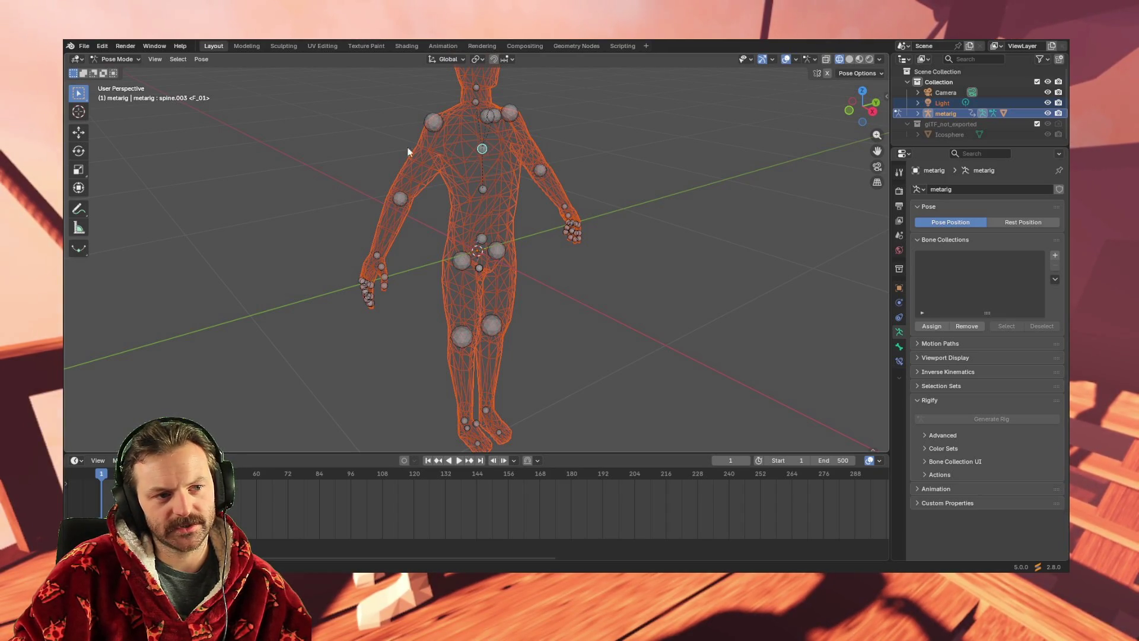
Scale the chest bone spine.003 along X, then cancel an X-scale on spine.002.
click(79, 172)
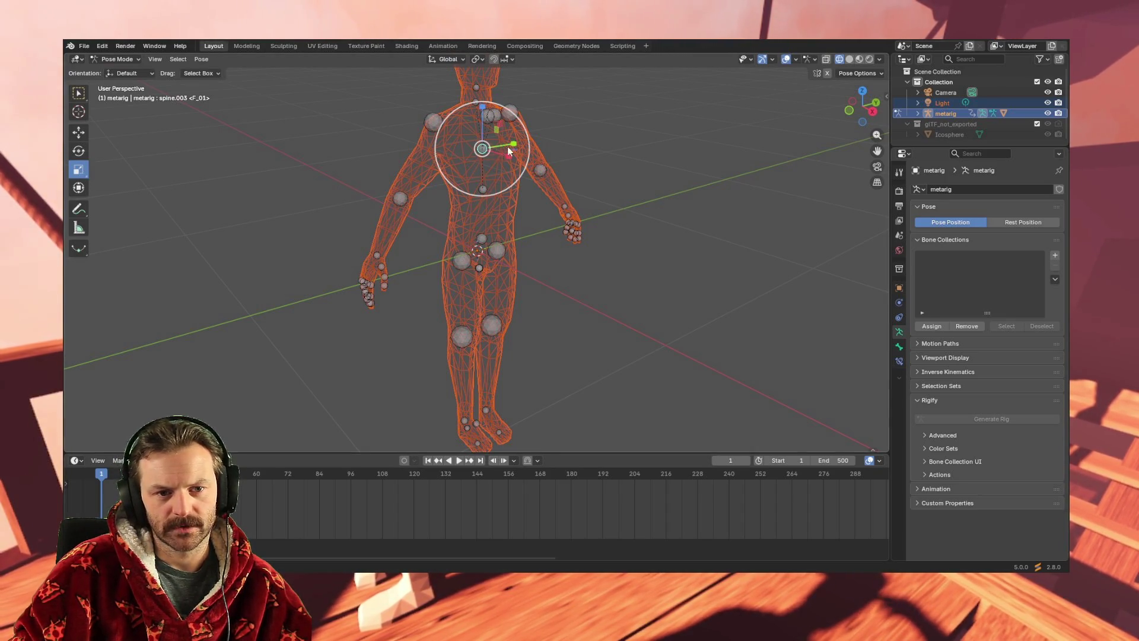
mouse_move(507, 159)
mouse_down()
mouse_move(819, 162)
mouse_move(488, 155)
mouse_up()
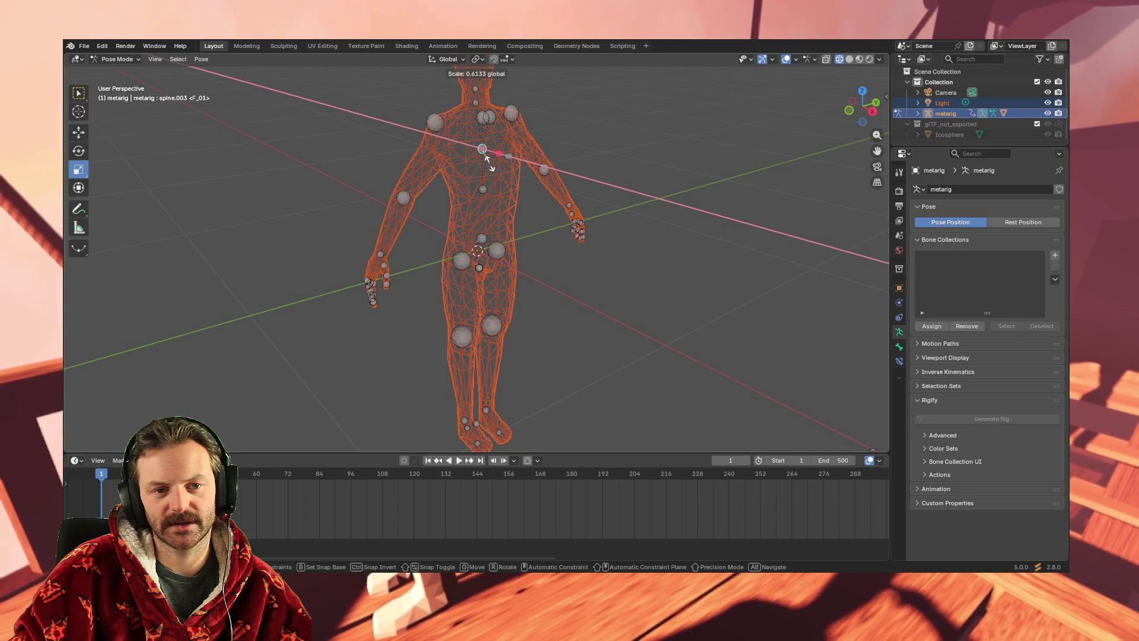
click(486, 159)
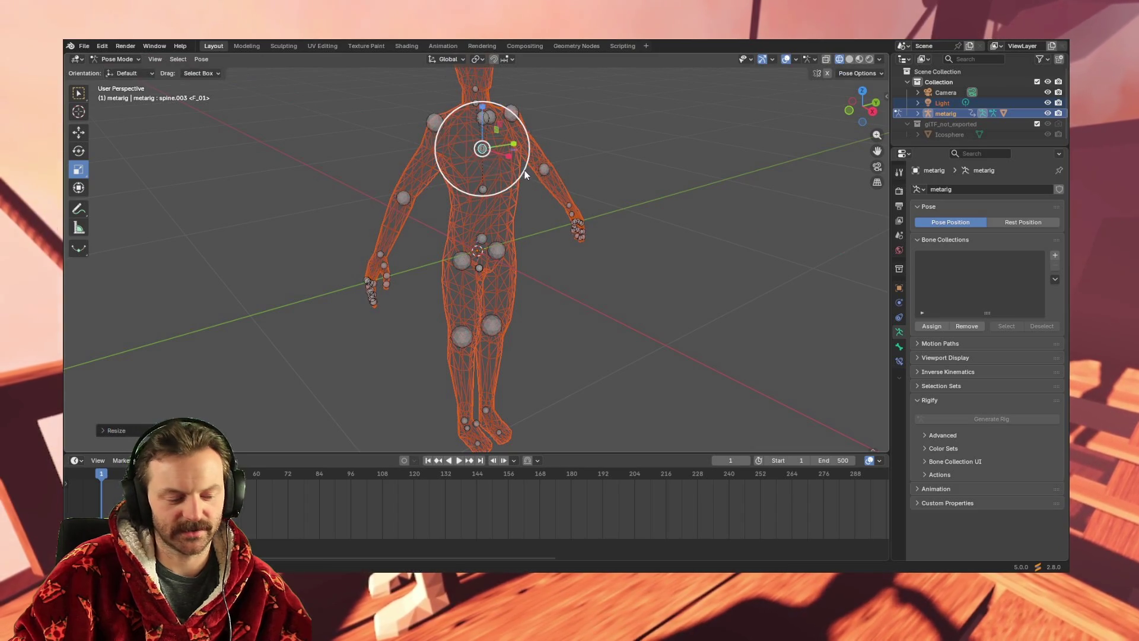
click(483, 190)
key(s)
key(x)
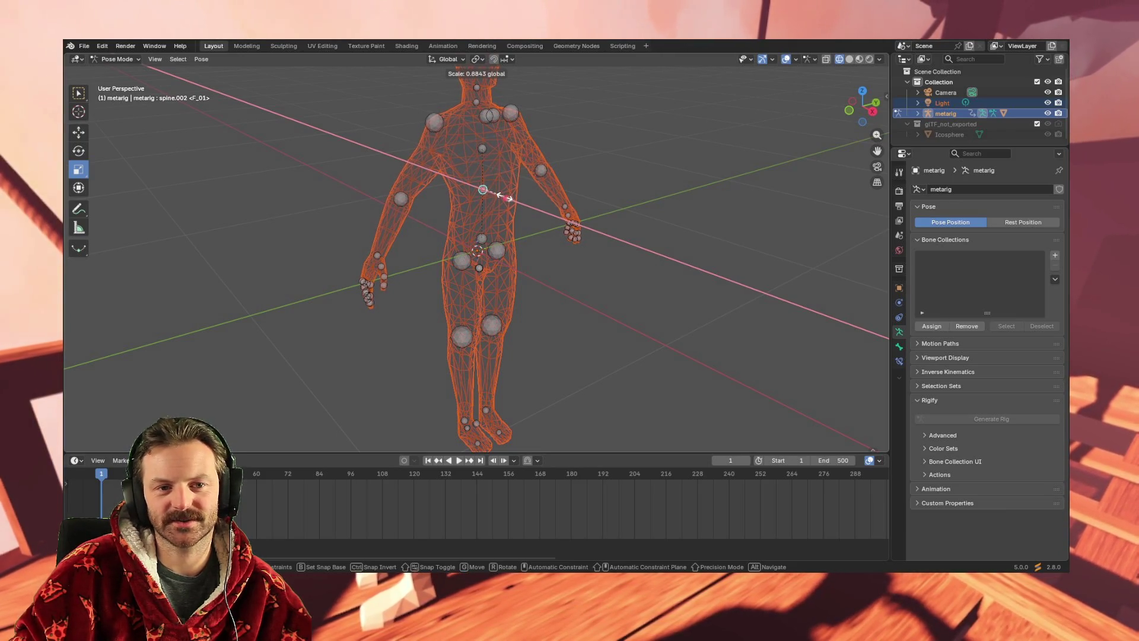
right_click(513, 191)
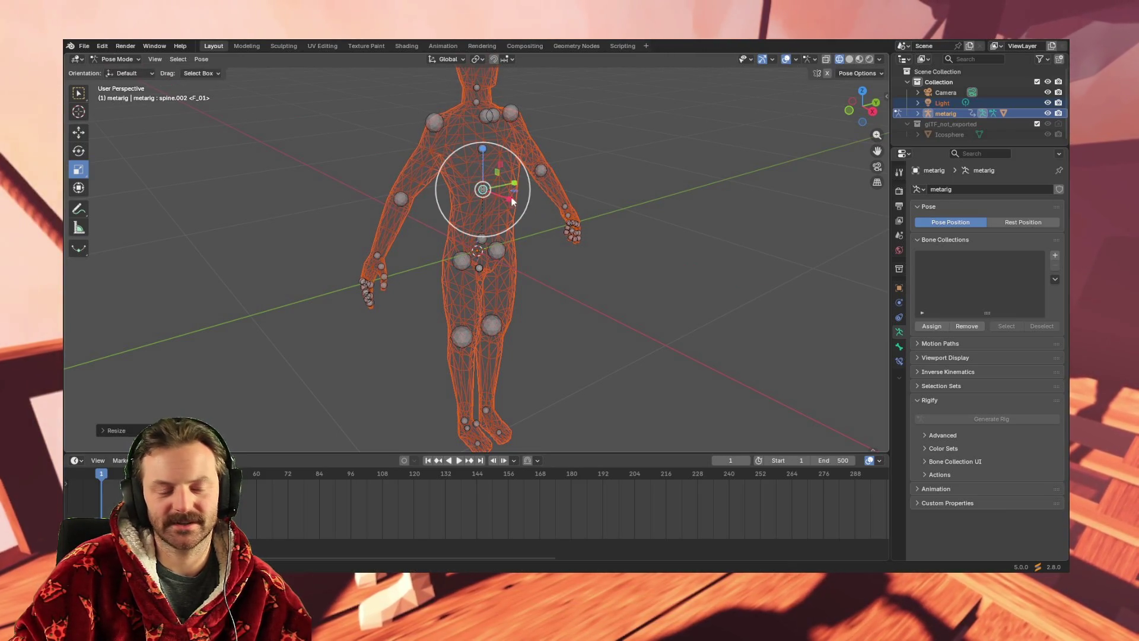
Scale the left shoulder bone along X, then undo that resize.
click(492, 118)
key(s)
key(x)
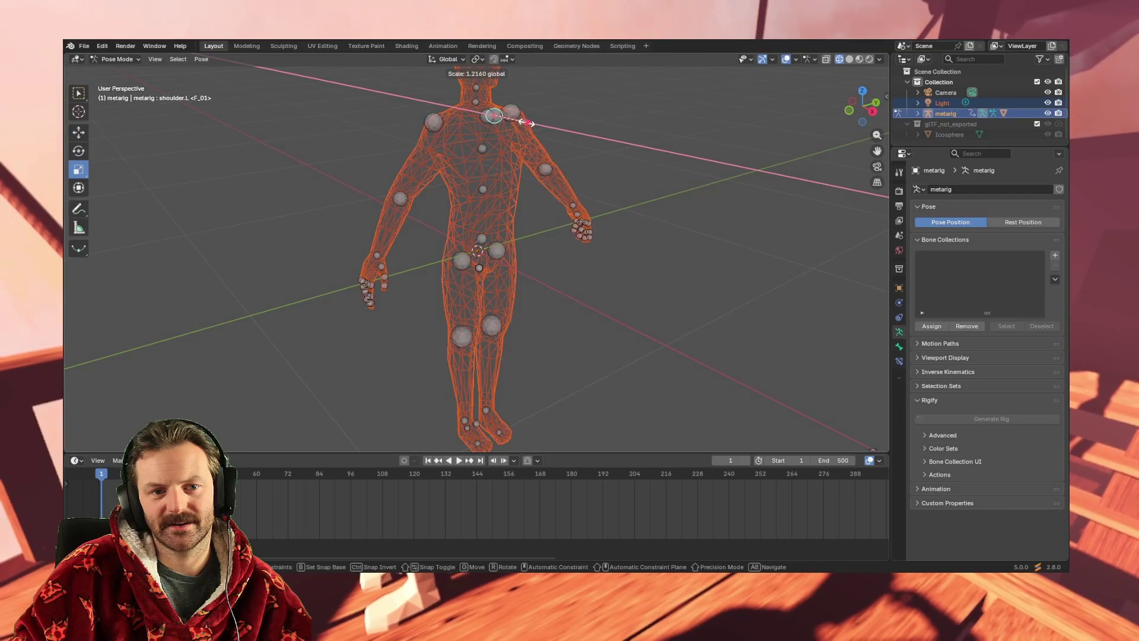
click(504, 135)
mouse_move(534, 192)
middle_down()
mouse_move(477, 184)
mouse_move(468, 158)
mouse_move(515, 205)
mouse_move(607, 191)
mouse_move(531, 195)
middle_up()
key(ctrl+z)
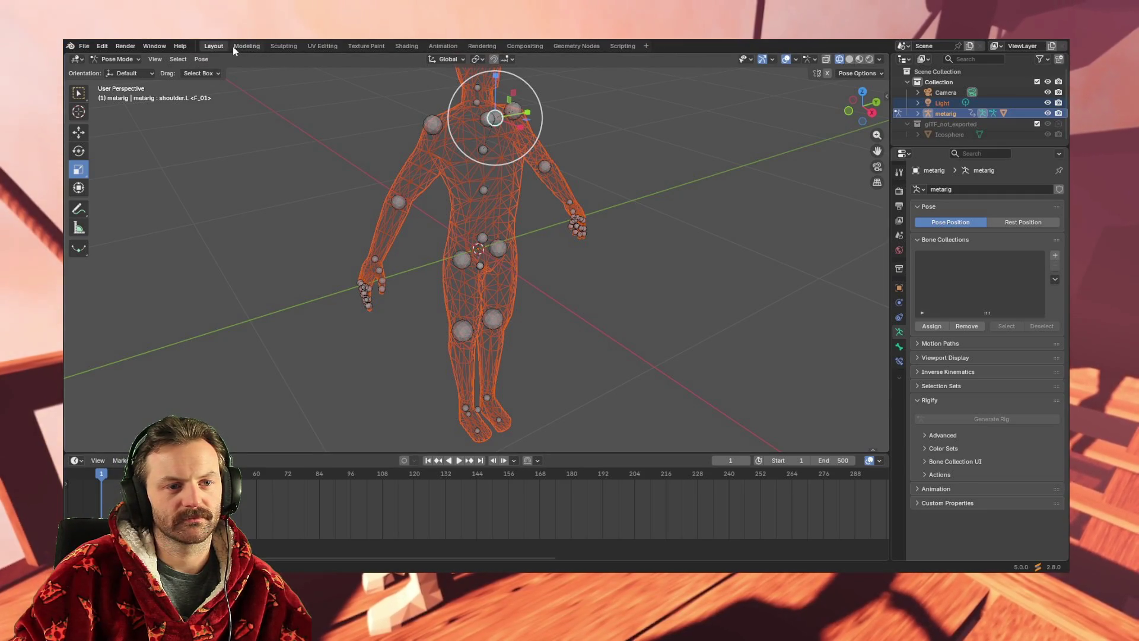
Apply Pose > Clear Transform > All to the metarig and zoom the view out.
click(198, 59)
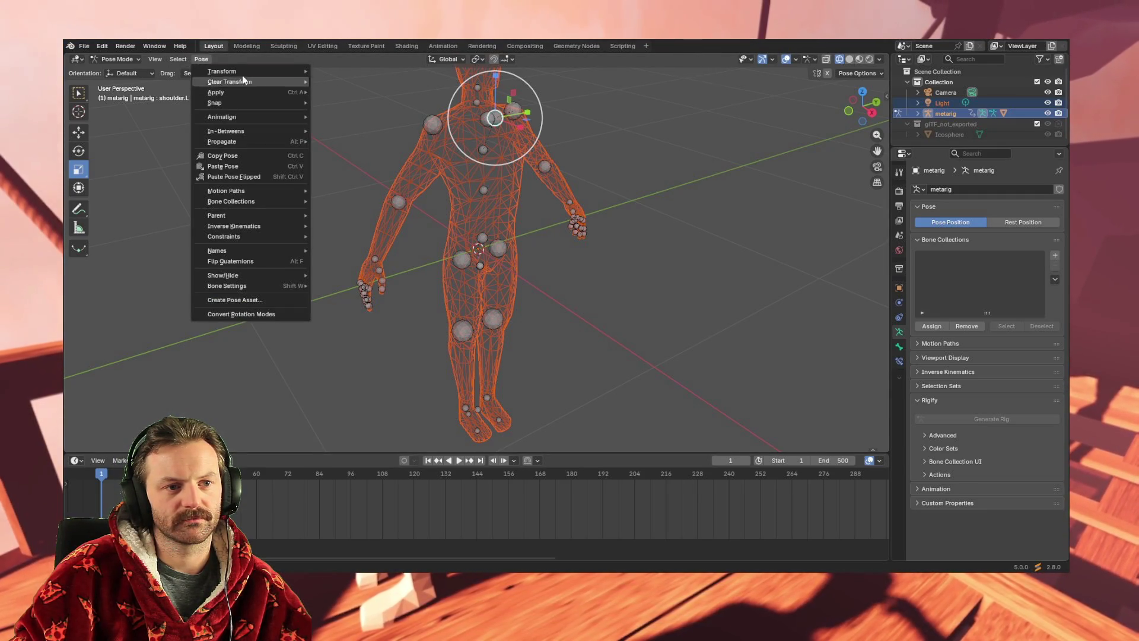
mouse_move(248, 79)
click(332, 81)
mouse_move(510, 199)
middle_down()
mouse_move(527, 196)
mouse_move(425, 211)
mouse_move(452, 211)
middle_up()
mouse_move(357, 255)
middle_down()
mouse_move(464, 255)
mouse_move(428, 235)
mouse_move(486, 281)
middle_up()
scroll(464, 255, down, 3)
scroll(486, 281, down, 3)
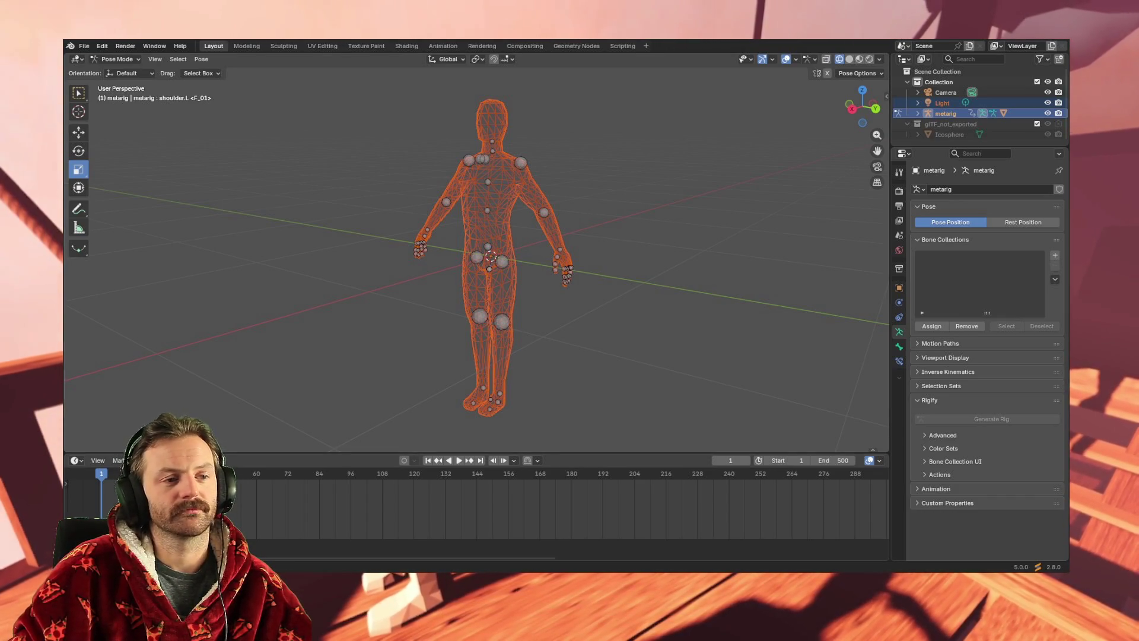
scroll(391, 351, up, 4)
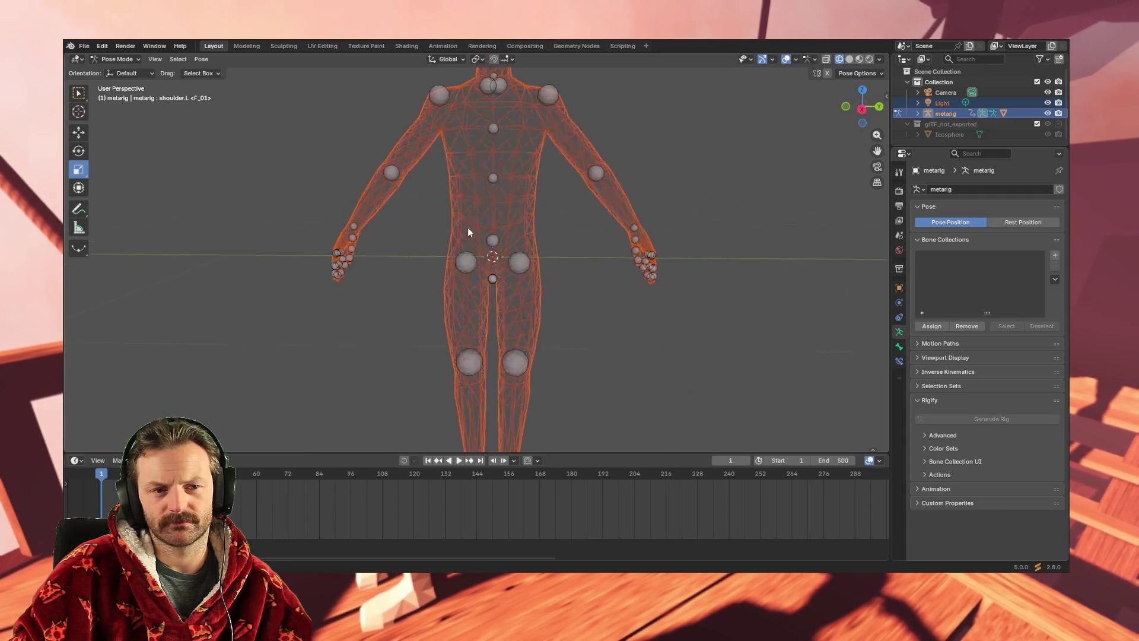
scroll(458, 246, down, 3)
mouse_move(474, 255)
middle_down()
mouse_move(511, 261)
mouse_move(530, 234)
mouse_move(507, 284)
mouse_move(534, 296)
mouse_move(562, 213)
mouse_move(549, 195)
mouse_move(498, 246)
mouse_move(575, 295)
mouse_move(505, 381)
middle_up()
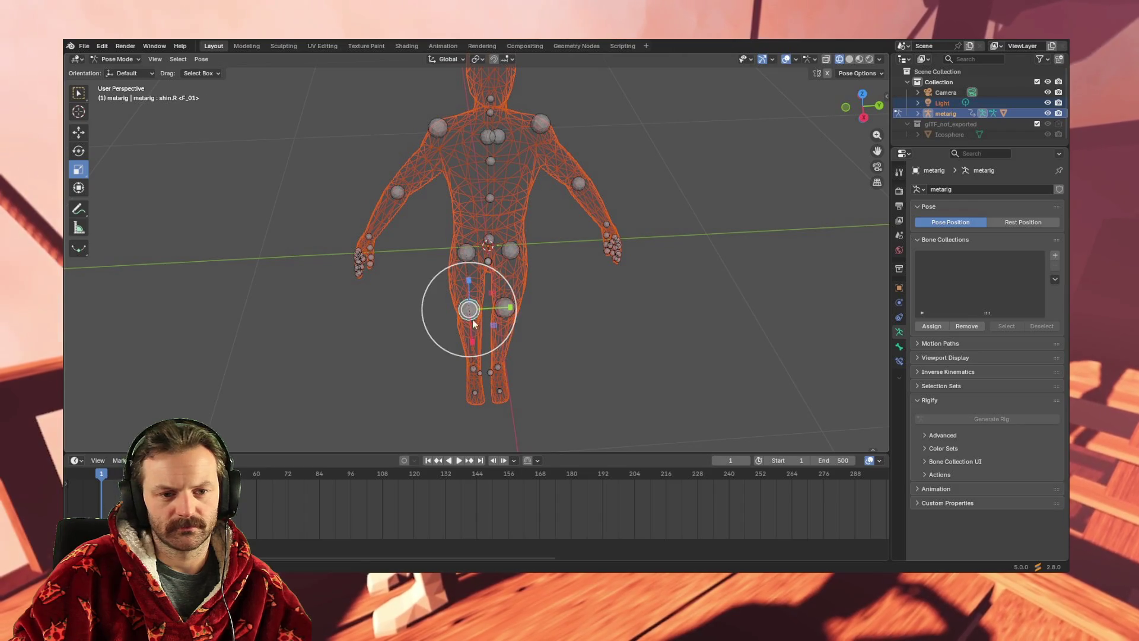
click(81, 133)
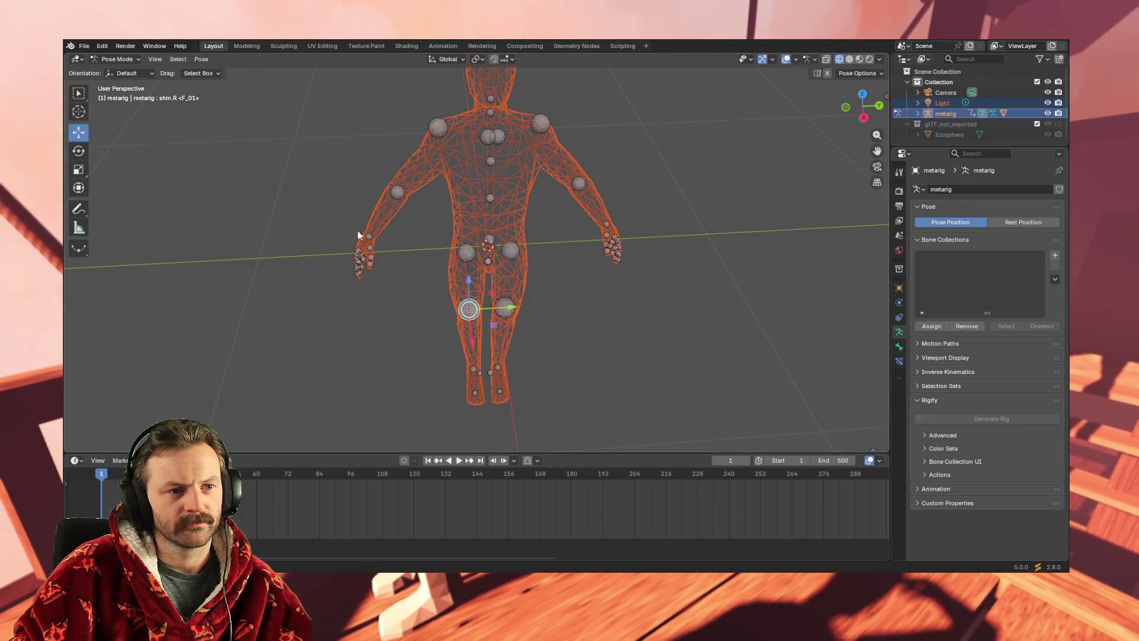
drag(508, 310, 237, 317)
mouse_move(237, 318)
middle_down()
mouse_move(431, 326)
mouse_move(457, 269)
mouse_move(464, 304)
mouse_move(386, 317)
mouse_move(421, 338)
mouse_move(469, 297)
mouse_move(478, 262)
mouse_move(439, 276)
mouse_move(532, 185)
mouse_move(528, 203)
mouse_move(557, 226)
middle_up()
key(ctrl+z)
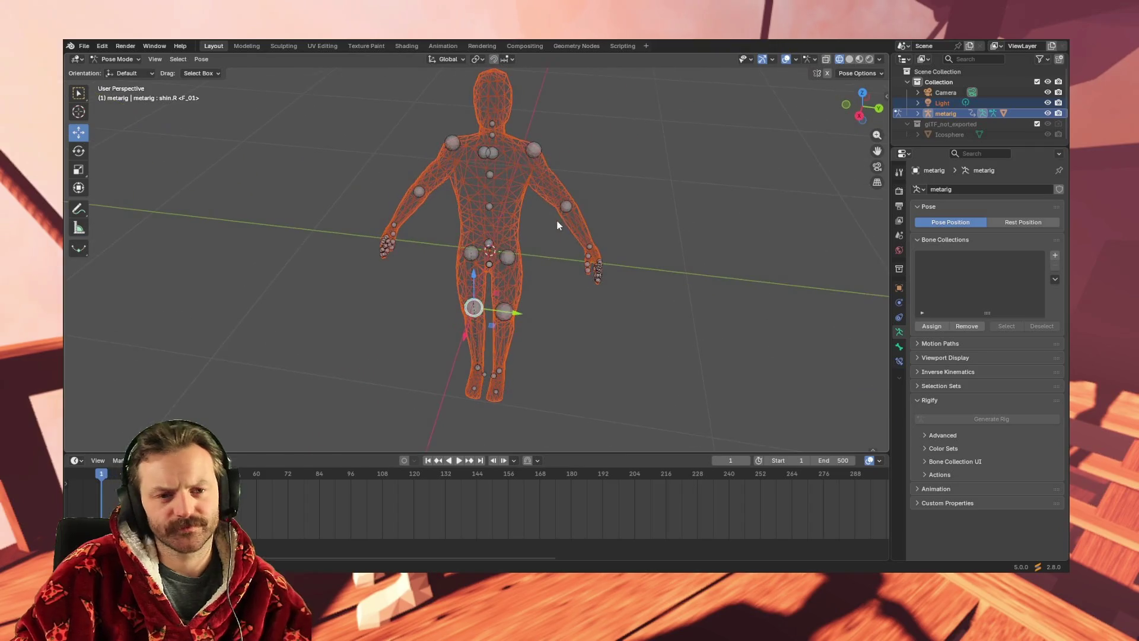
click(535, 149)
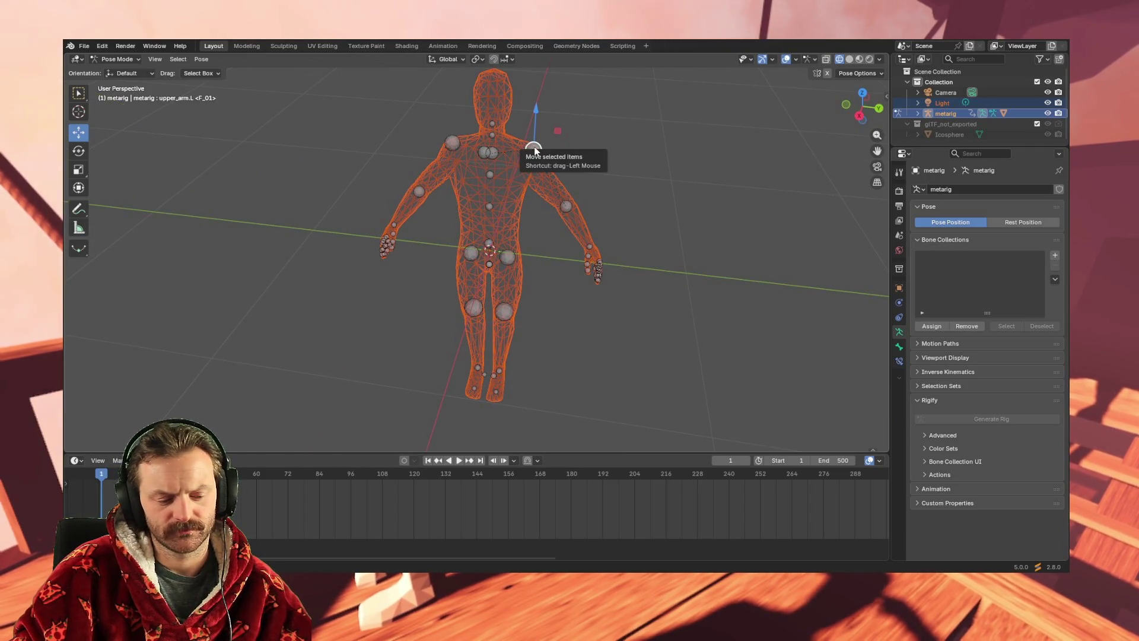
key(r)
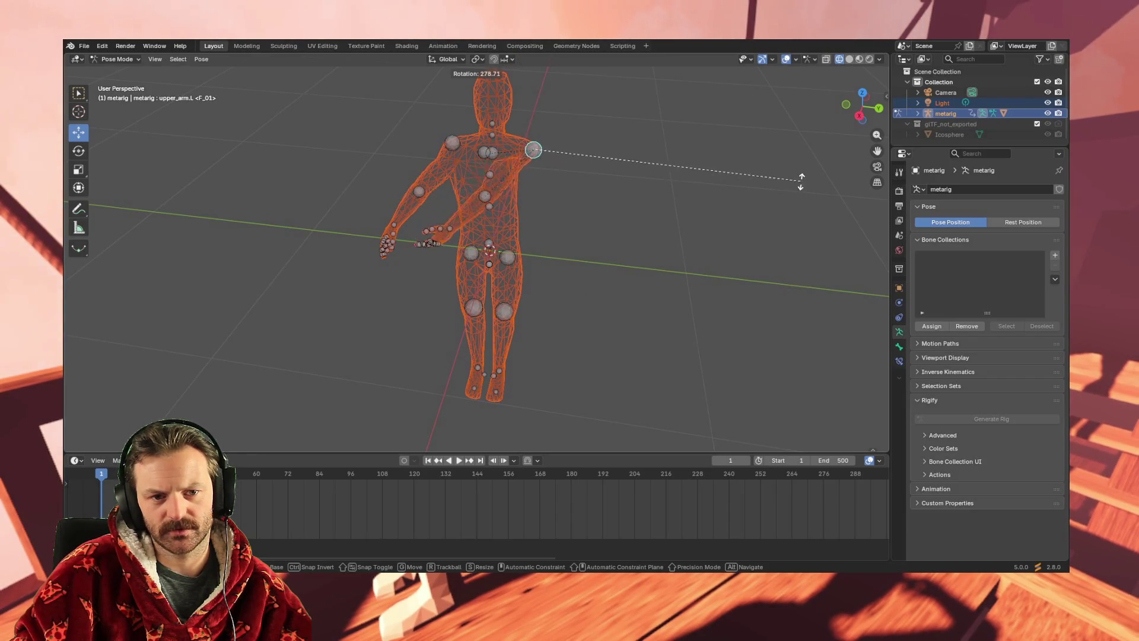
click(626, 417)
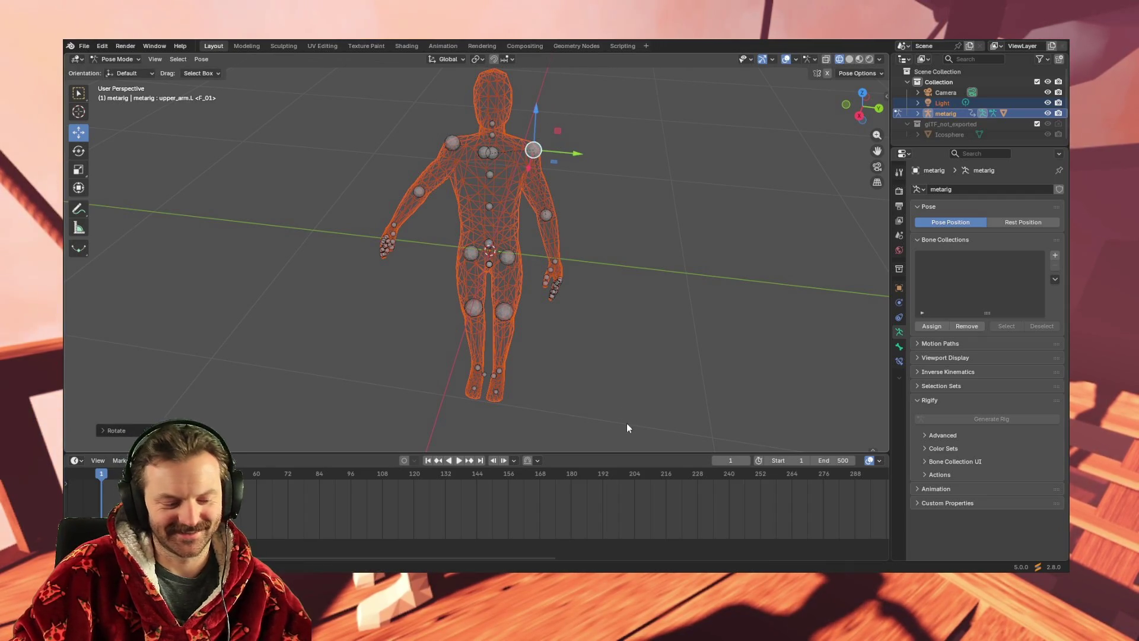
key(ctrl+z)
middle_drag(575, 407, 586, 368)
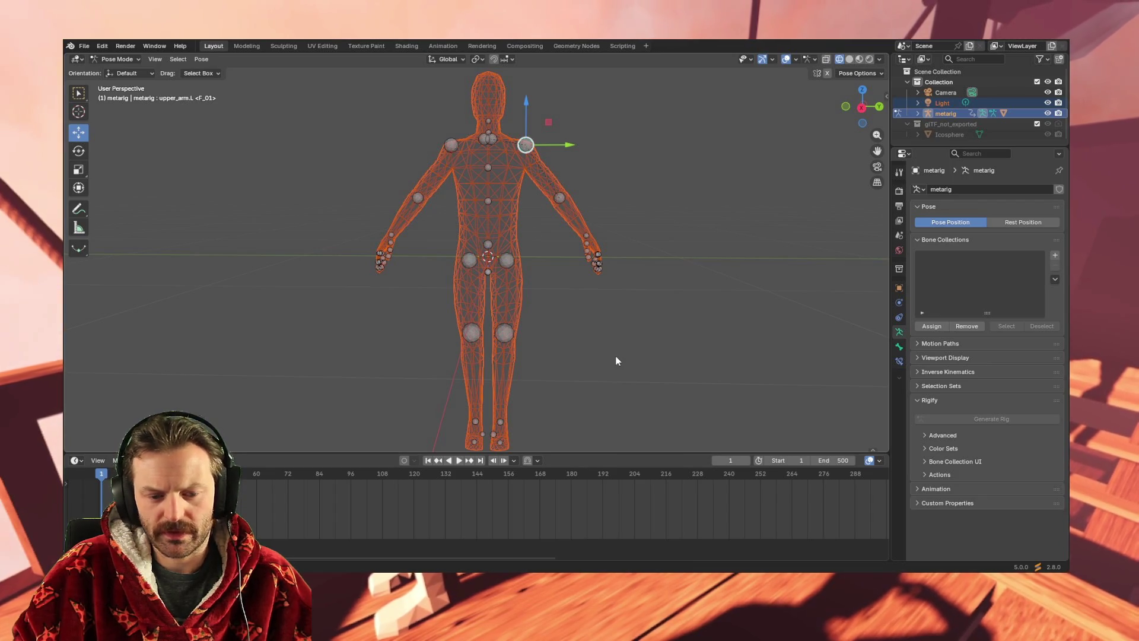
key(KP_3)
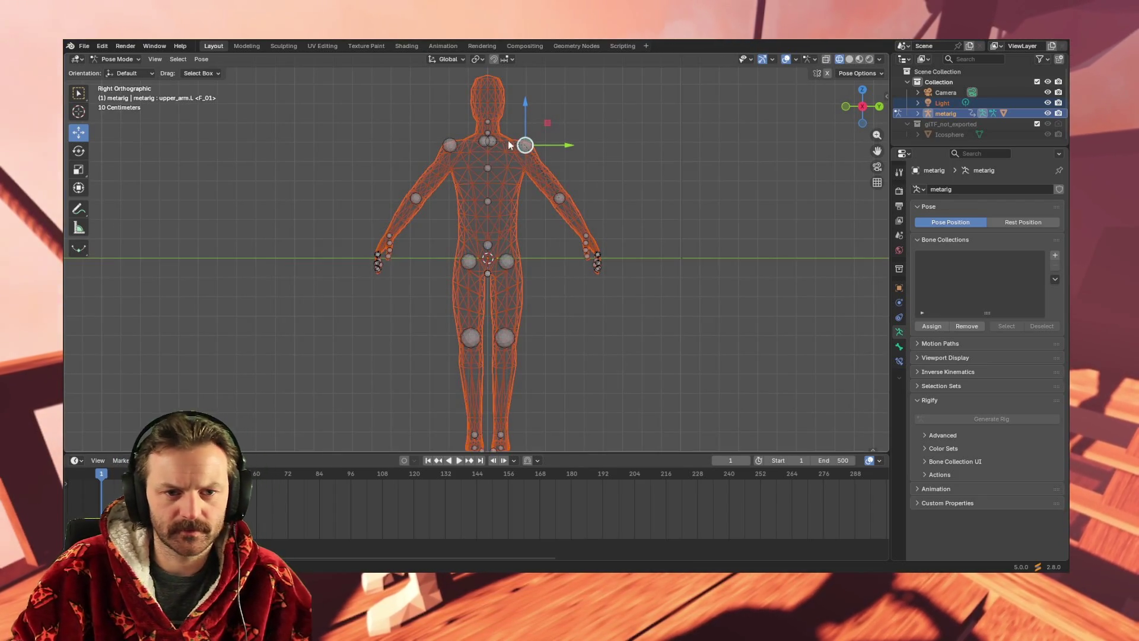
Rotate the left and right upper arms down to the sides, then switch to front view.
key(r)
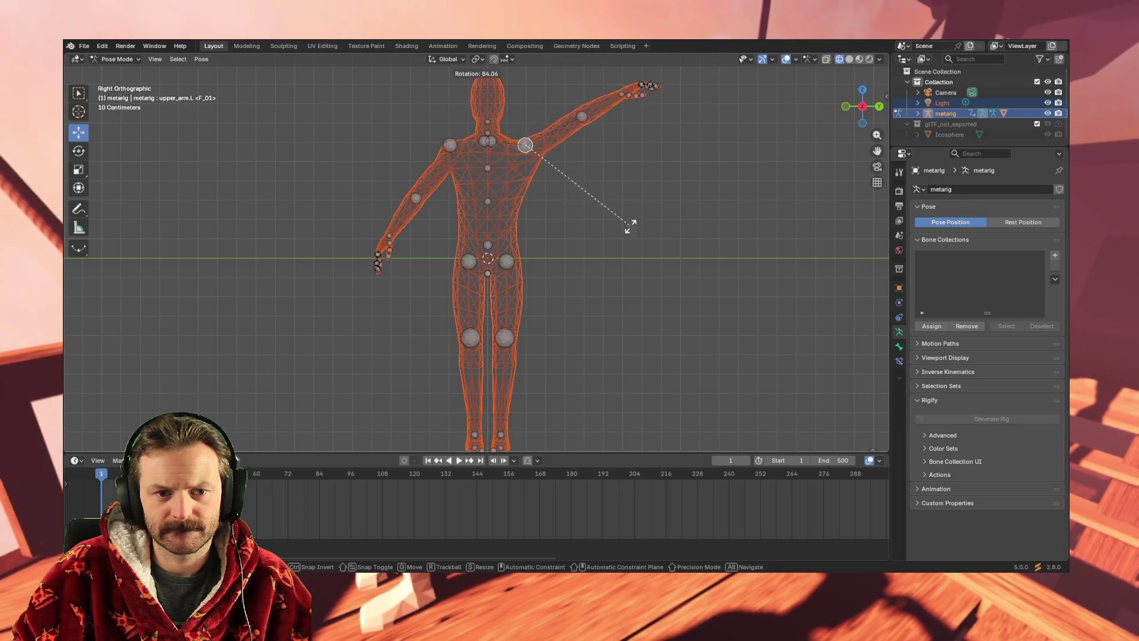
click(269, 310)
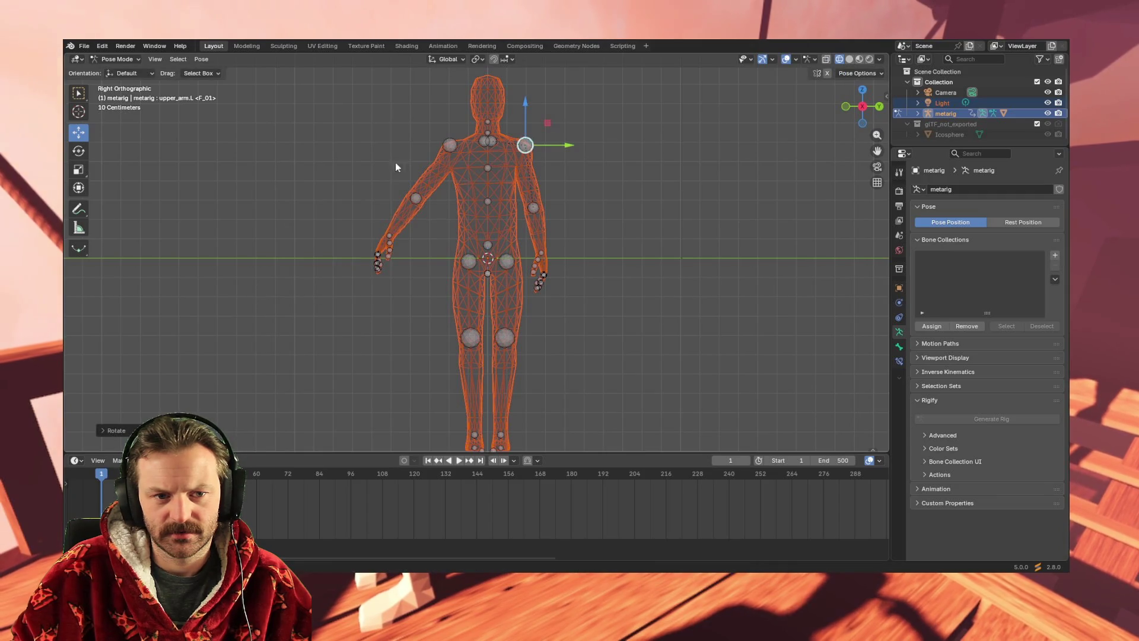
click(448, 147)
key(r)
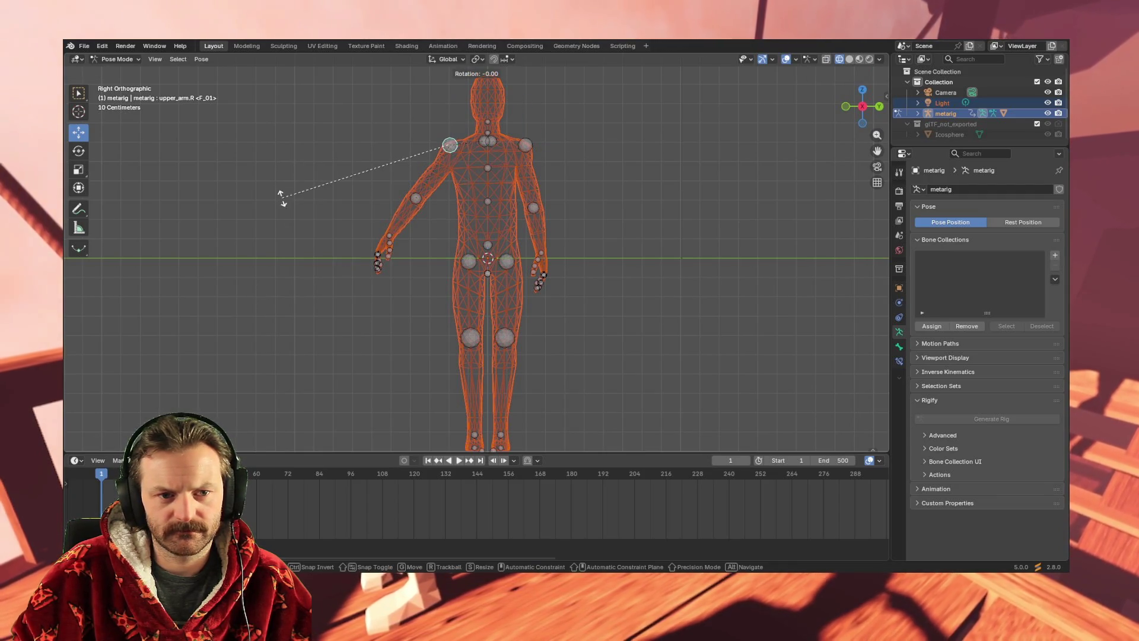
click(320, 265)
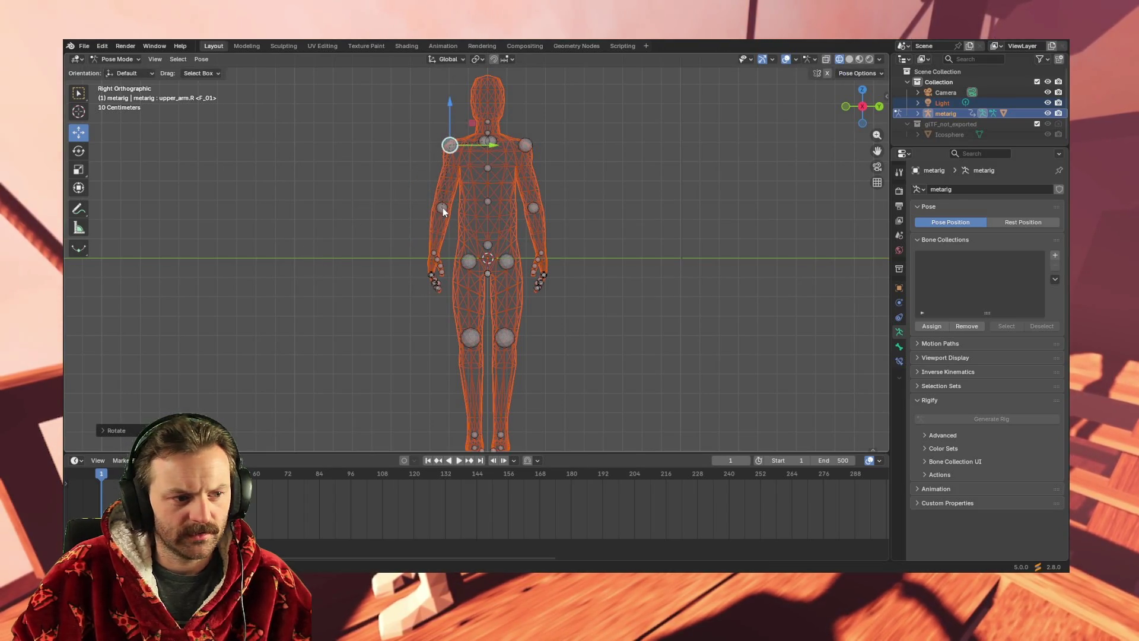
key(KP_1)
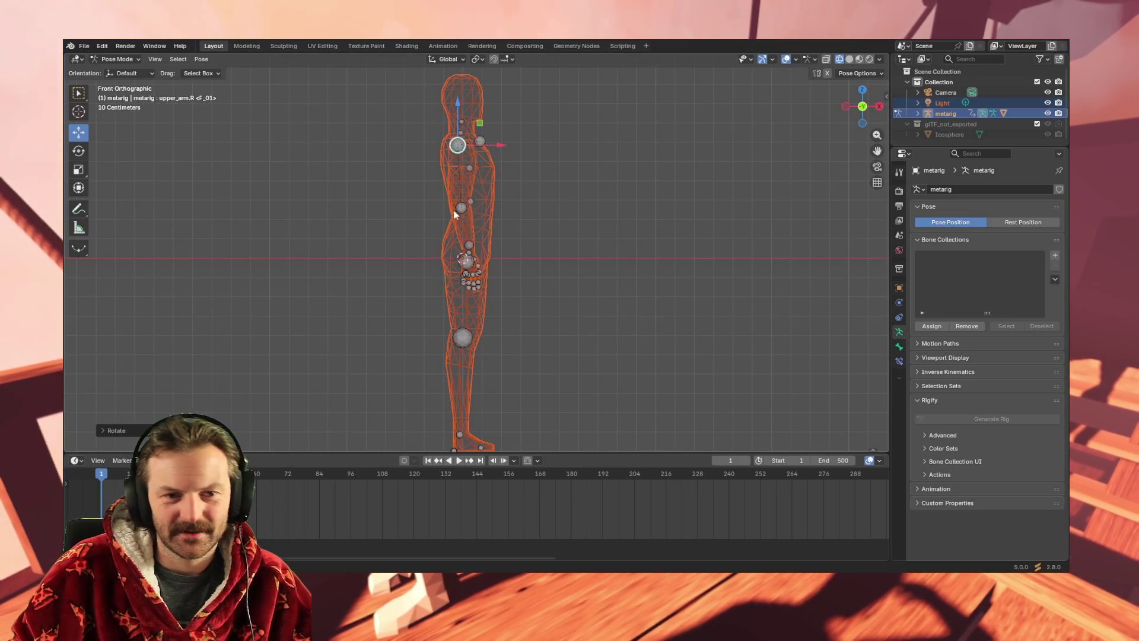
click(456, 214)
Bend the left forearm about 90° and swing the left upper arm about 25° forward.
key(r)
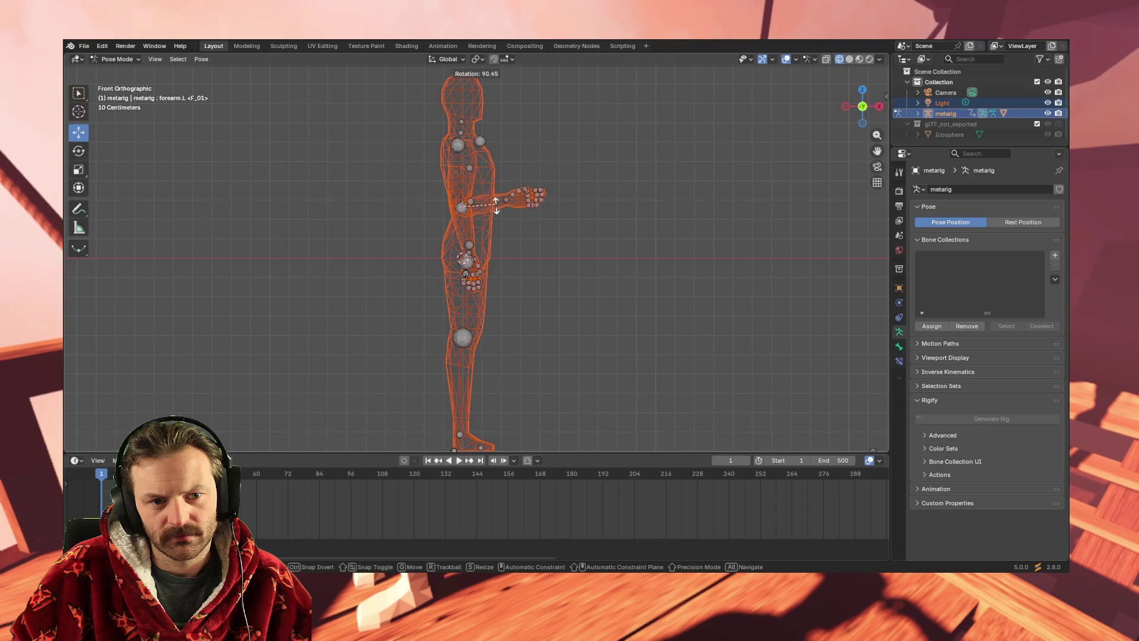
click(498, 208)
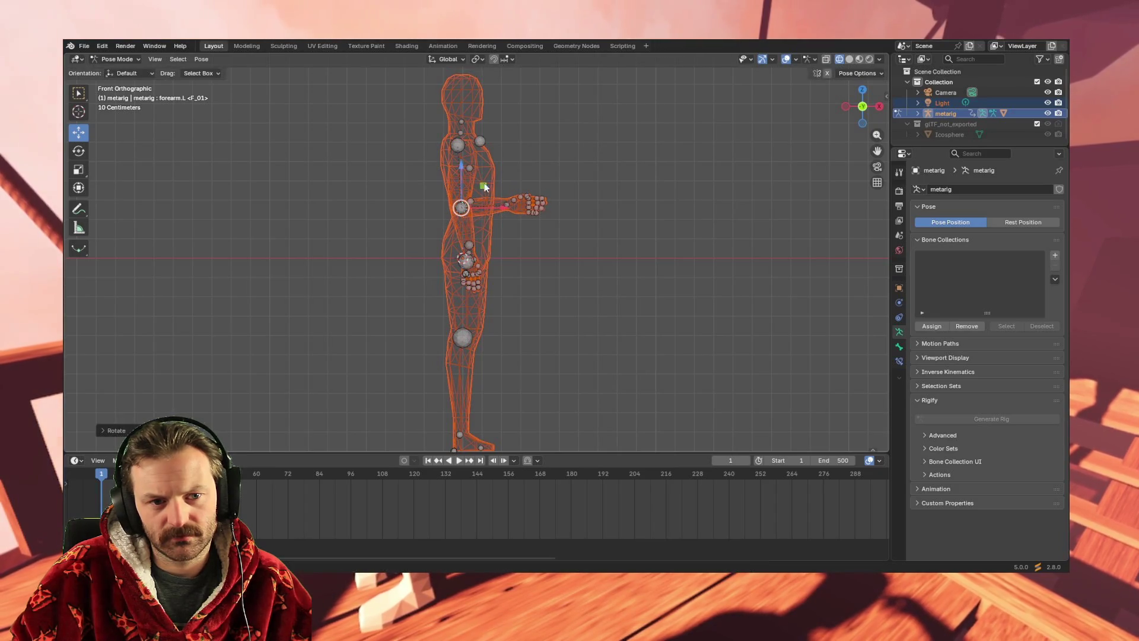
click(457, 145)
key(r)
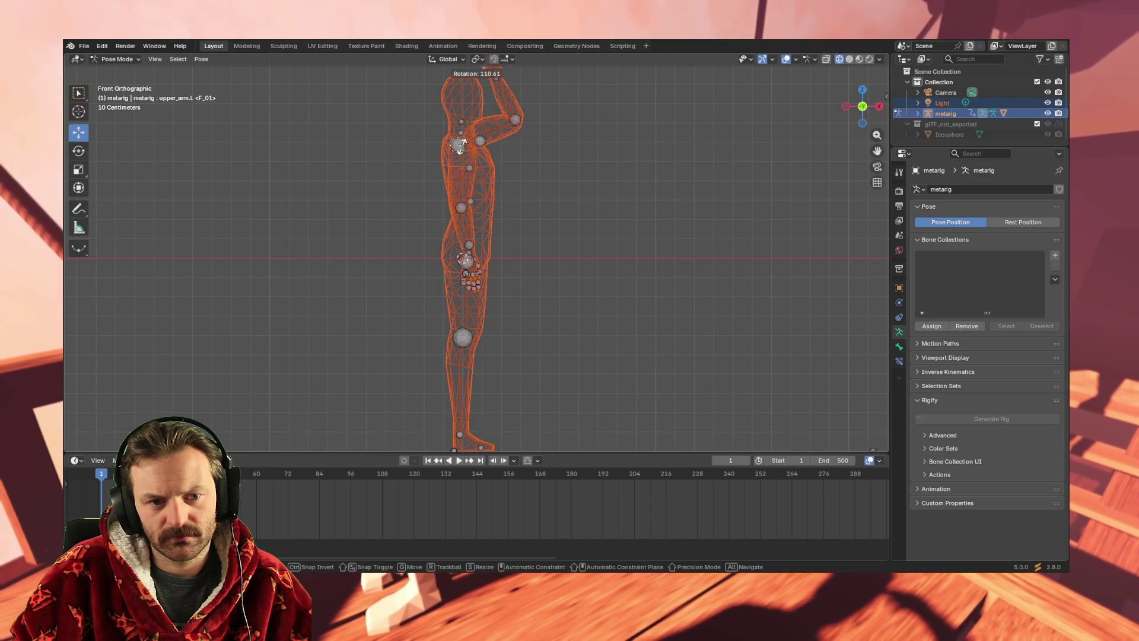
click(407, 305)
mouse_move(589, 300)
middle_down()
mouse_move(354, 287)
mouse_move(351, 272)
mouse_move(347, 315)
middle_up()
key(KP_5)
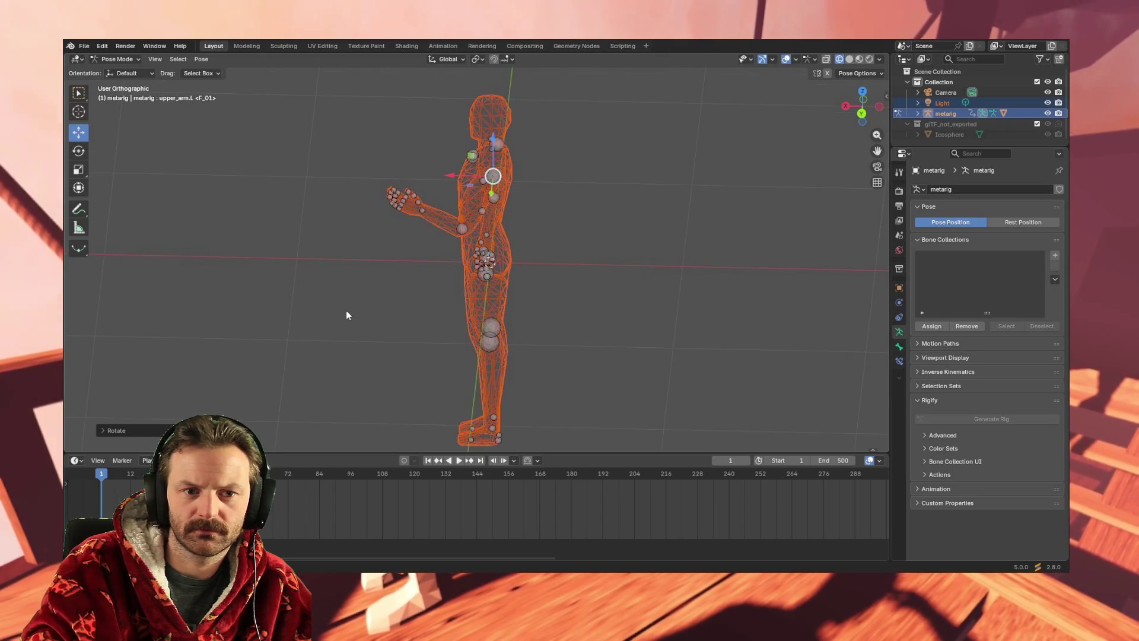
key(KP_8)
key(KP_5)
key(KP_8)
key(KP_8)
key(KP_8)
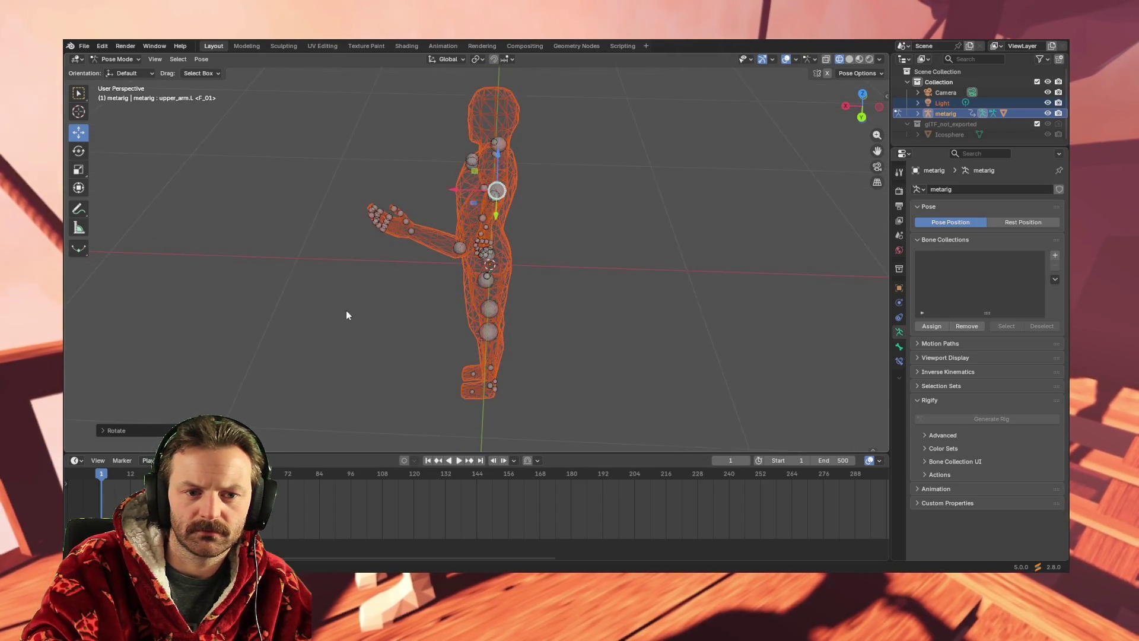
key(KP_5)
key(KP_5)
key(KP_8)
key(KP_8)
key(KP_8)
key(KP_5)
key(KP_8)
key(KP_8)
key(KP_2)
key(KP_2)
key(KP_8)
key(KP_8)
key(KP_8)
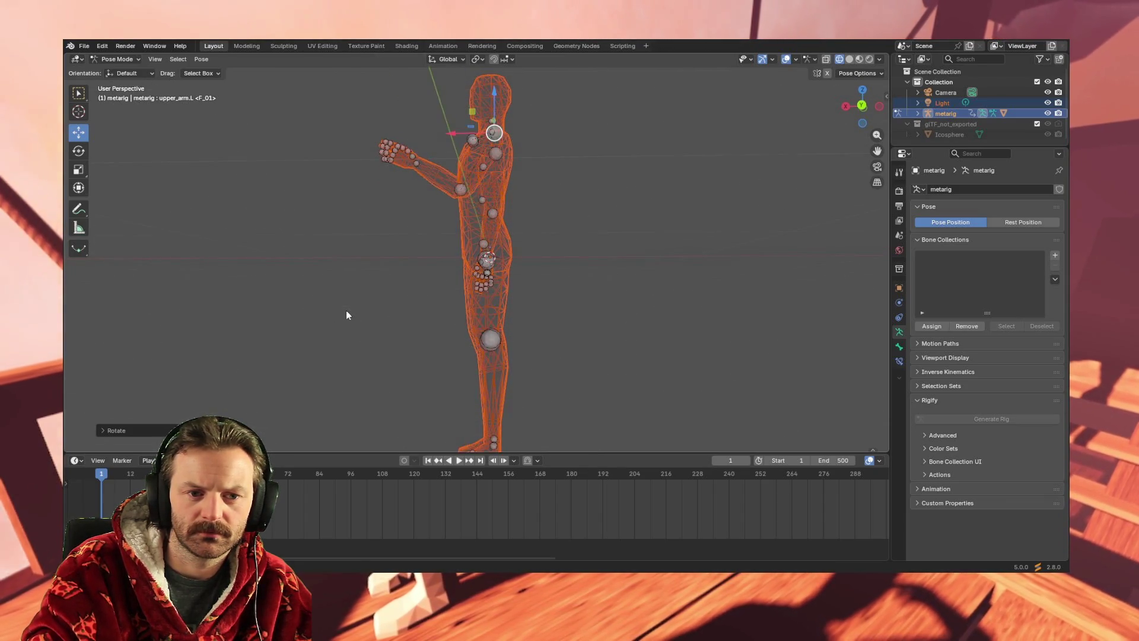
key(KP_8)
key(KP_8)
key(KP_8)
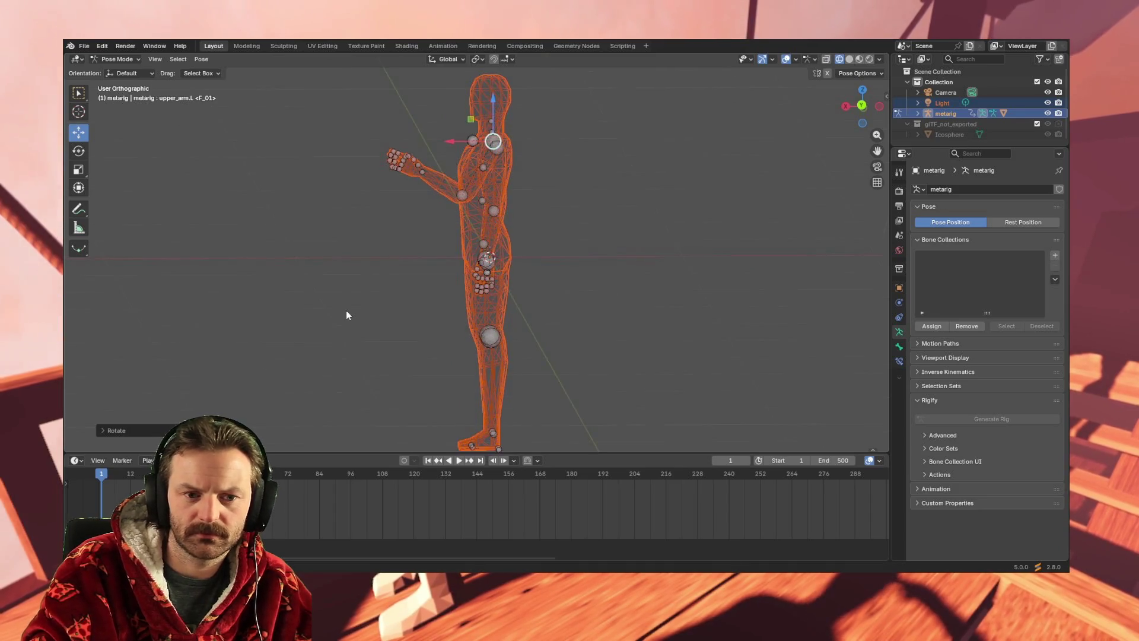
key(KP_8)
key(KP_8)
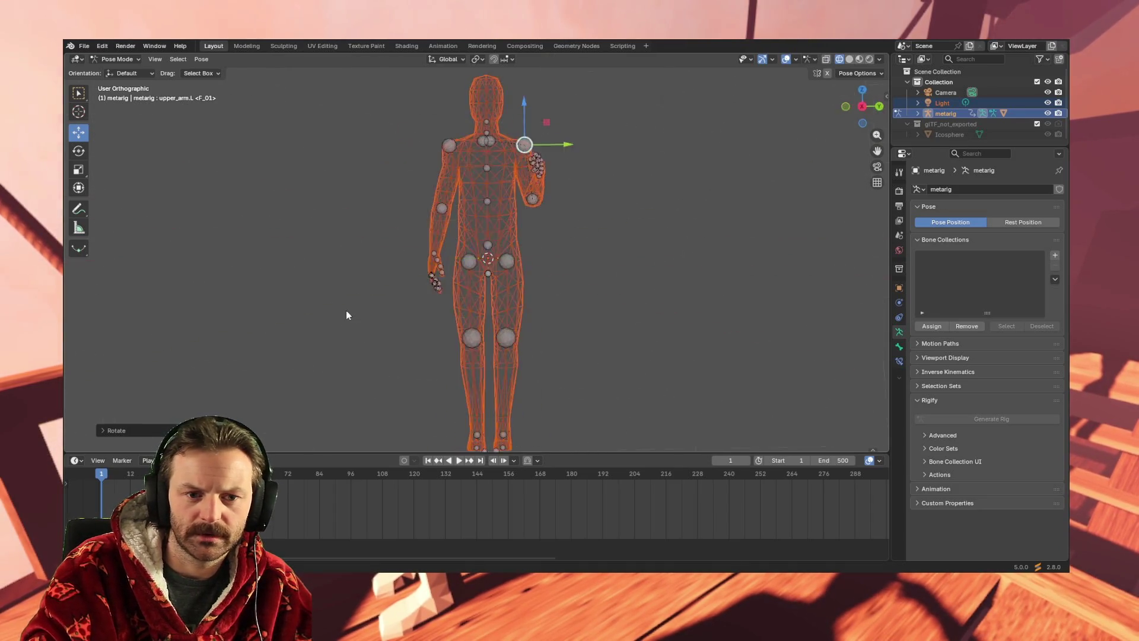
key(KP_1)
key(KP_6)
key(KP_3)
key(KP_1)
key(KP_3)
key(KP_1)
key(KP_3)
key(ctrl+KP_3)
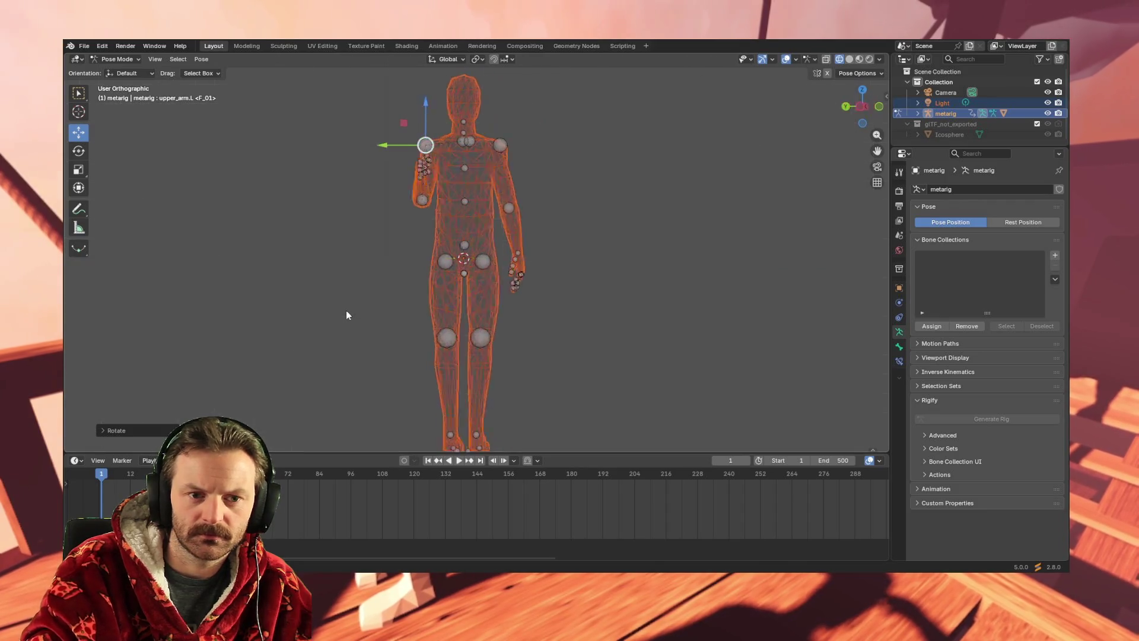
key(KP_7)
key(KP_2)
key(KP_8)
key(KP_8)
key(KP_8)
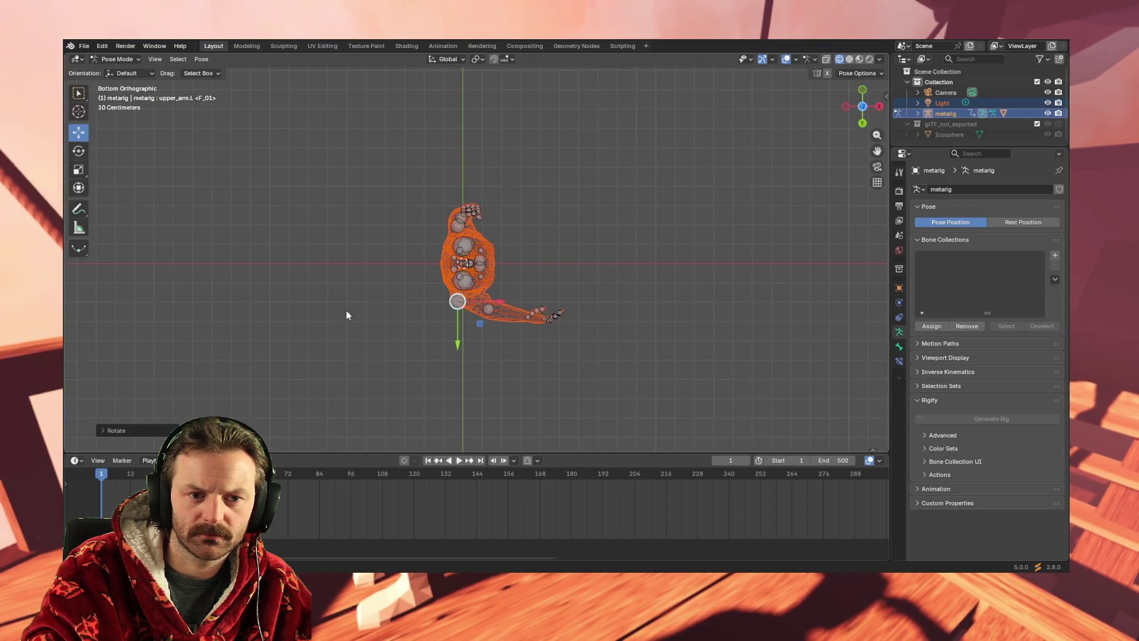
key(KP_7)
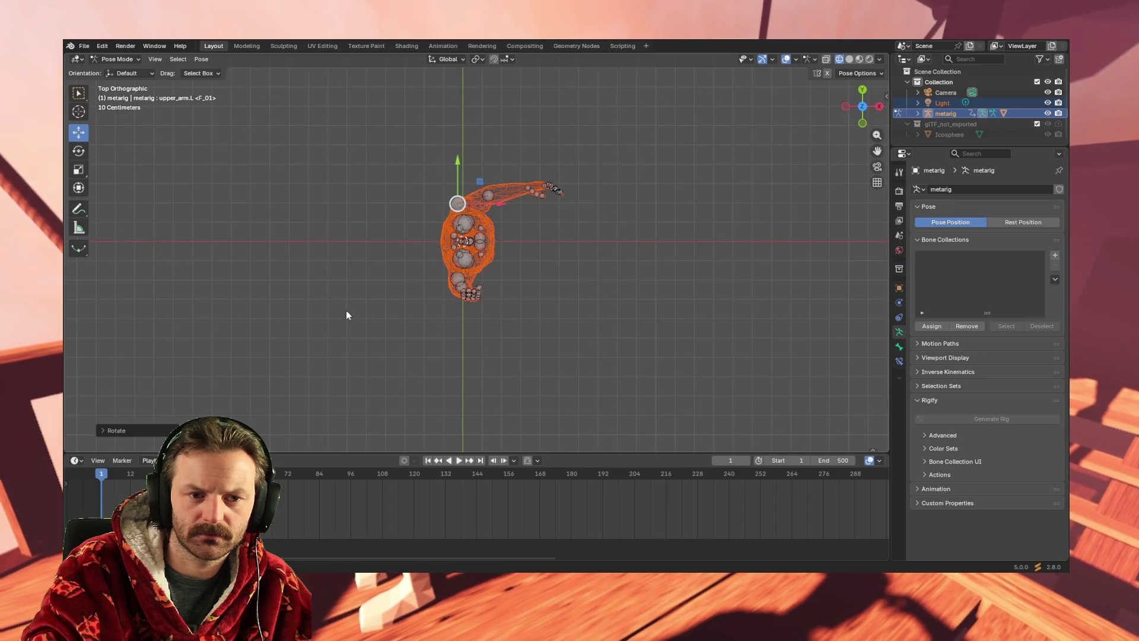
key(KP_1)
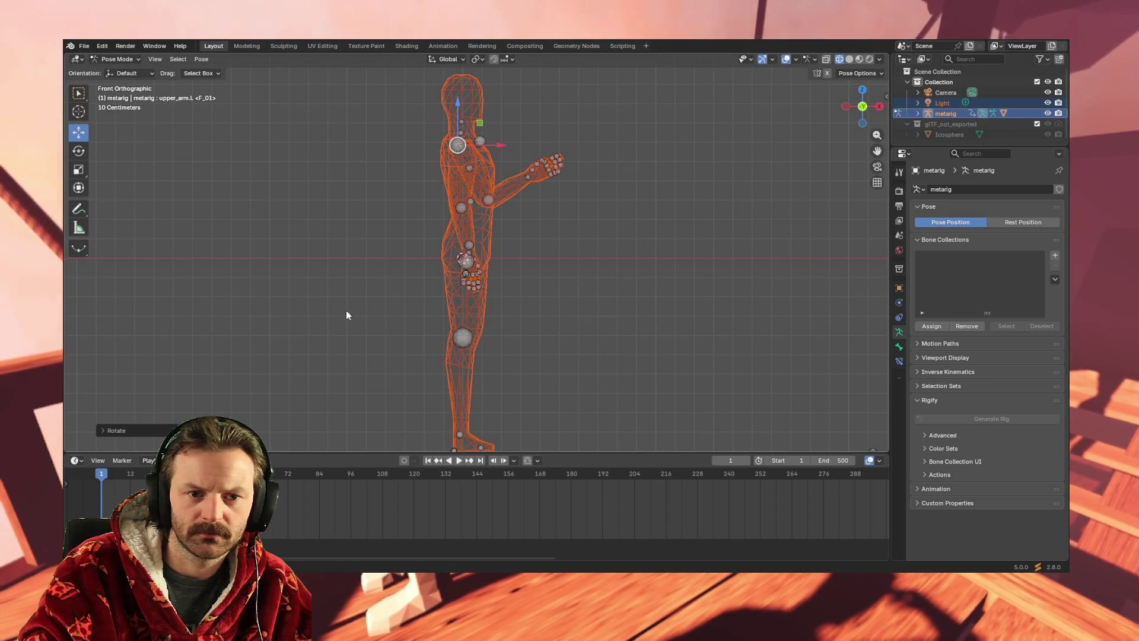
key(KP_8)
key(KP_8)
key(KP_8)
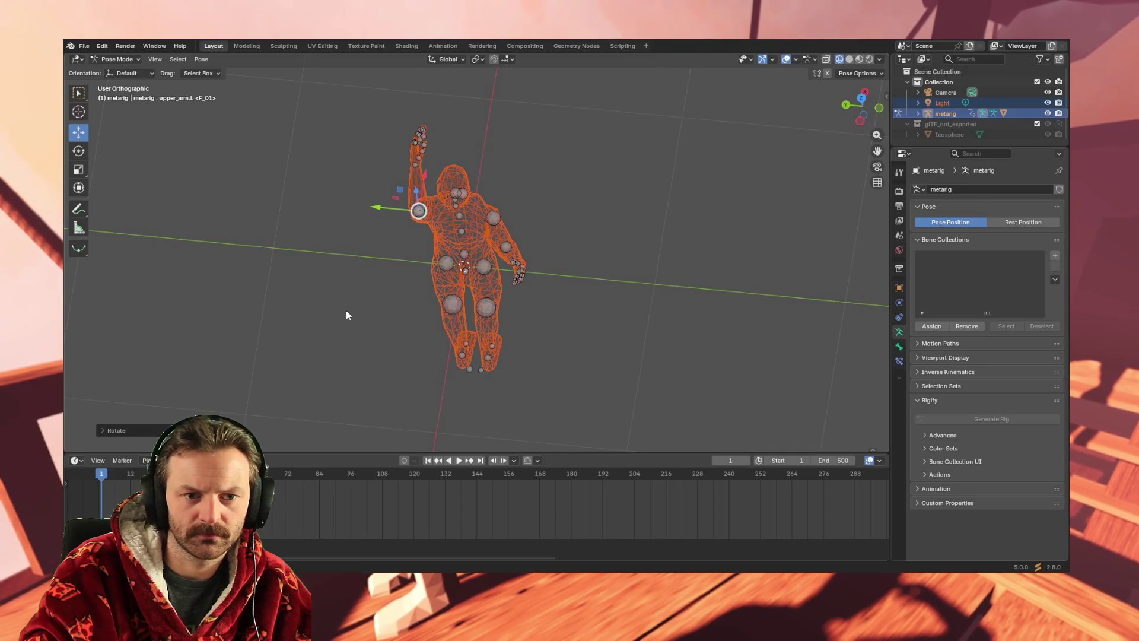
key(ctrl+KP_1)
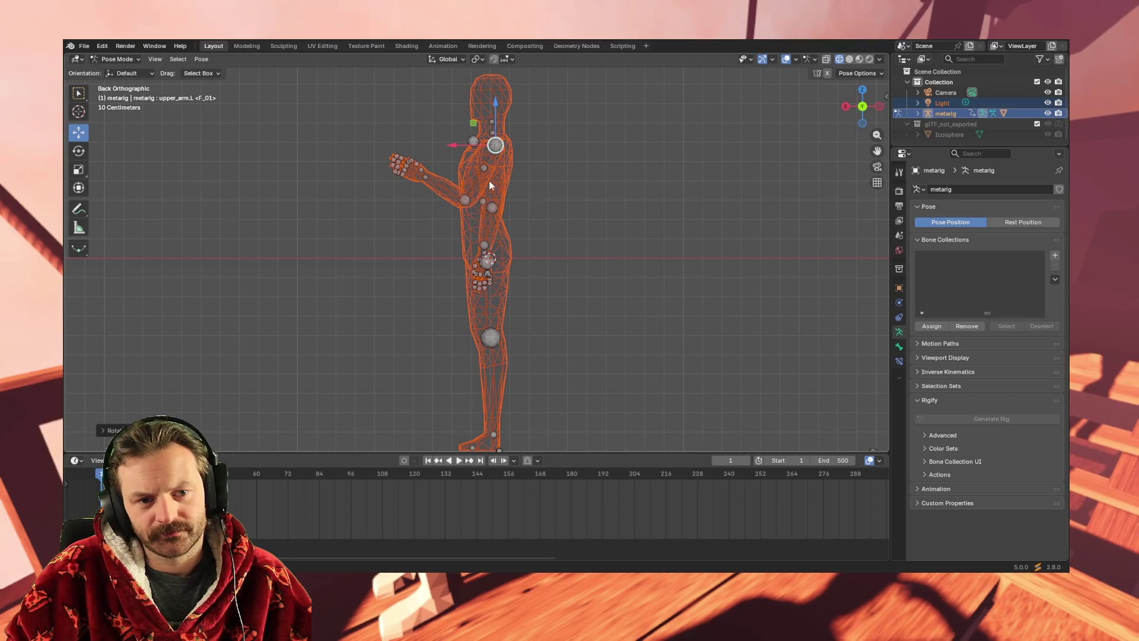
click(547, 168)
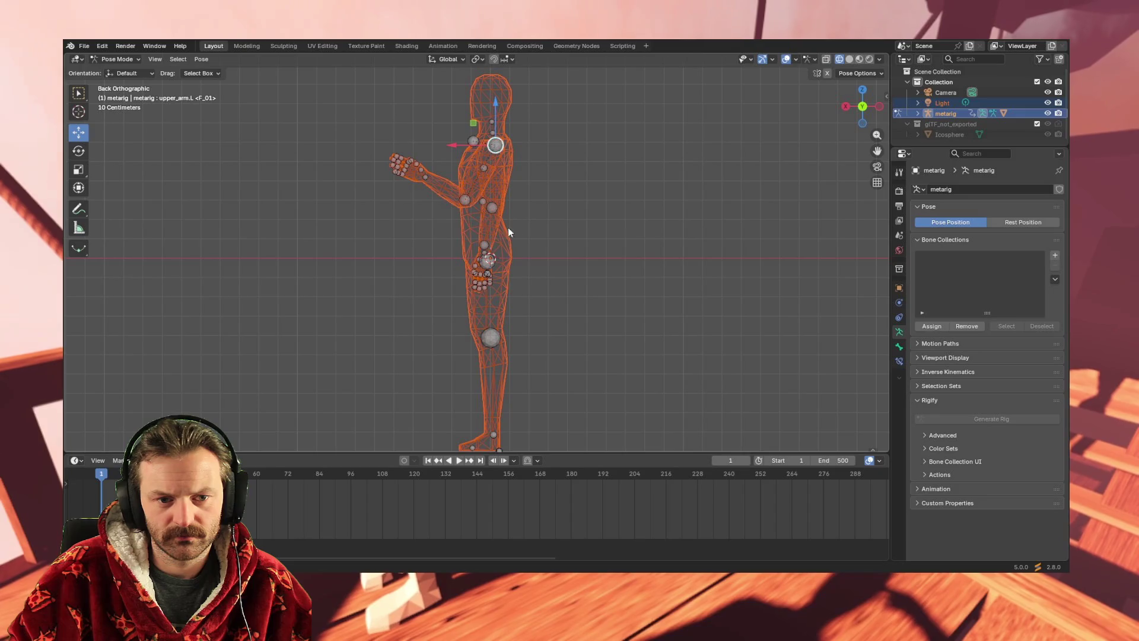
Rotate both upper arms forward and bend the right forearm upward at the elbow.
key(r)
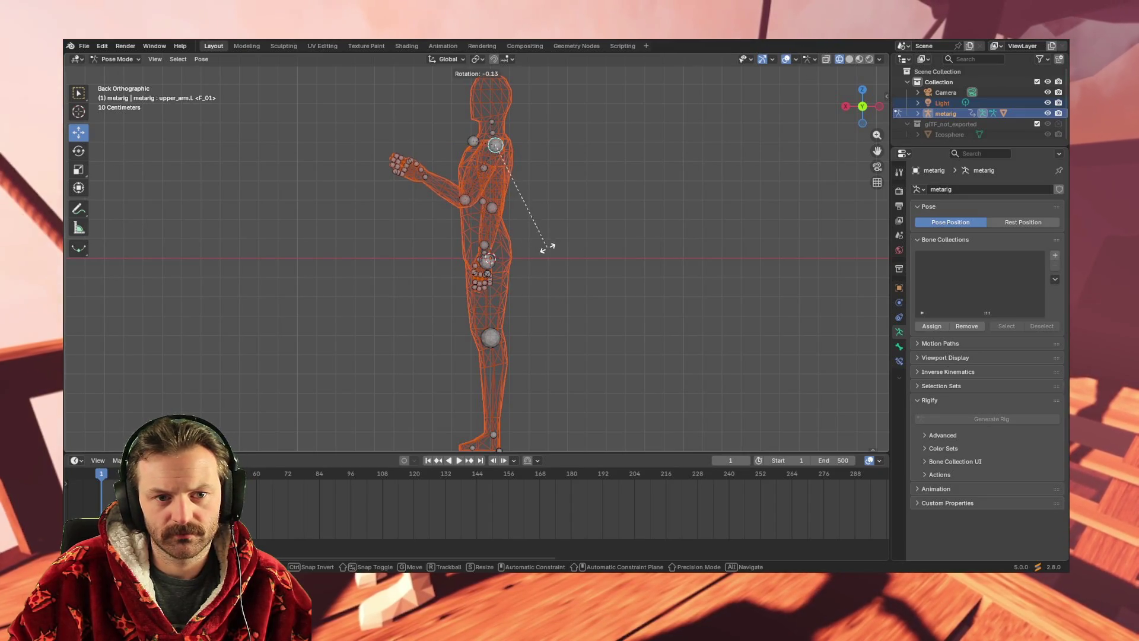
click(572, 286)
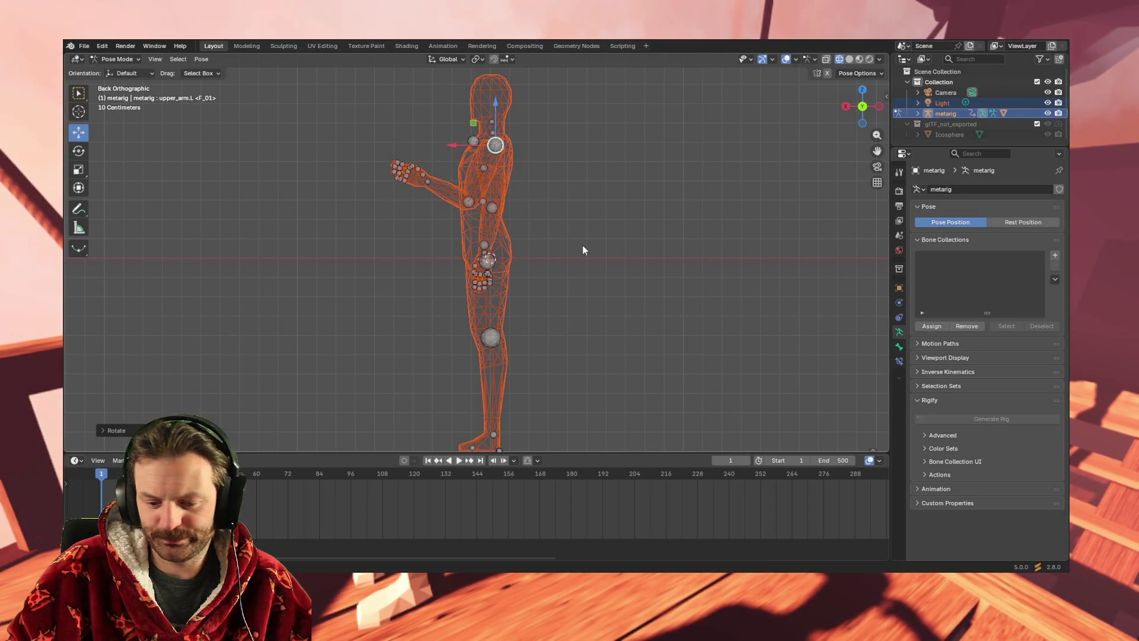
key(KP_1)
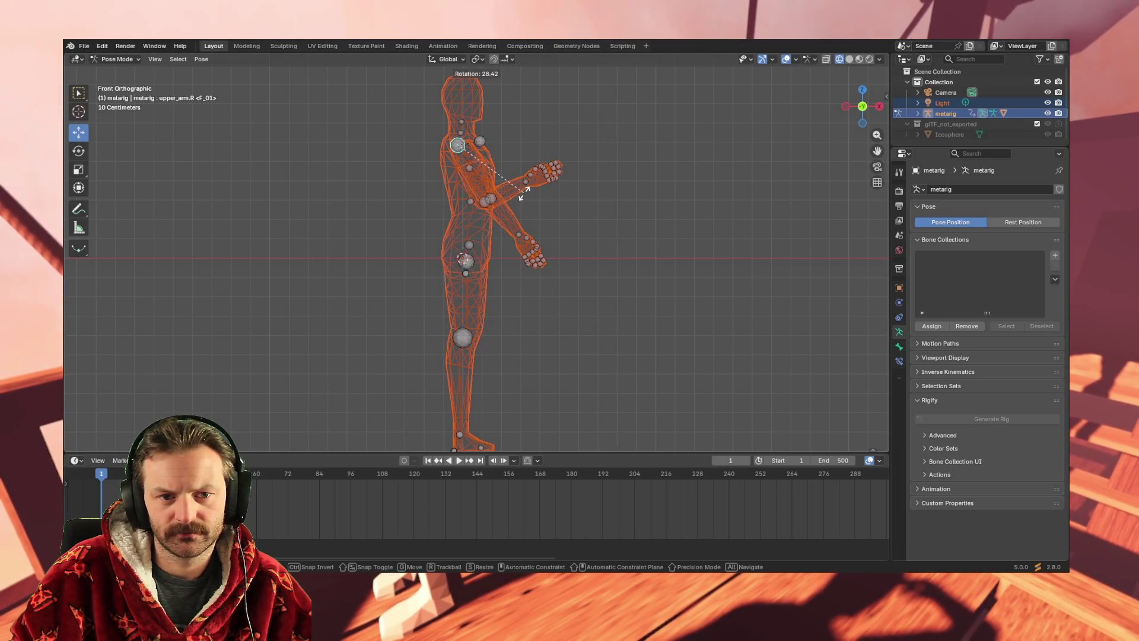
click(510, 211)
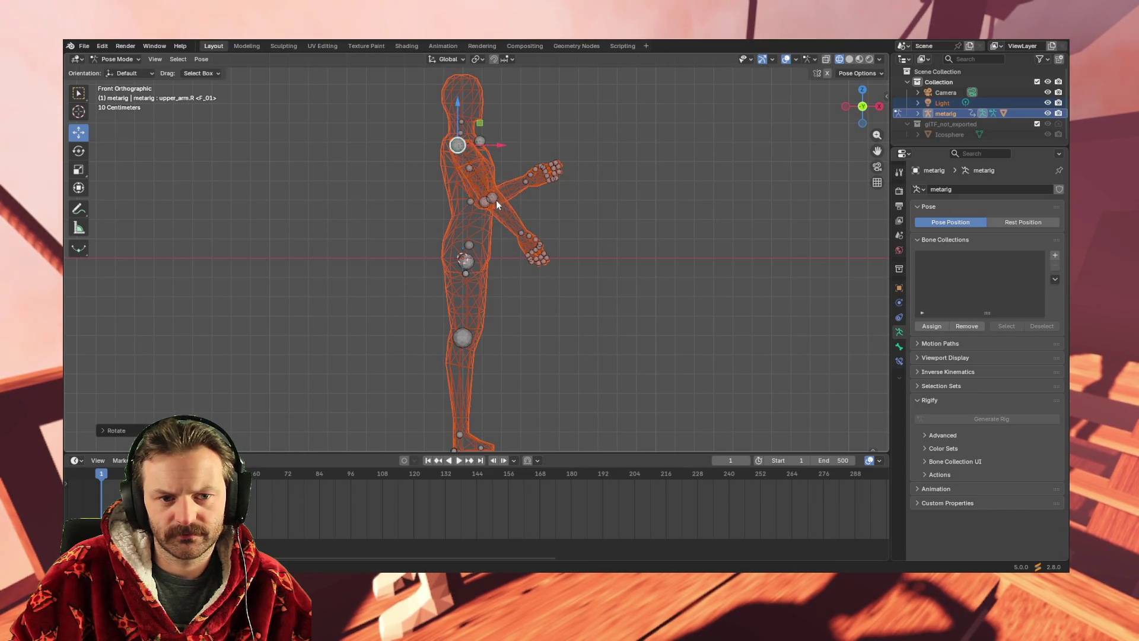
click(495, 200)
key(r)
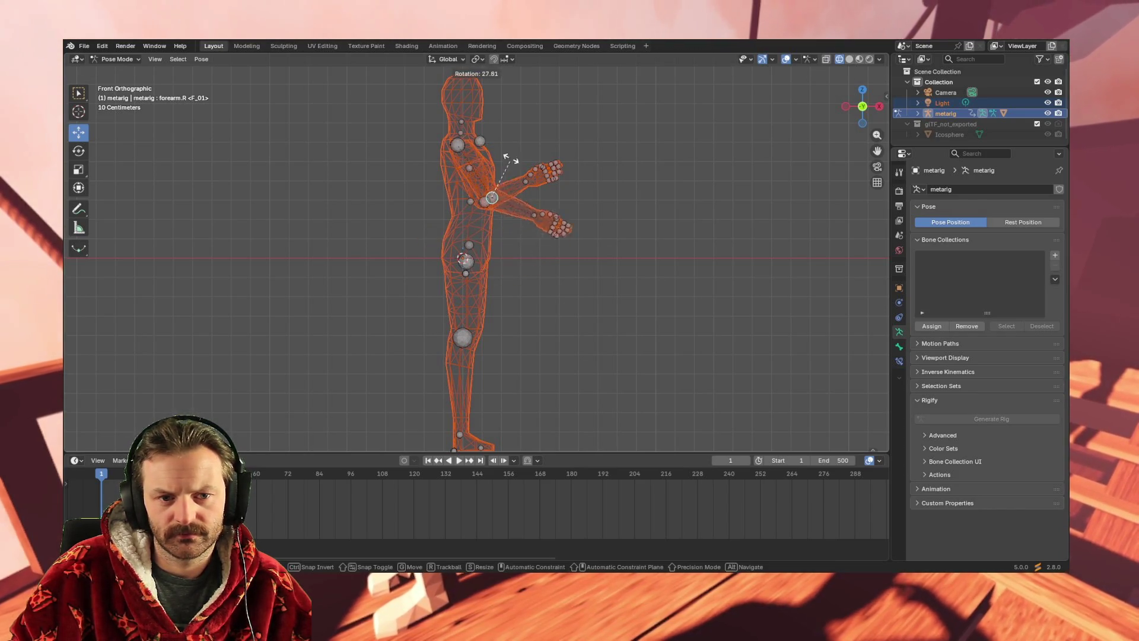
click(427, 98)
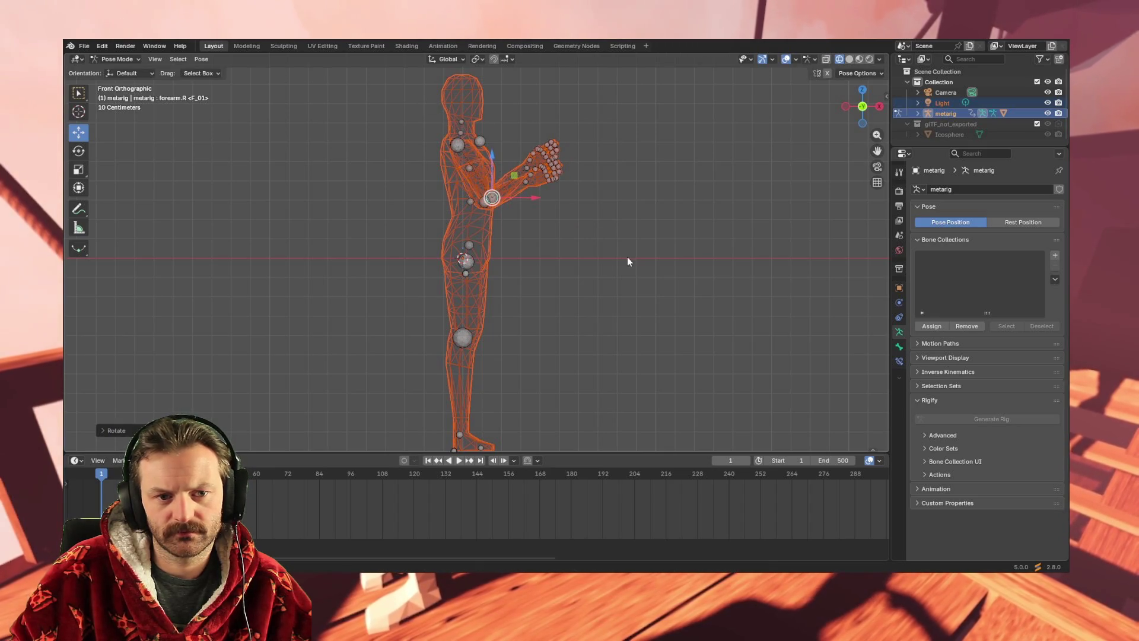
mouse_move(625, 261)
middle_down()
mouse_move(493, 269)
mouse_move(501, 293)
mouse_move(479, 276)
mouse_move(414, 274)
mouse_move(426, 283)
mouse_move(425, 325)
mouse_move(464, 265)
mouse_move(503, 272)
middle_up()
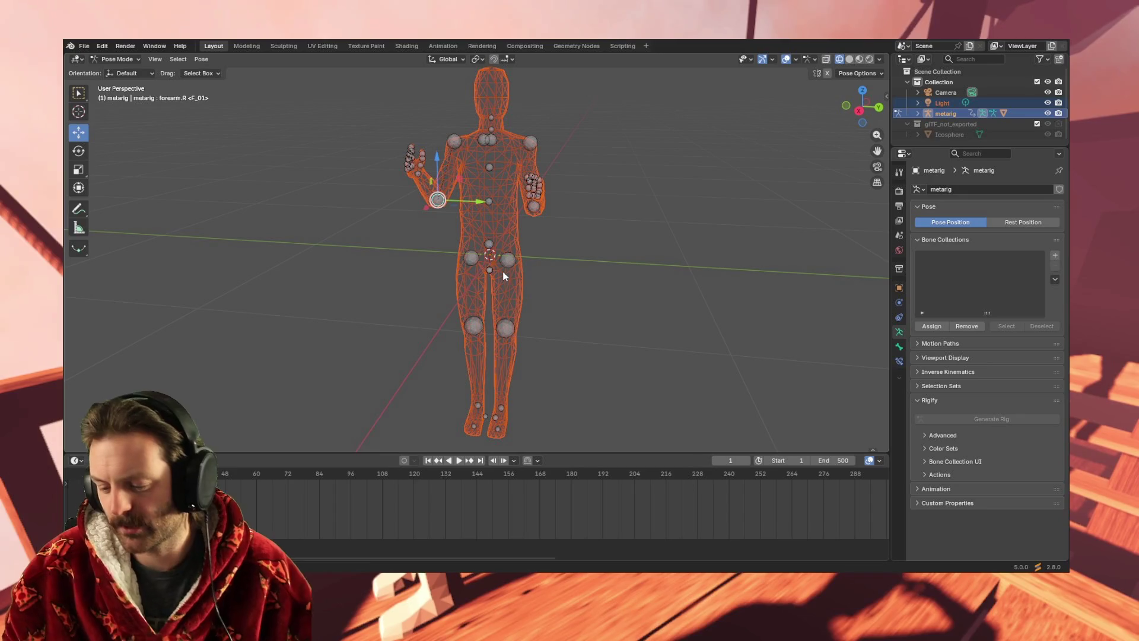
Rotate the right forearm upward so the hand rests beside the head.
mouse_move(503, 222)
middle_down()
mouse_move(541, 223)
mouse_move(533, 203)
mouse_move(506, 199)
mouse_move(496, 216)
mouse_move(528, 211)
mouse_move(514, 164)
mouse_move(508, 212)
mouse_move(483, 227)
mouse_move(539, 229)
middle_up()
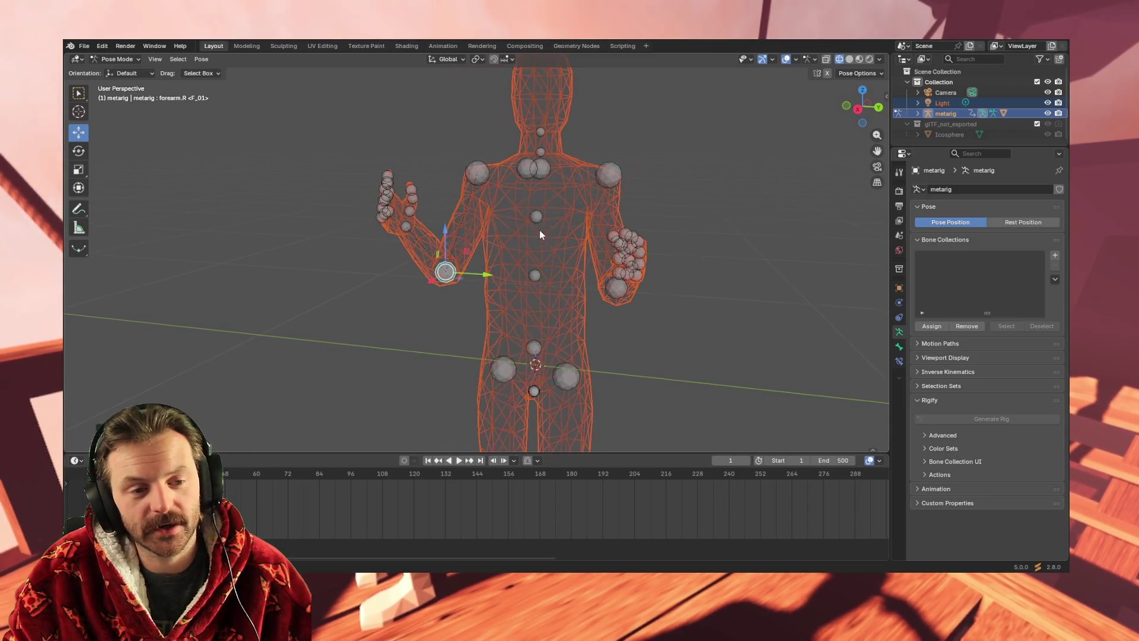
key(ctrl+z)
key(ctrl+z)
key(ctrl+z)
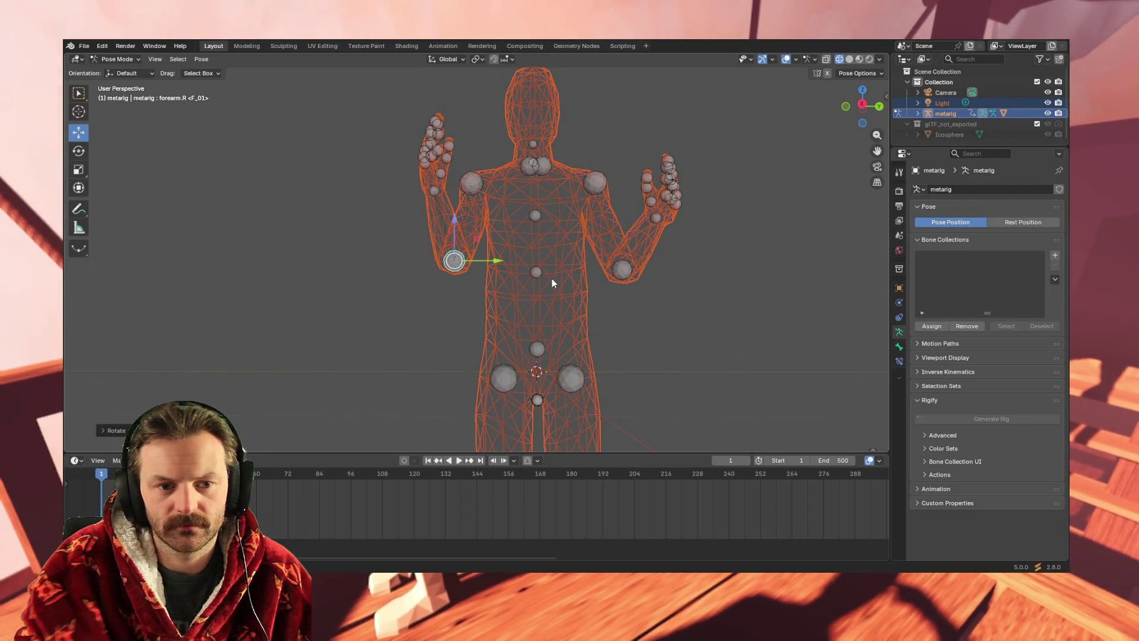
key(r)
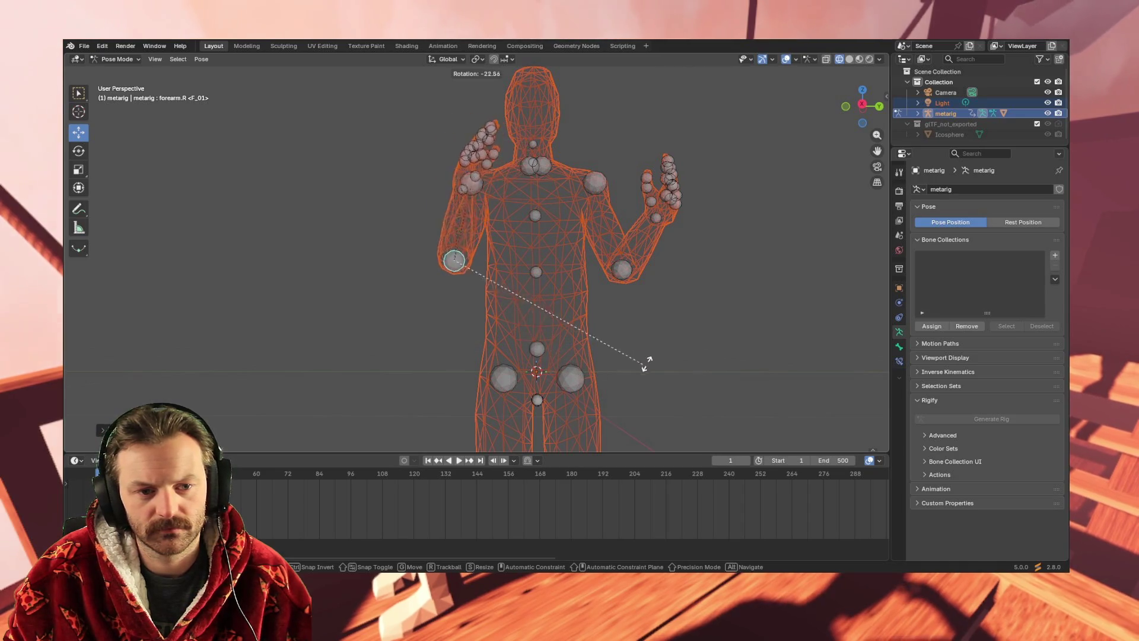
click(660, 255)
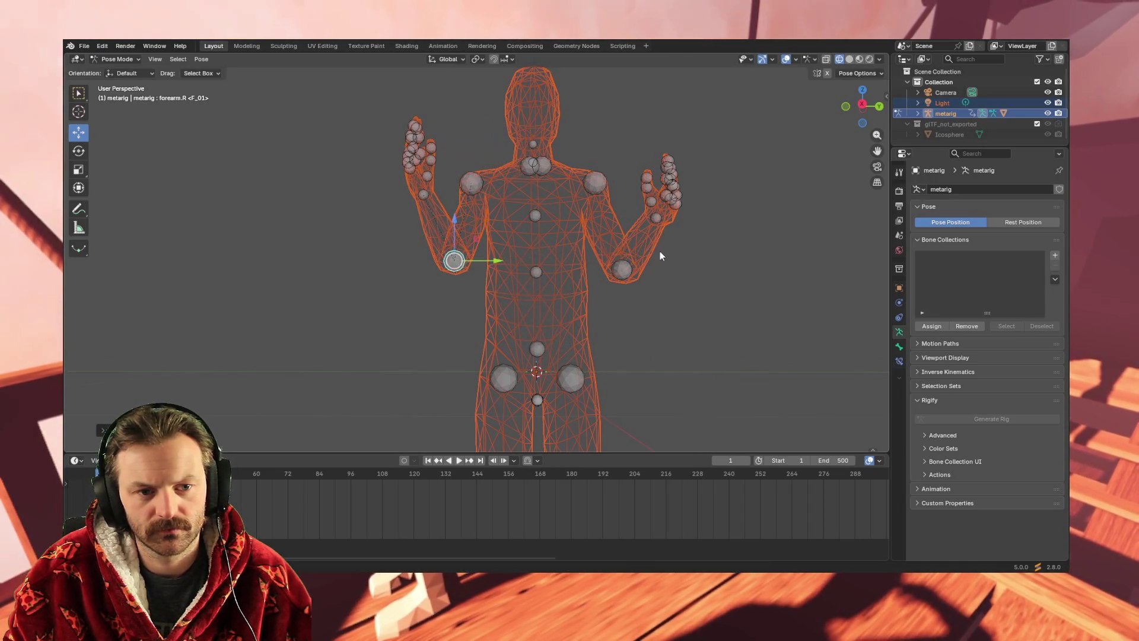
Rotate the left forearm down so its hand rests near the hip, then check the pose.
click(621, 270)
key(r)
click(618, 273)
mouse_move(679, 360)
middle_down()
mouse_move(557, 394)
mouse_move(666, 368)
mouse_move(694, 394)
mouse_move(709, 391)
mouse_move(661, 389)
middle_up()
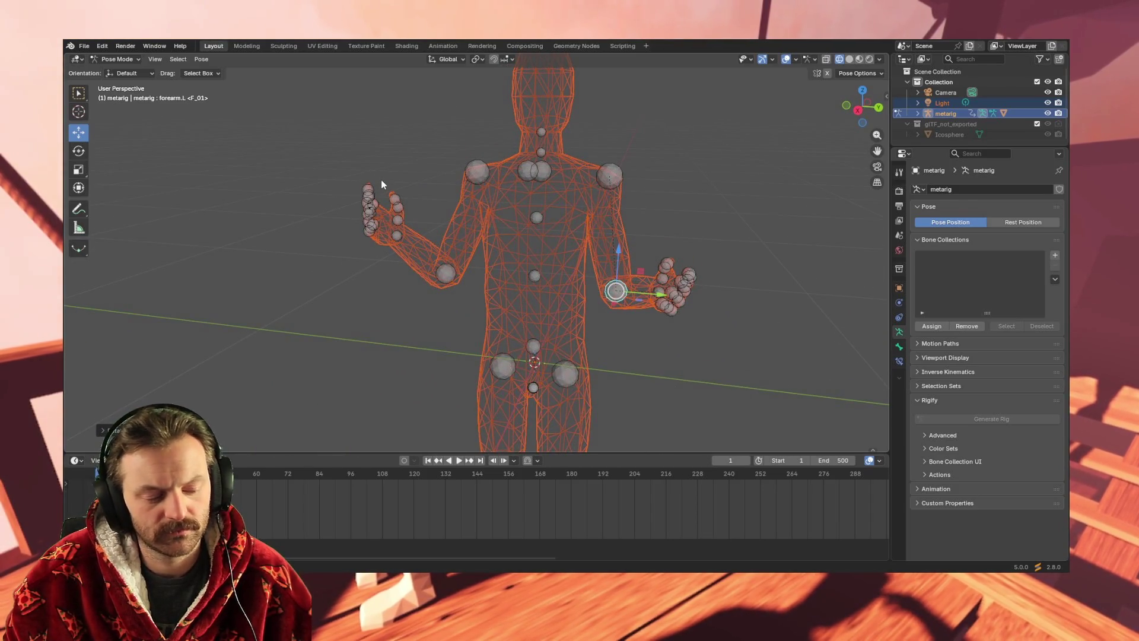
mouse_move(416, 223)
middle_down()
mouse_move(448, 247)
mouse_move(430, 252)
mouse_move(454, 243)
mouse_move(414, 226)
middle_up()
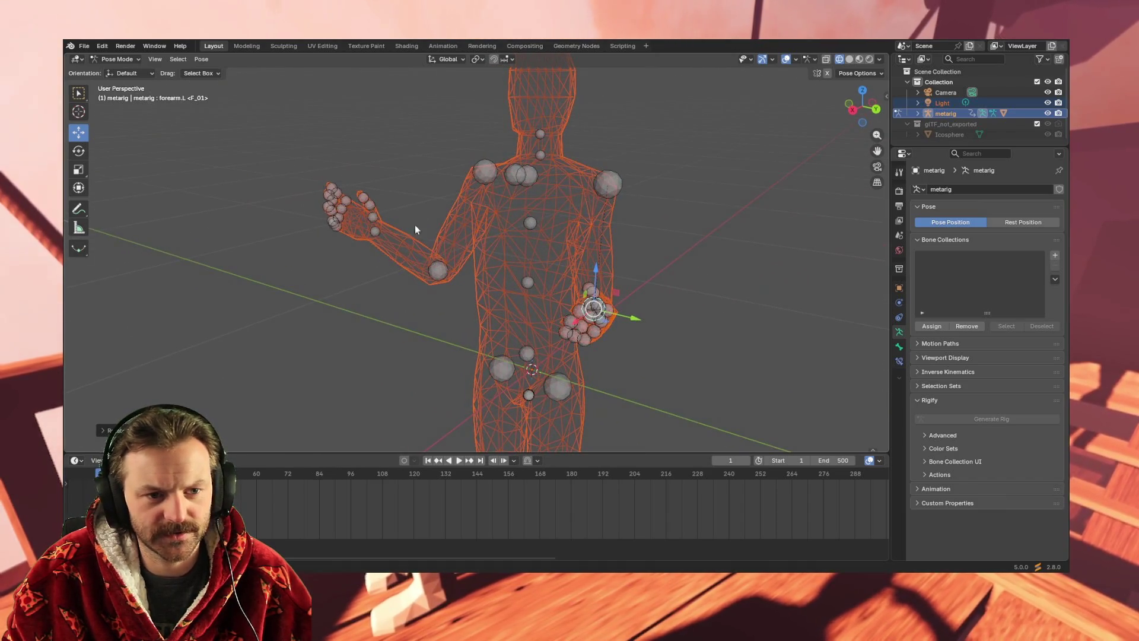
click(366, 203)
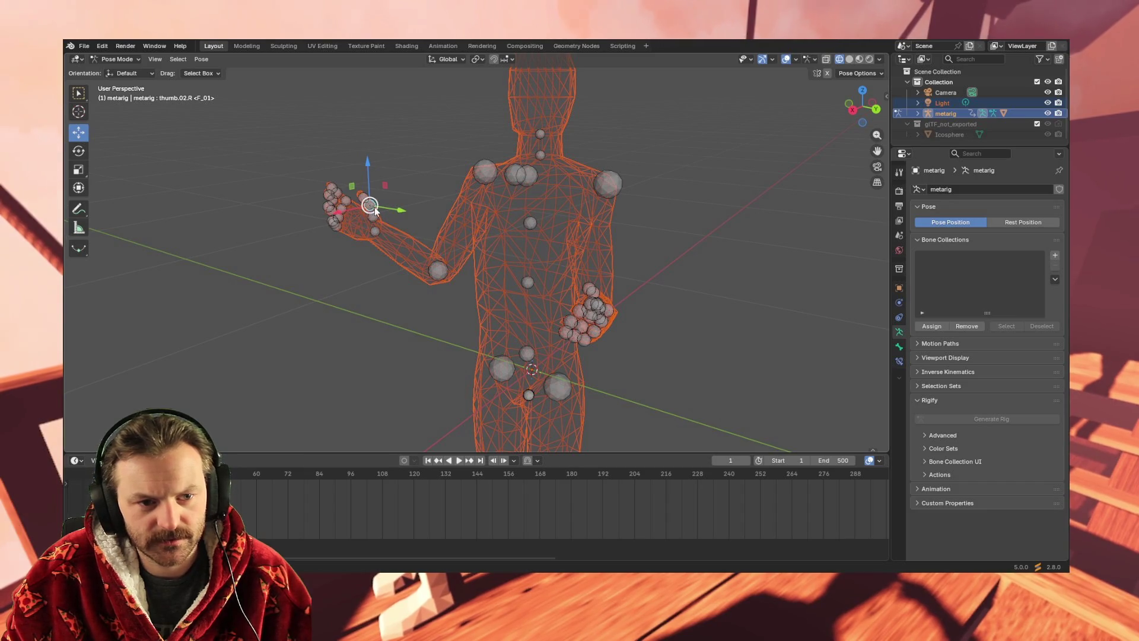
Zoom in on the raised right hand and bend the thumb and its tip inward.
scroll(364, 186, up, 4)
mouse_move(315, 199)
shift+middle_down()
mouse_move(473, 240)
mouse_move(487, 234)
mouse_move(406, 210)
mouse_move(424, 231)
mouse_move(479, 160)
shift+middle_up()
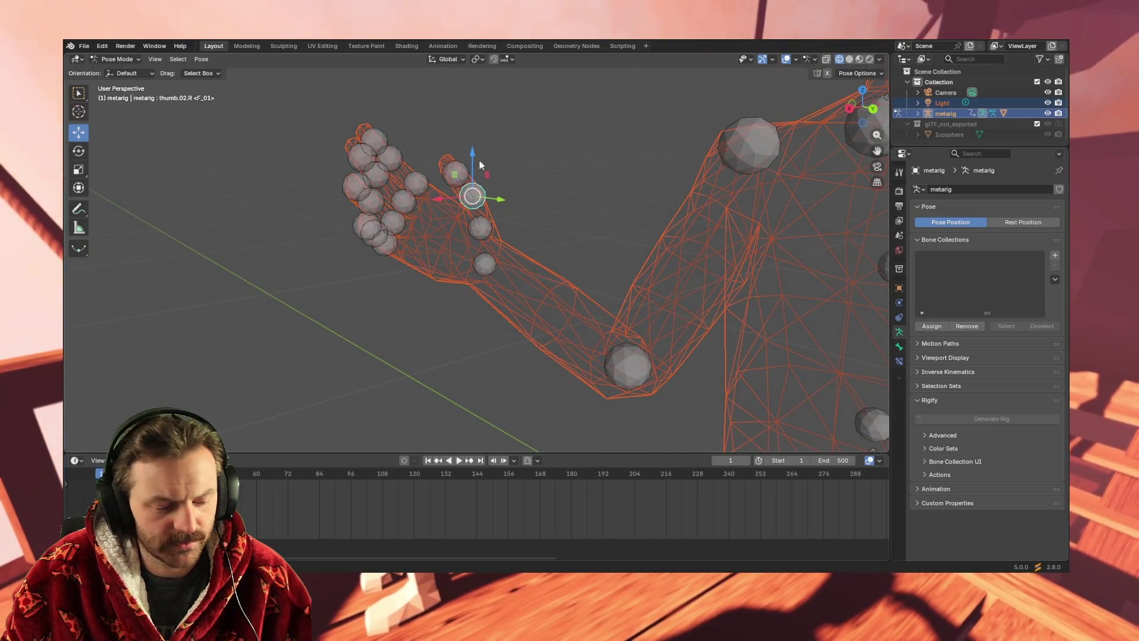
key(r)
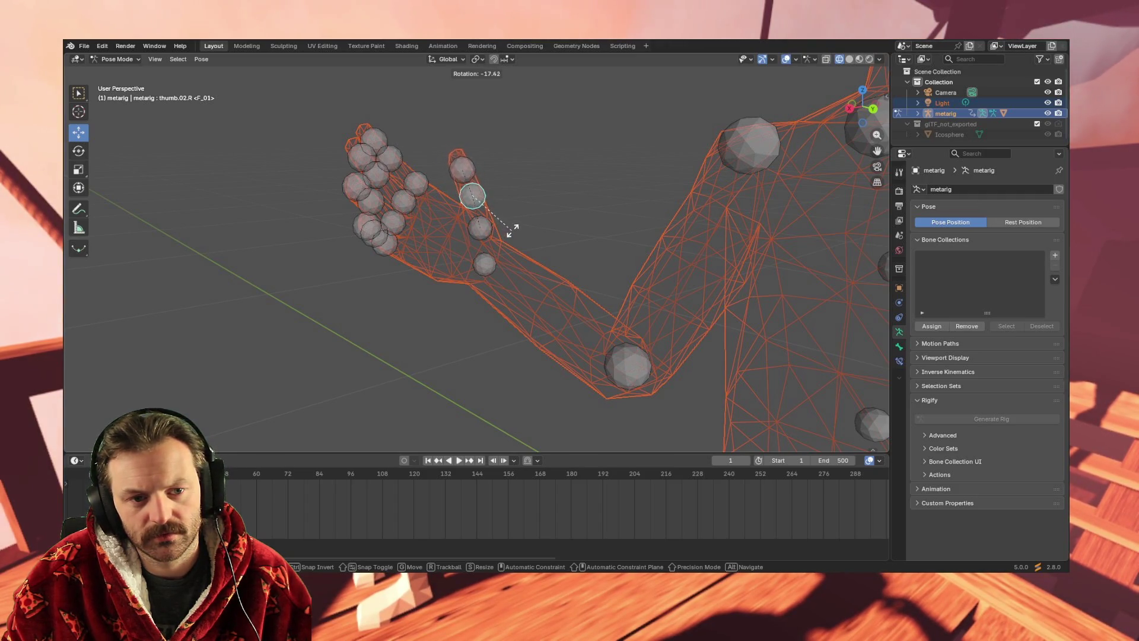
click(513, 228)
key(r)
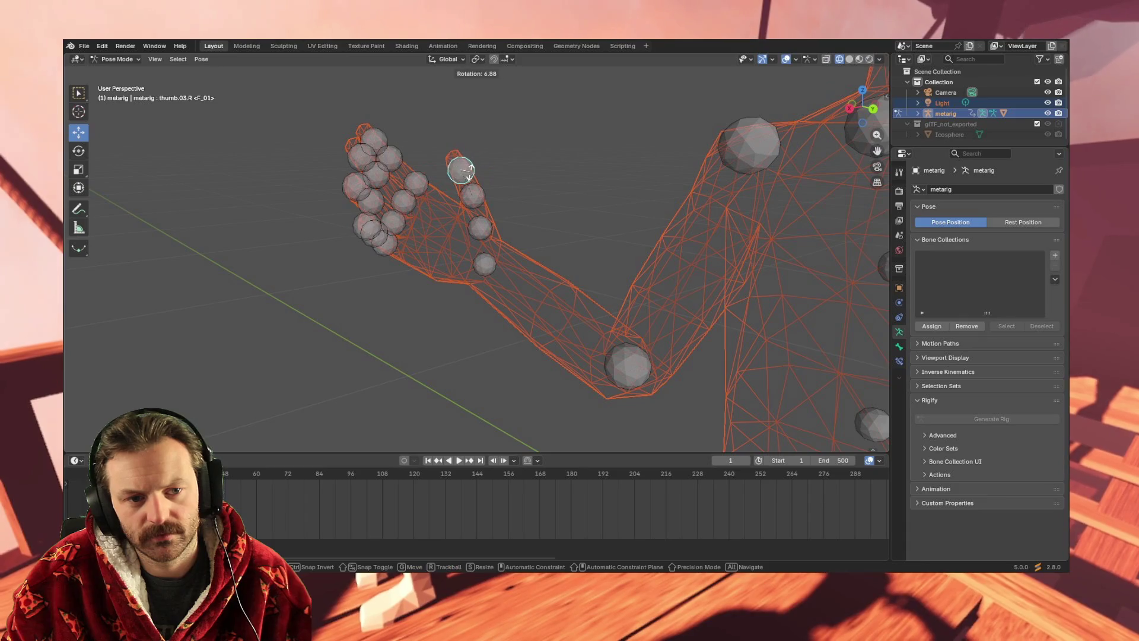
click(472, 178)
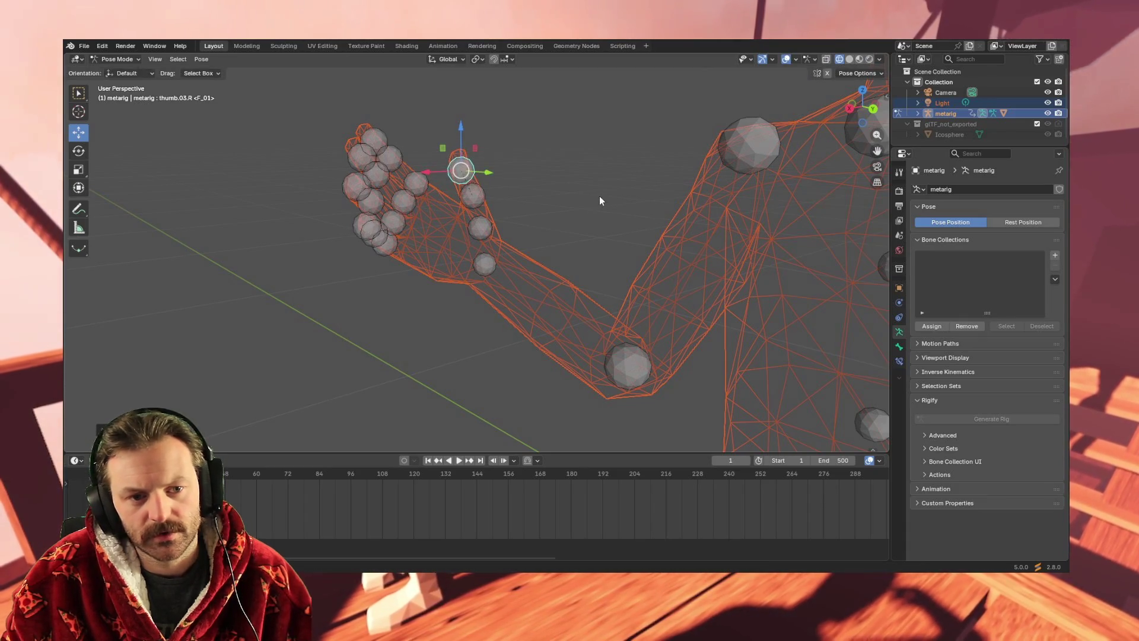
Curl the right middle finger bones inward with two rotations.
click(381, 143)
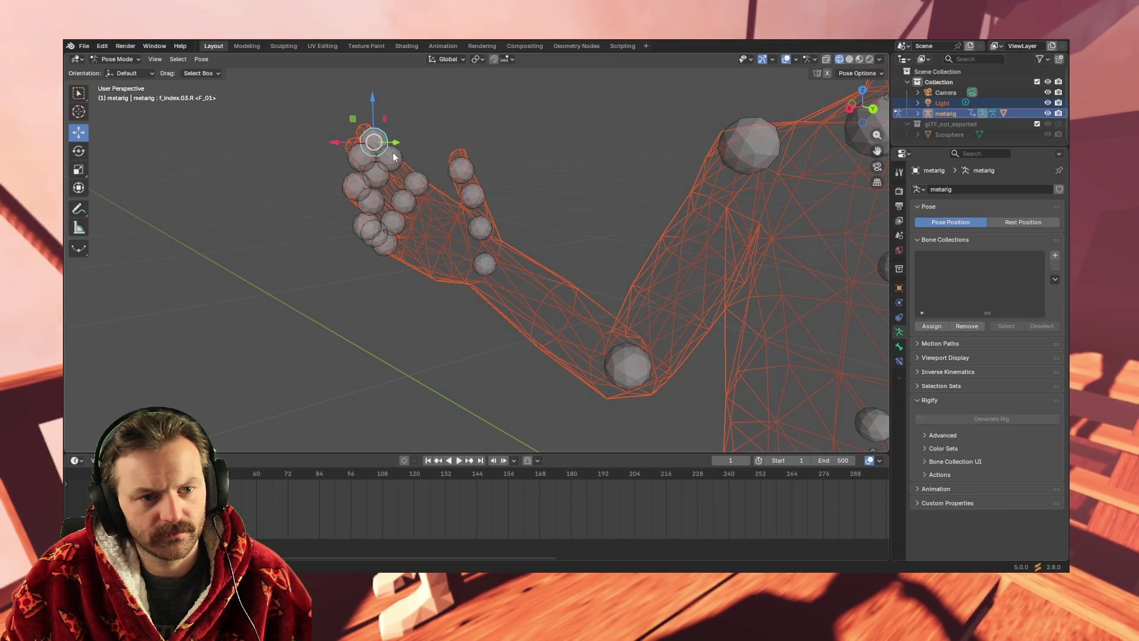
mouse_move(455, 201)
middle_down()
mouse_move(424, 206)
mouse_move(417, 220)
middle_up()
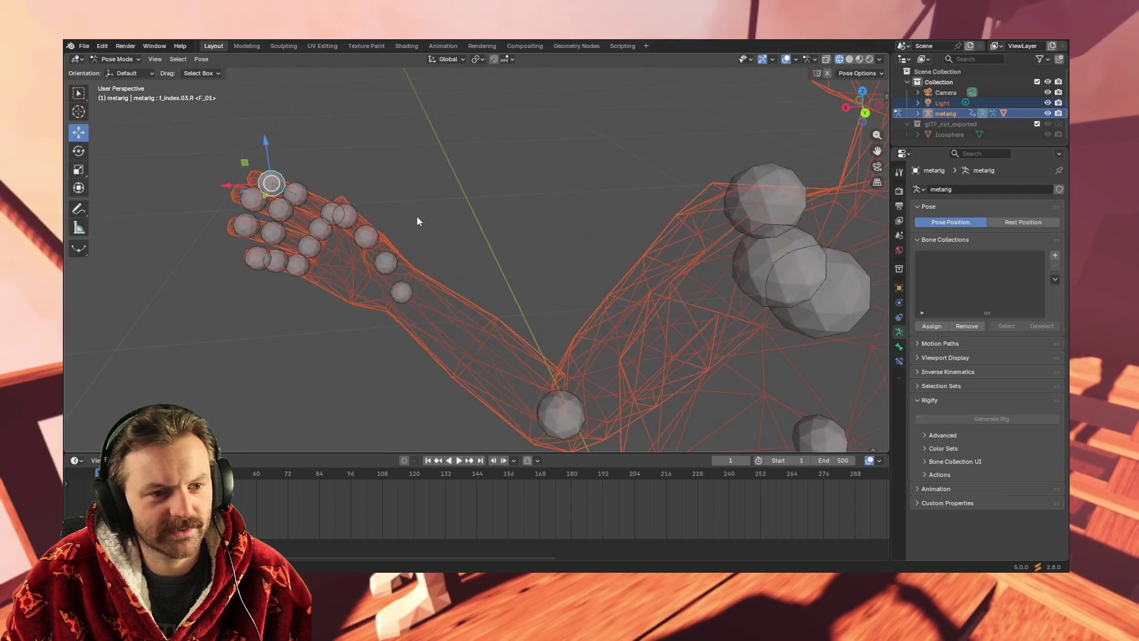
click(287, 213)
key(r)
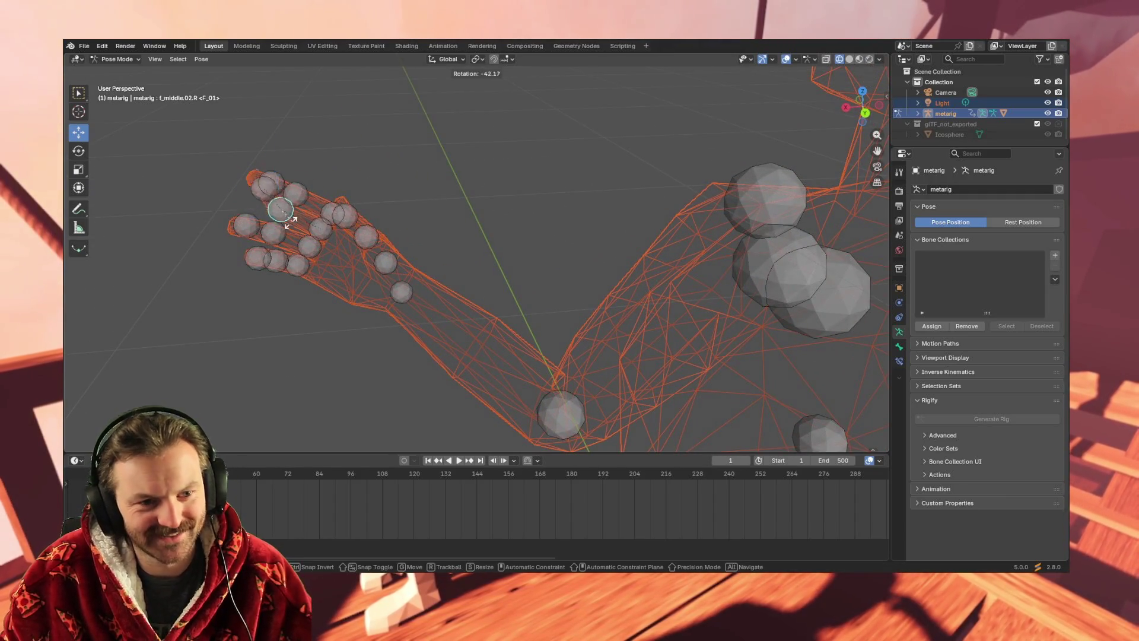
click(324, 151)
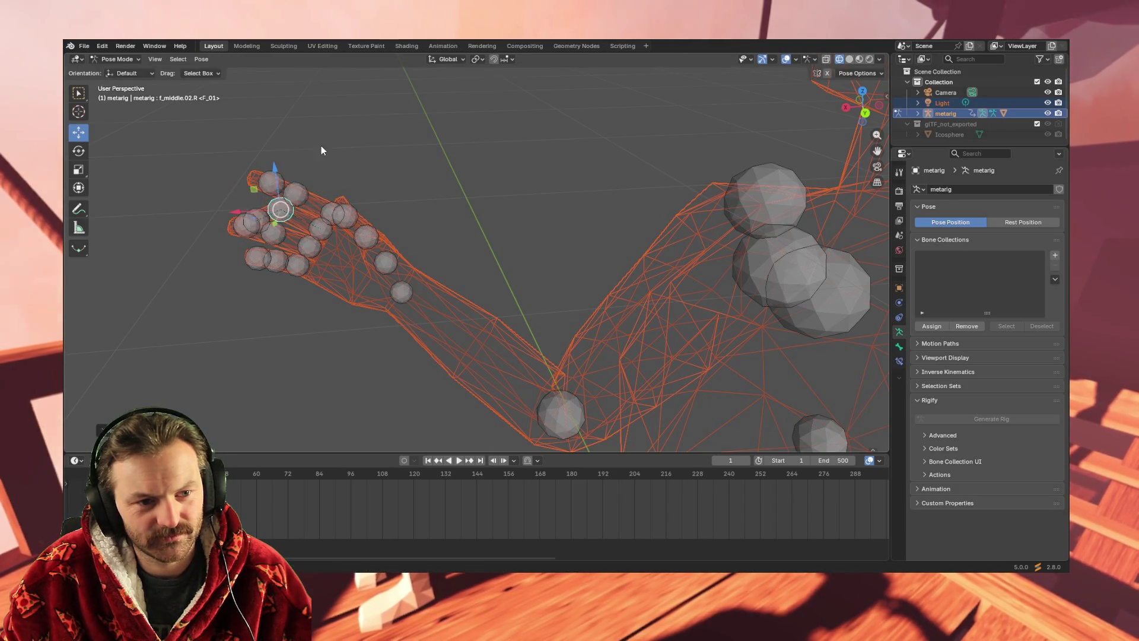
key(r)
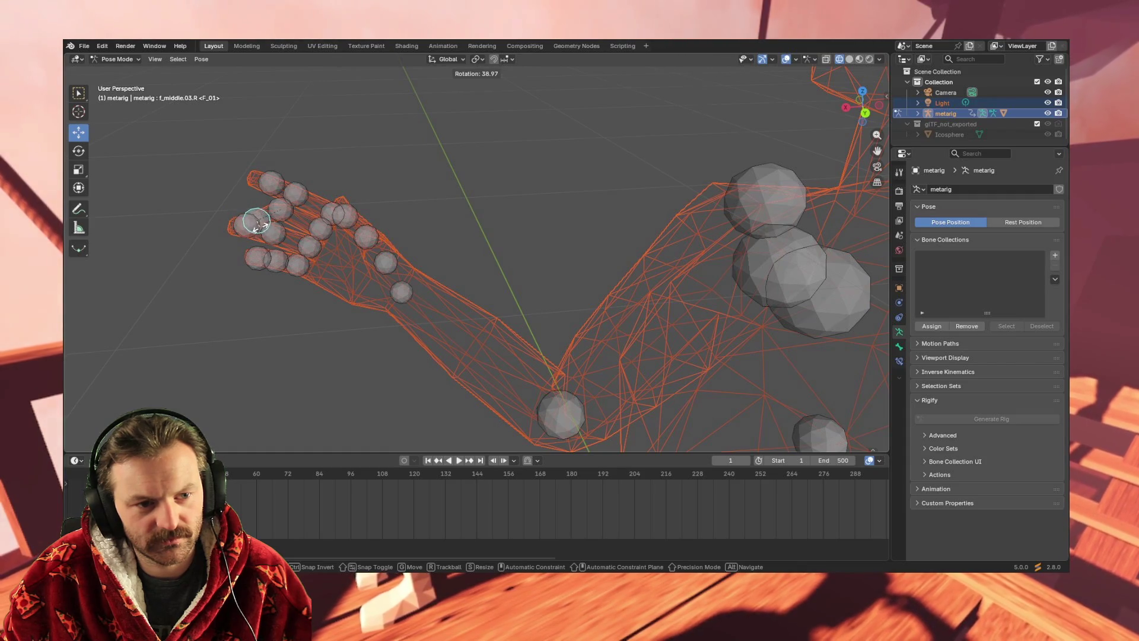
click(259, 224)
mouse_move(204, 250)
middle_down()
mouse_move(267, 251)
mouse_move(232, 236)
middle_up()
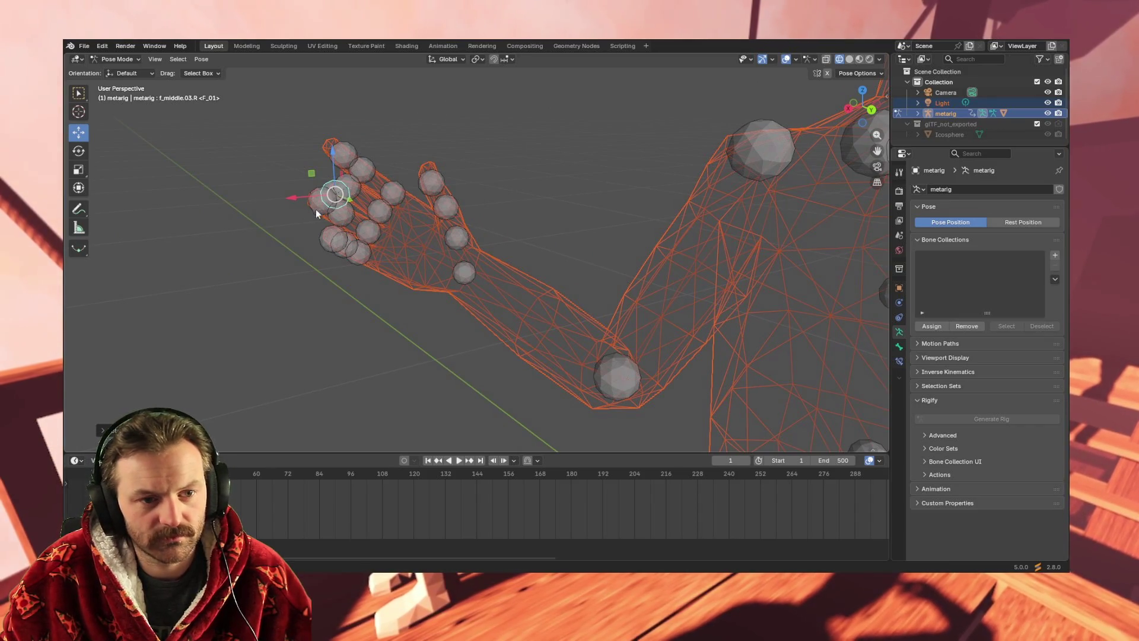
Rotate the f_ring.02.R bone to curl the ring finger.
click(344, 217)
key(r)
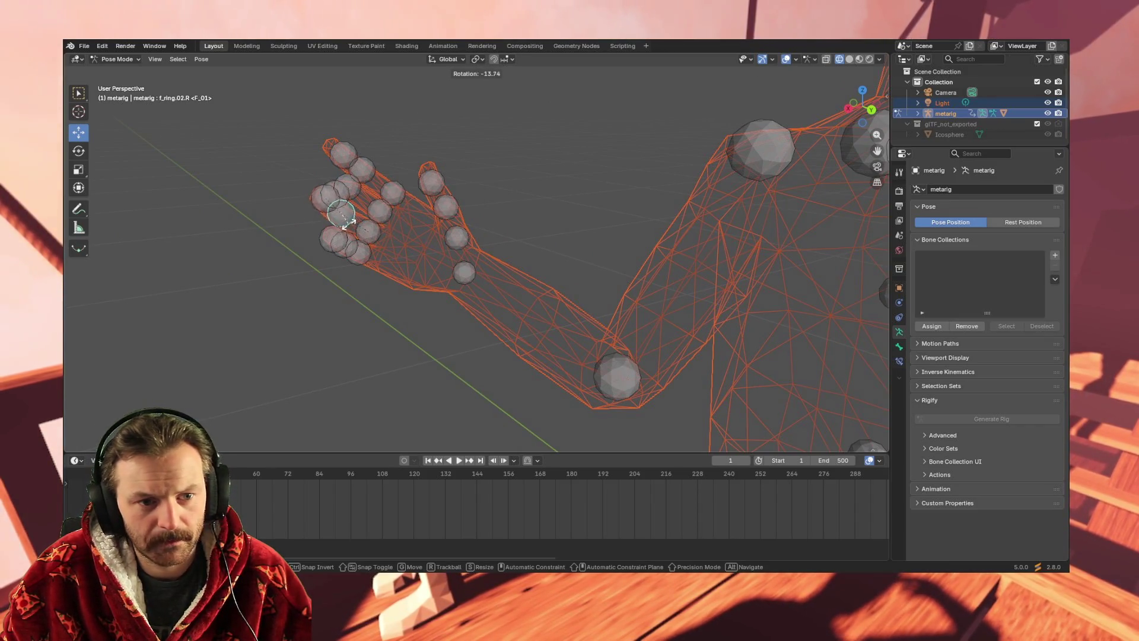
click(363, 224)
mouse_move(363, 224)
middle_down()
mouse_move(429, 262)
mouse_move(621, 276)
mouse_move(614, 263)
mouse_move(534, 290)
mouse_move(535, 279)
middle_up()
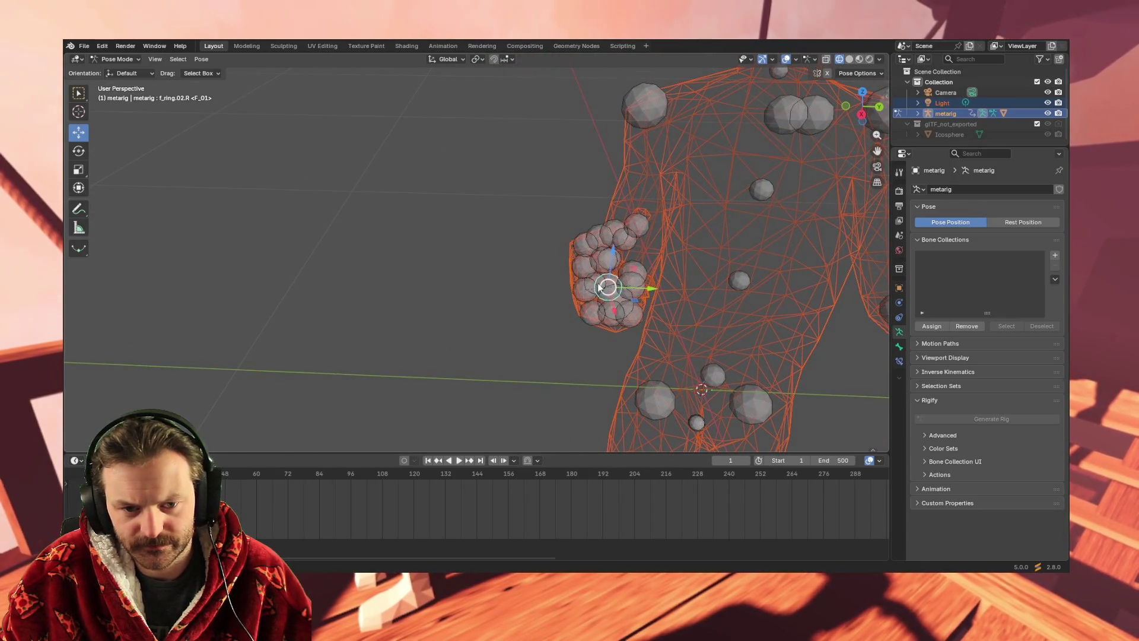
Bend the right ring finger bone further, ending at about -70.81°.
key(r)
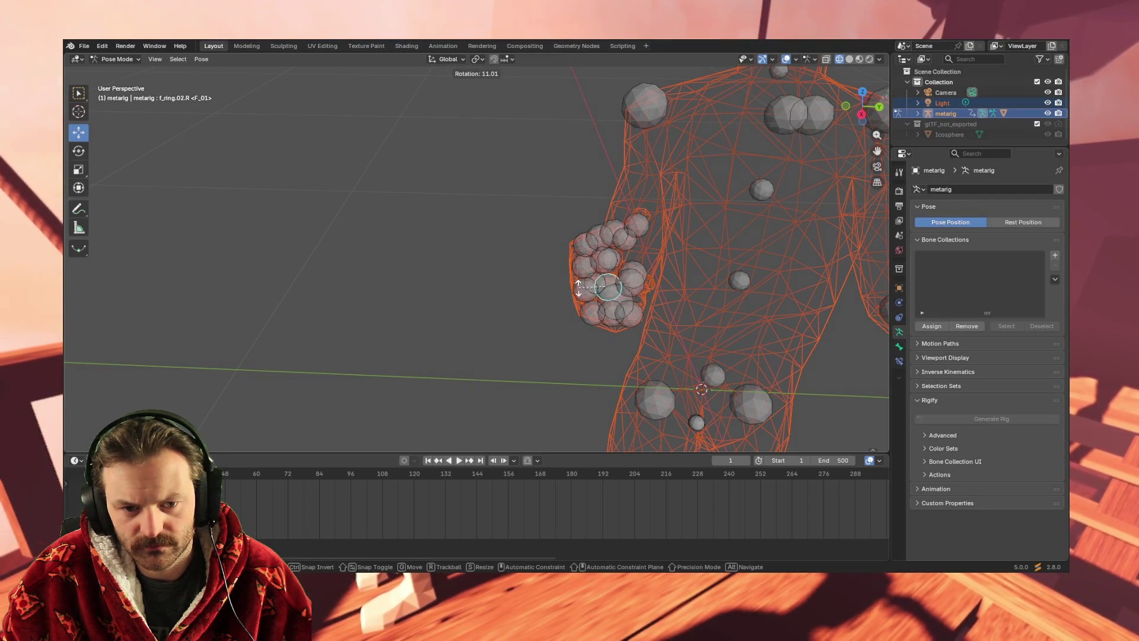
click(584, 291)
key(r)
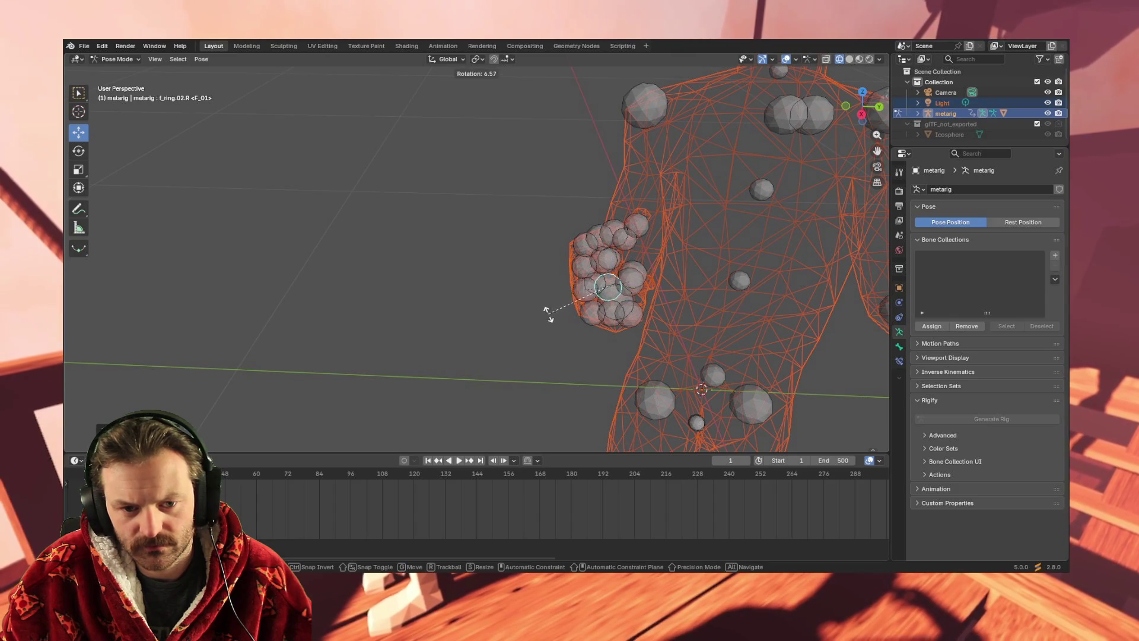
click(556, 301)
mouse_move(553, 322)
middle_down()
mouse_move(581, 313)
mouse_move(572, 256)
middle_up()
mouse_move(597, 150)
middle_down()
mouse_move(572, 297)
mouse_move(564, 243)
mouse_move(567, 289)
middle_up()
key(w)
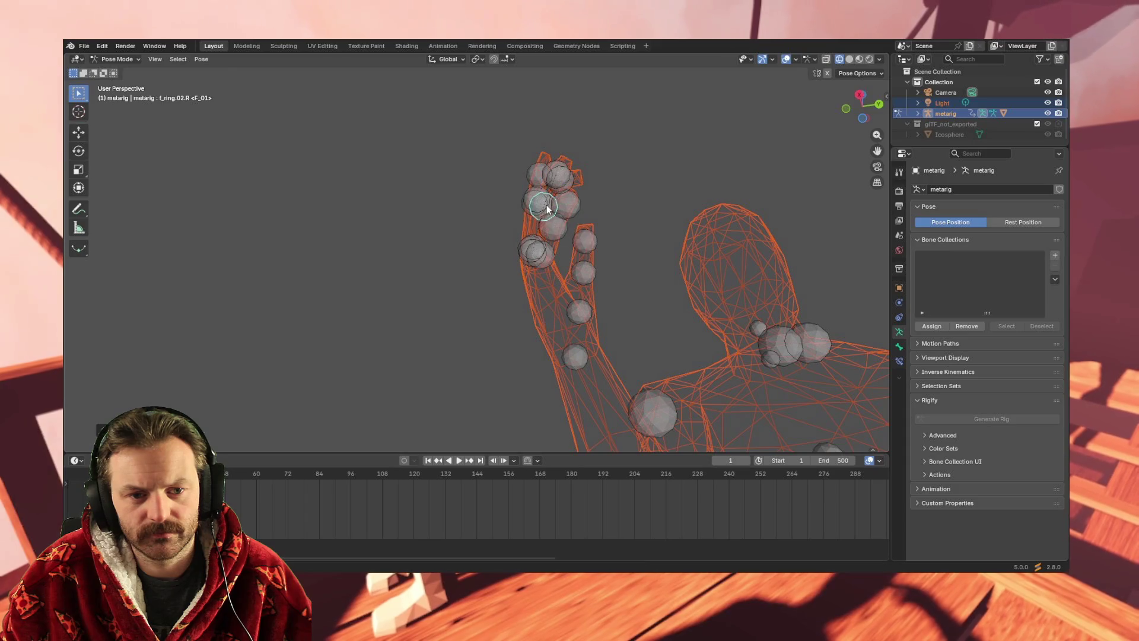
key(r)
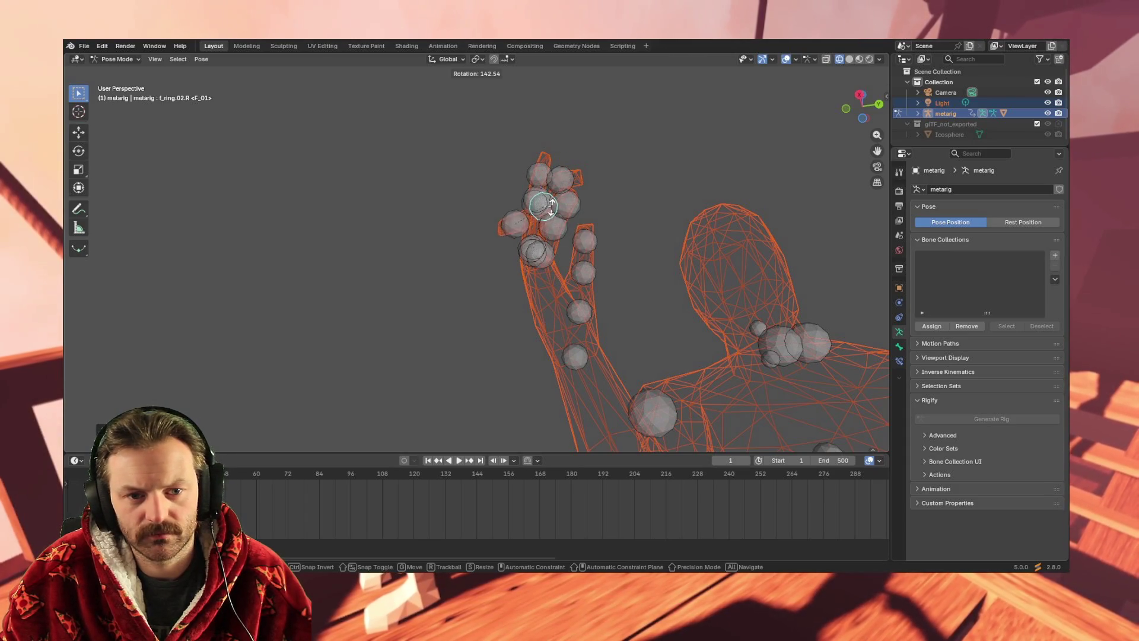
click(517, 184)
mouse_move(585, 237)
middle_down()
mouse_move(589, 279)
mouse_move(554, 302)
mouse_move(499, 310)
mouse_move(474, 290)
mouse_move(618, 283)
mouse_move(585, 290)
mouse_move(547, 273)
mouse_move(563, 256)
middle_up()
Curl the right pinky bone about -79° and zoom out to the whole rig.
key(c)
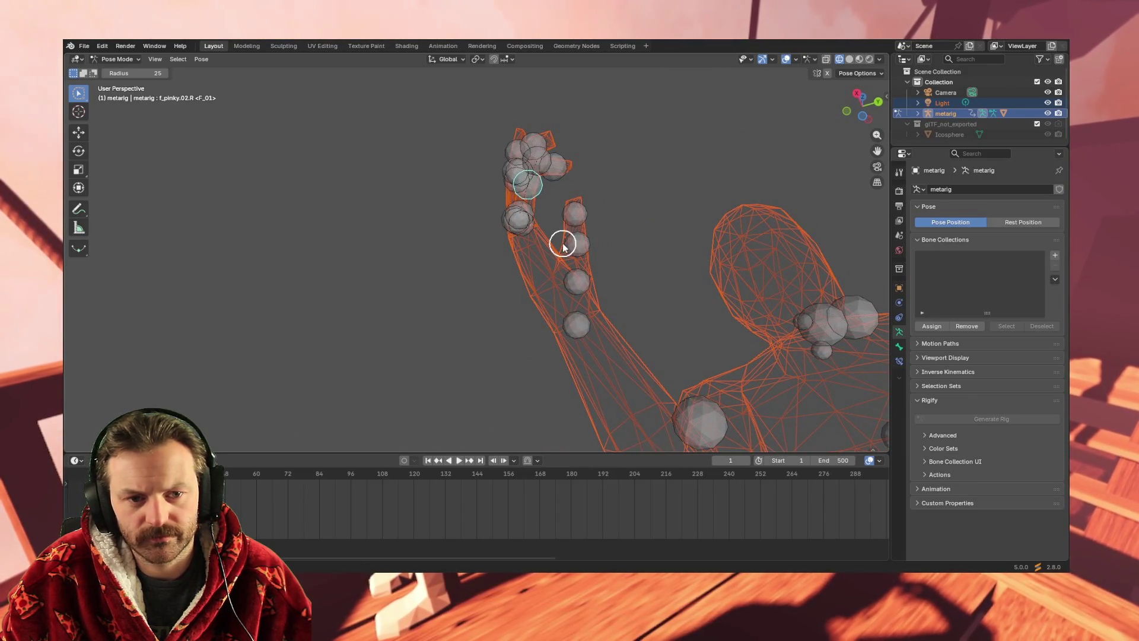
key(r)
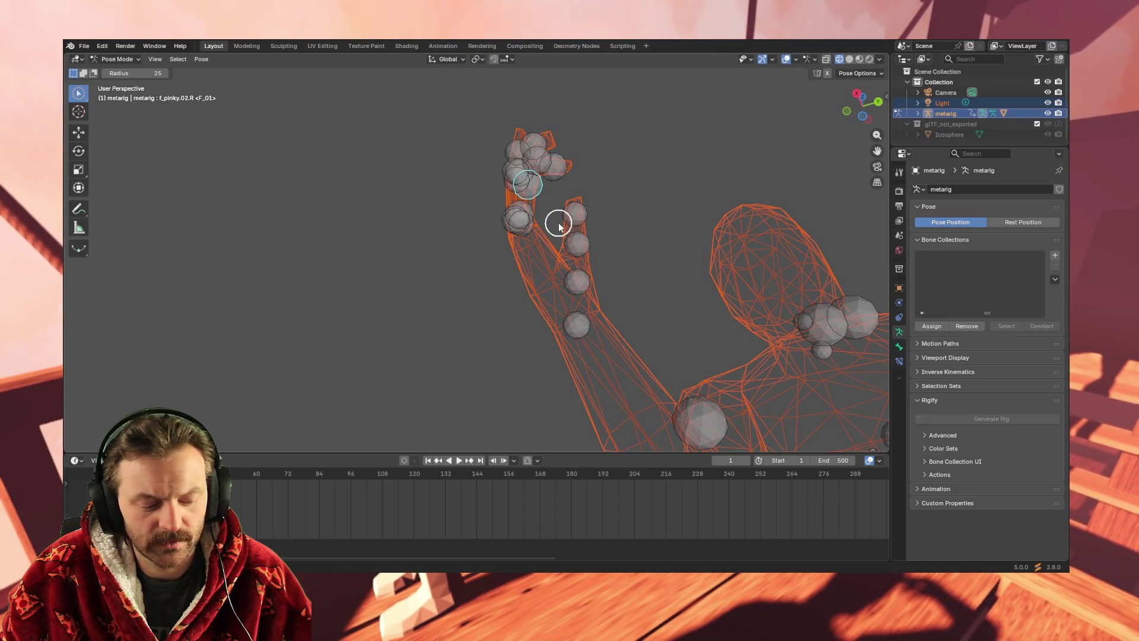
click(478, 234)
mouse_move(696, 261)
middle_down()
mouse_move(587, 348)
mouse_move(625, 351)
mouse_move(636, 331)
mouse_move(564, 331)
mouse_move(539, 368)
mouse_move(671, 334)
mouse_move(720, 371)
mouse_move(709, 399)
mouse_move(675, 378)
mouse_move(617, 379)
mouse_move(676, 356)
middle_up()
scroll(672, 334, down, 10)
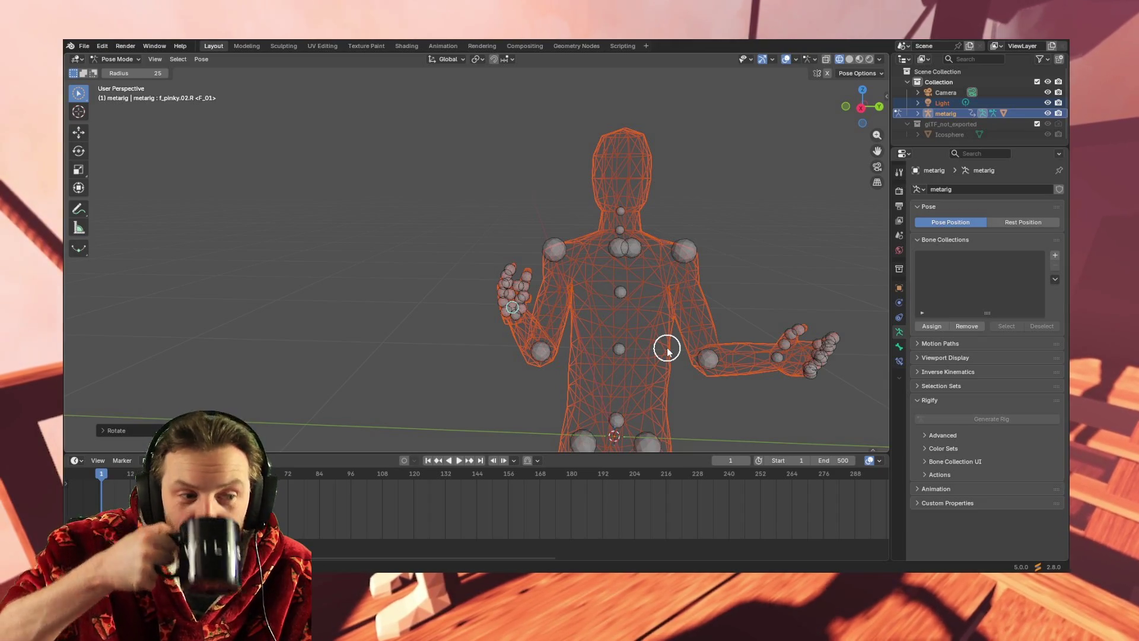
From an angled side view, circle-select most of the raised right hand's finger bones.
mouse_move(777, 333)
middle_down()
mouse_move(731, 380)
mouse_move(689, 377)
mouse_move(716, 326)
mouse_move(715, 350)
mouse_move(699, 353)
mouse_move(711, 353)
mouse_move(708, 367)
middle_up()
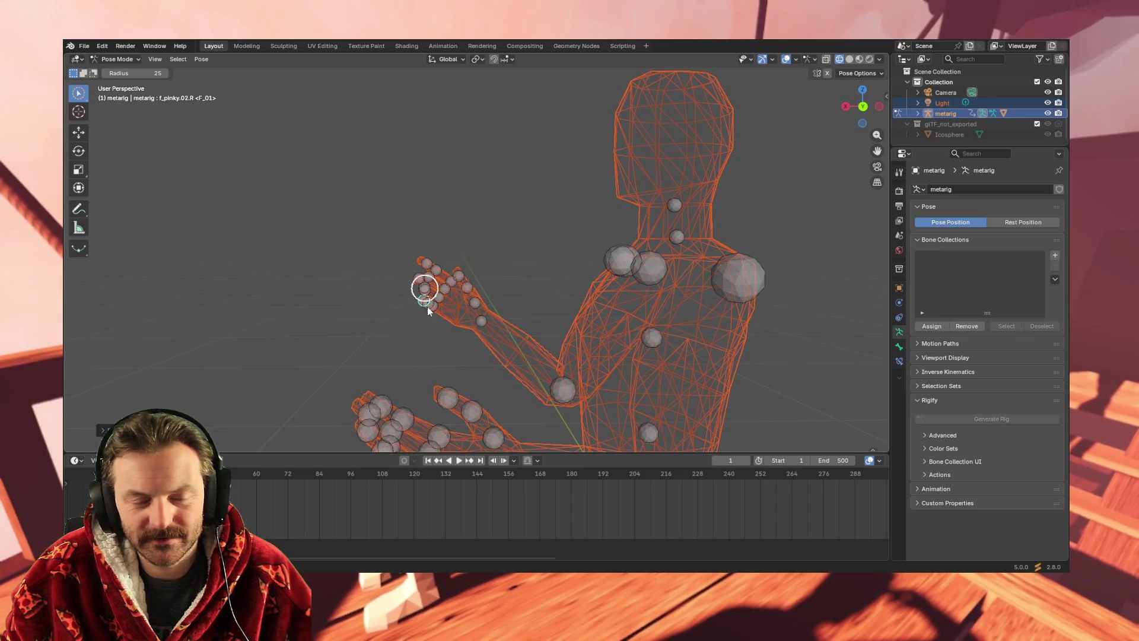
middle_drag(409, 346, 415, 352)
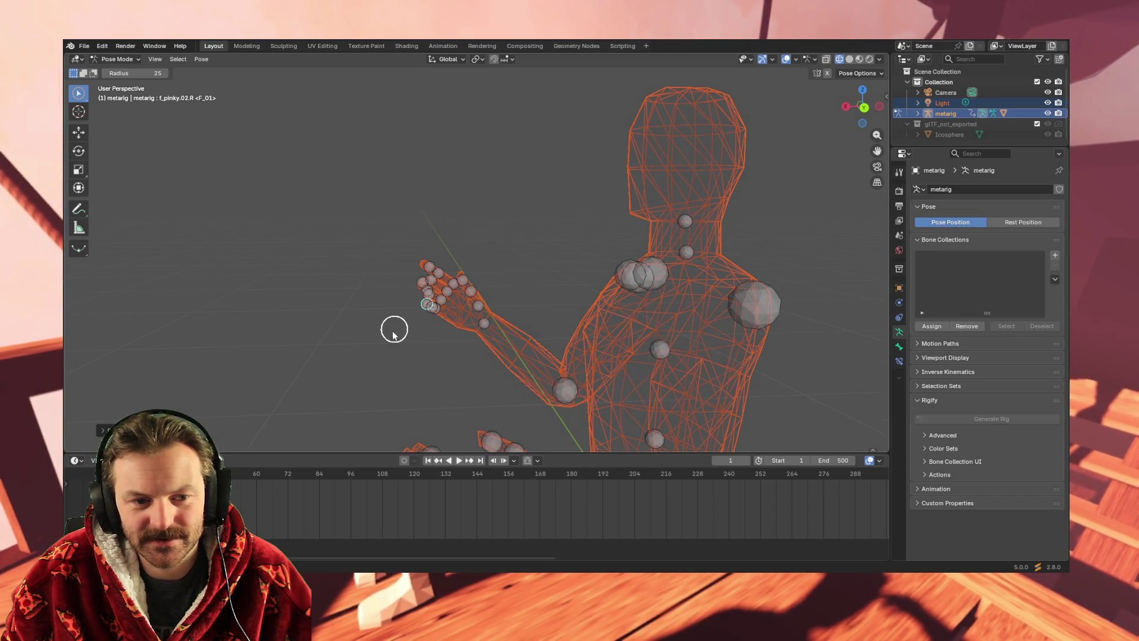
click(79, 131)
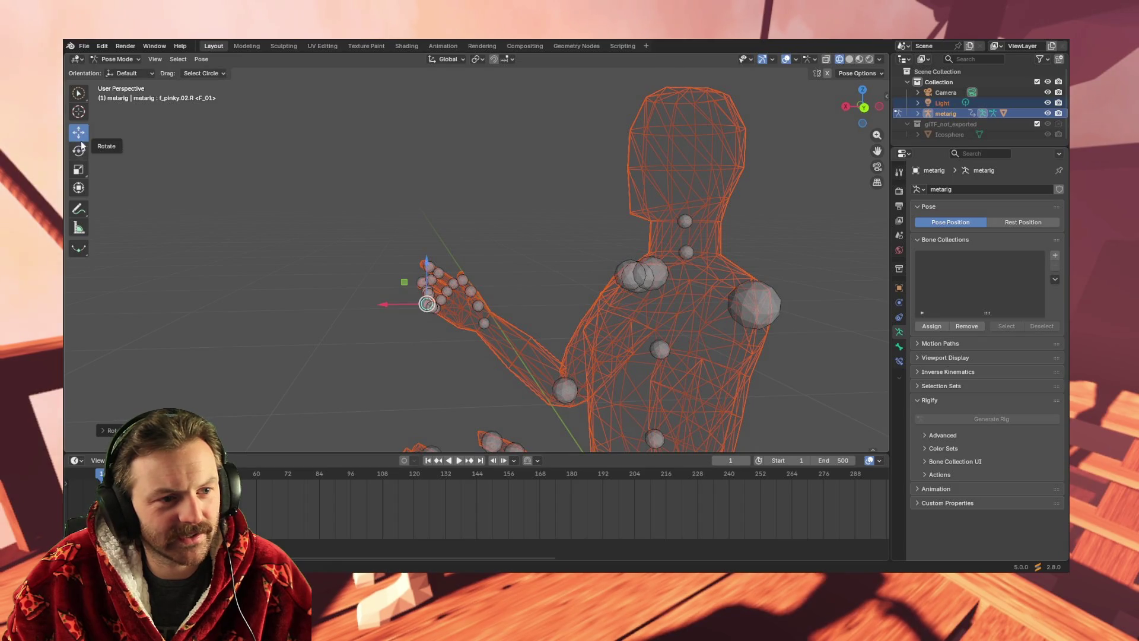
click(80, 93)
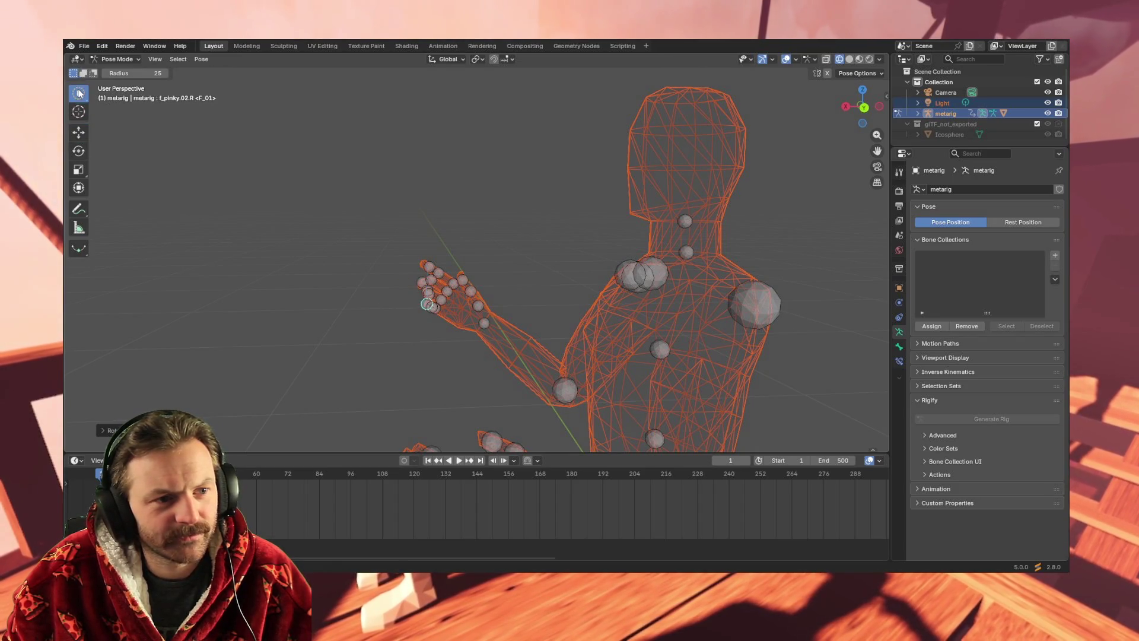
mouse_move(430, 330)
mouse_down()
mouse_move(460, 269)
mouse_move(422, 255)
mouse_move(433, 265)
mouse_move(420, 330)
mouse_up()
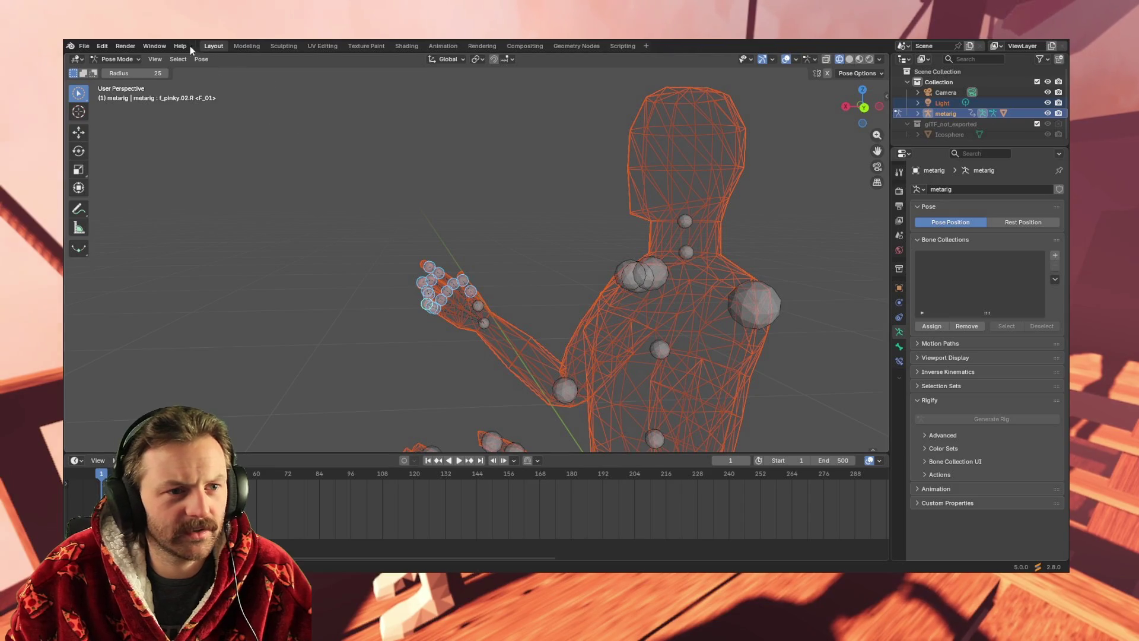
click(198, 59)
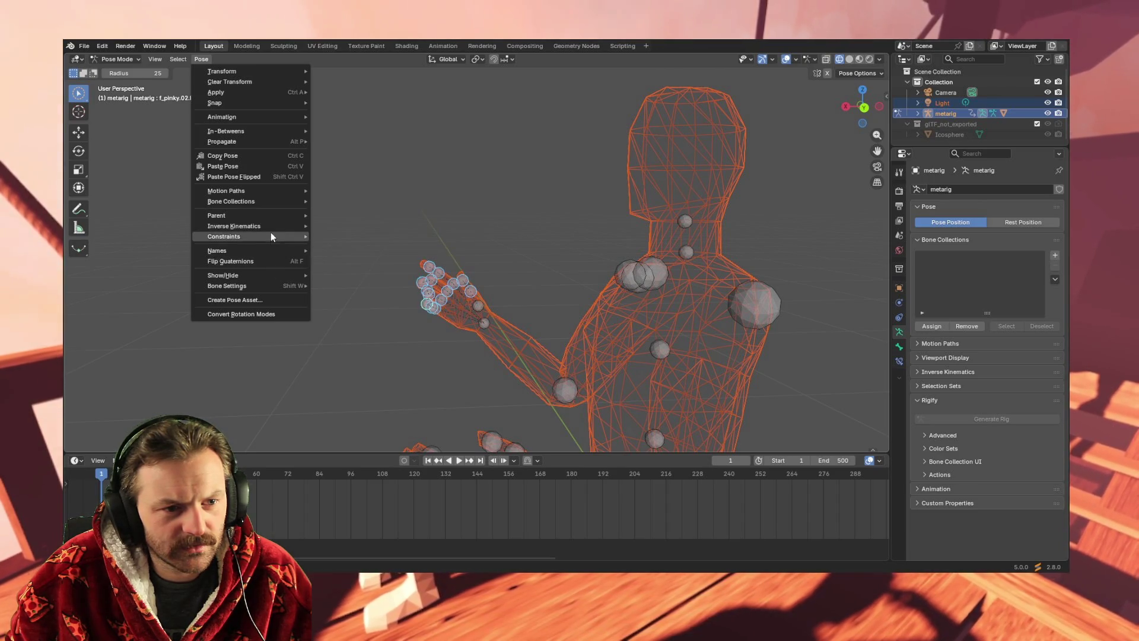
mouse_move(272, 227)
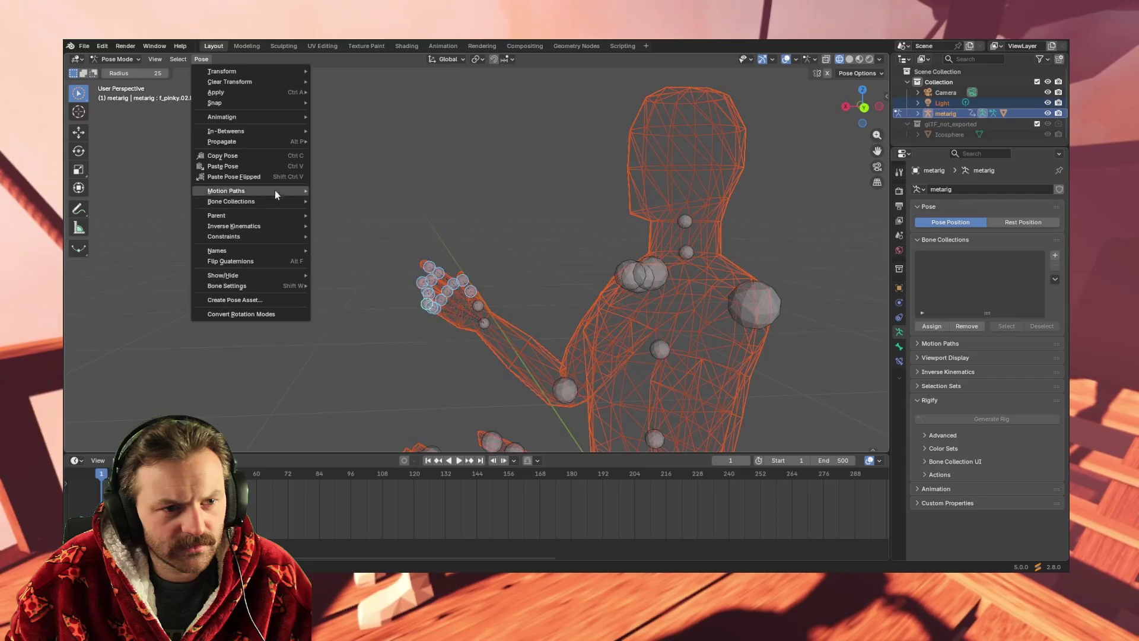
mouse_move(280, 115)
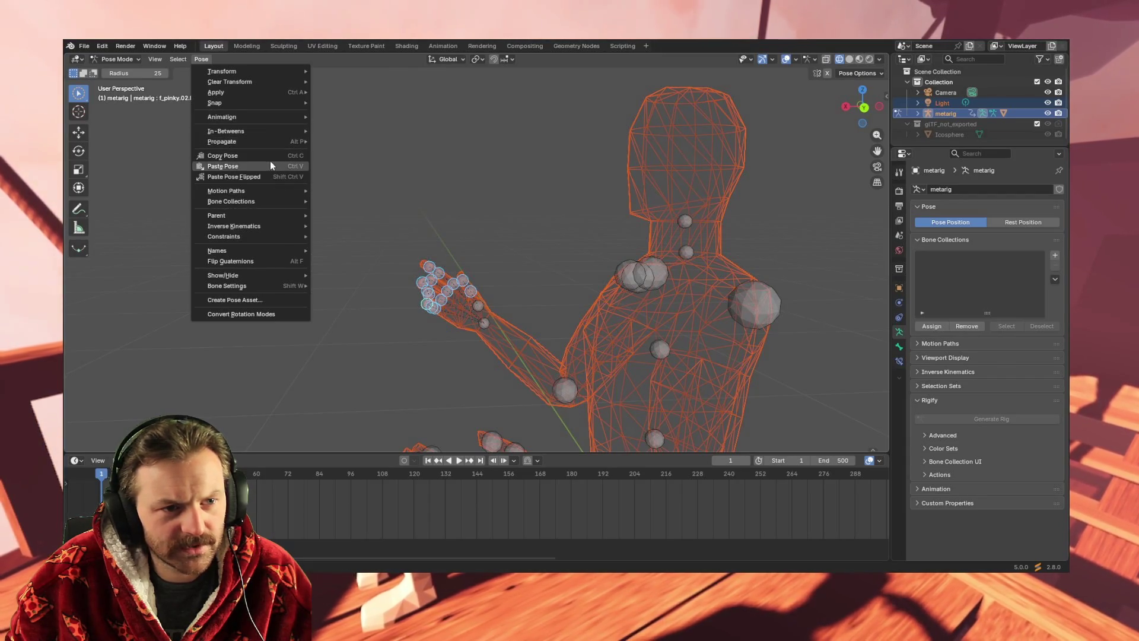
mouse_move(268, 190)
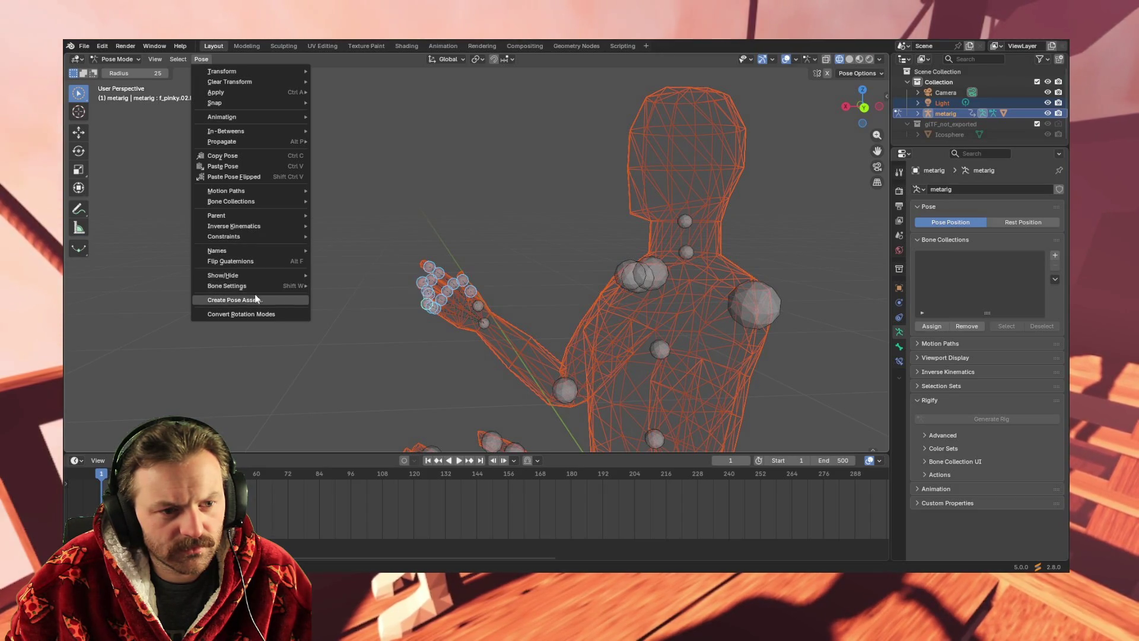
mouse_move(178, 60)
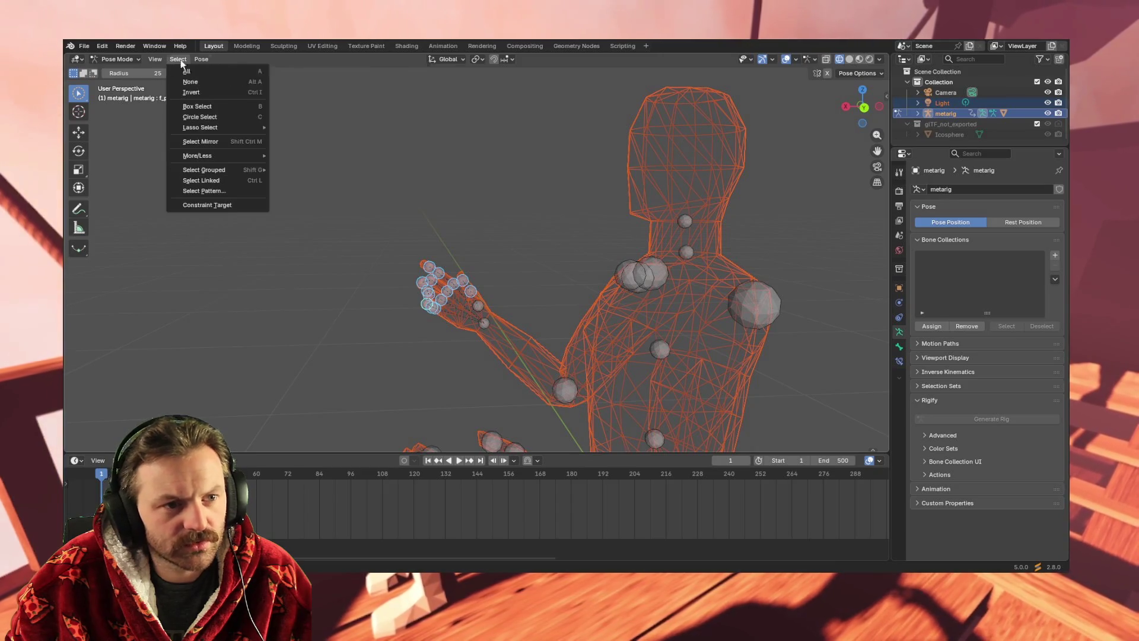
click(178, 59)
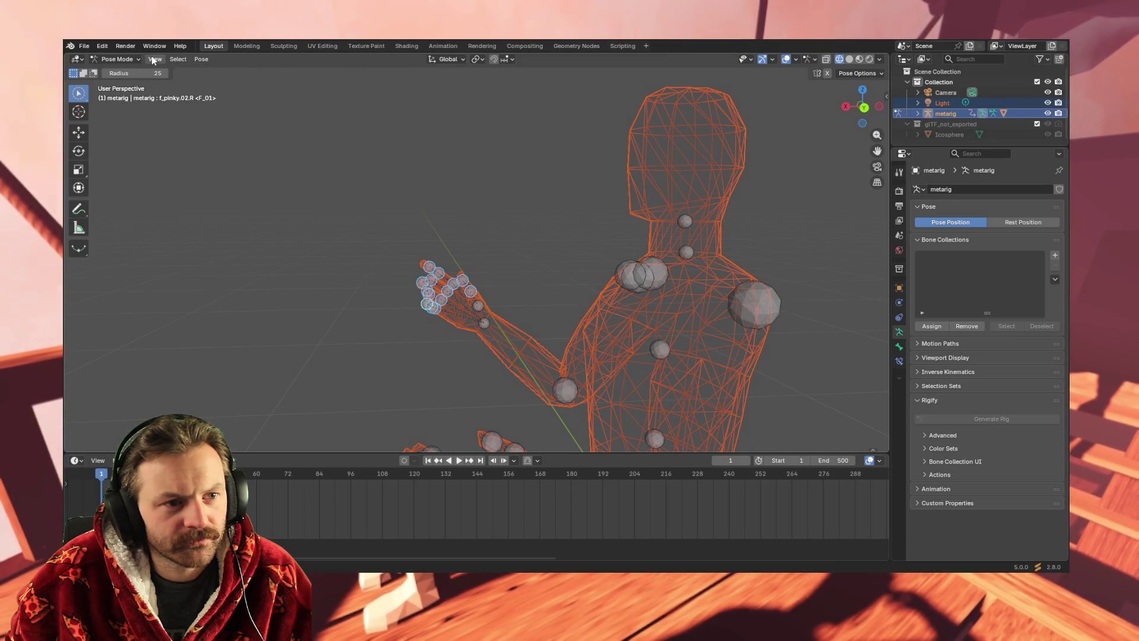
Orbit and zoom the view in close on the rig's left hand.
click(152, 59)
click(152, 59)
click(168, 56)
click(178, 60)
mouse_move(348, 289)
middle_down()
mouse_move(493, 275)
mouse_move(468, 287)
mouse_move(424, 270)
mouse_move(756, 335)
mouse_move(803, 304)
mouse_move(483, 204)
middle_up()
scroll(491, 208, up, 4)
scroll(491, 207, up, 5)
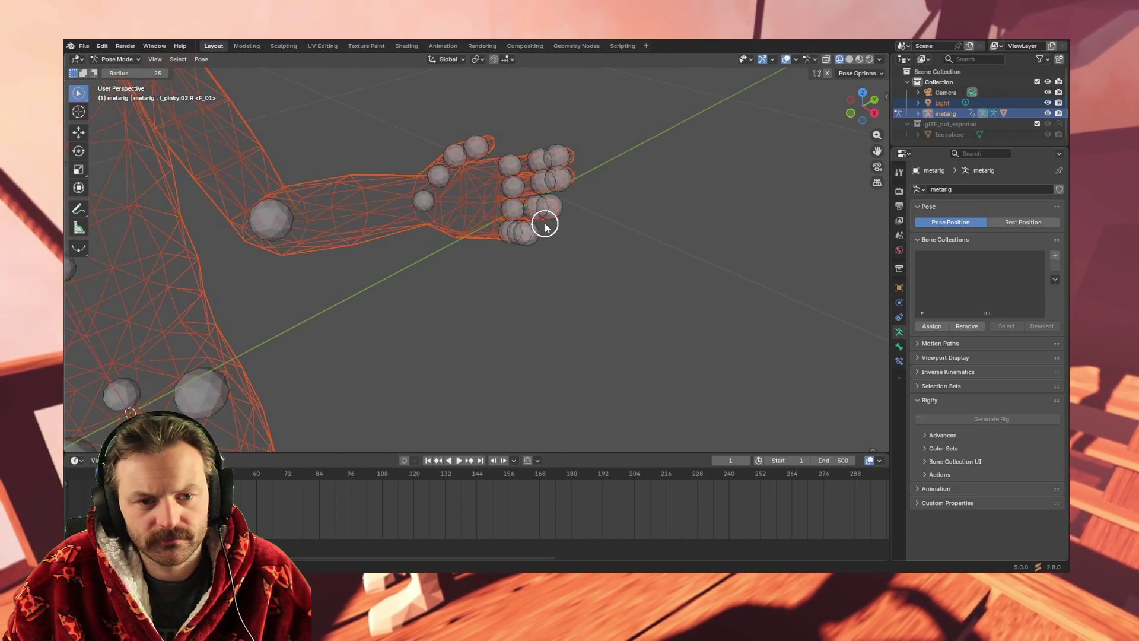
scroll(462, 211, down, 3)
mouse_move(462, 211)
middle_down()
mouse_move(464, 181)
mouse_move(478, 196)
middle_up()
scroll(466, 209, up, 3)
Select the two left thumb bones, switch to Tweak selection, and start rotating thumb.02.L.
drag(402, 231, 414, 233)
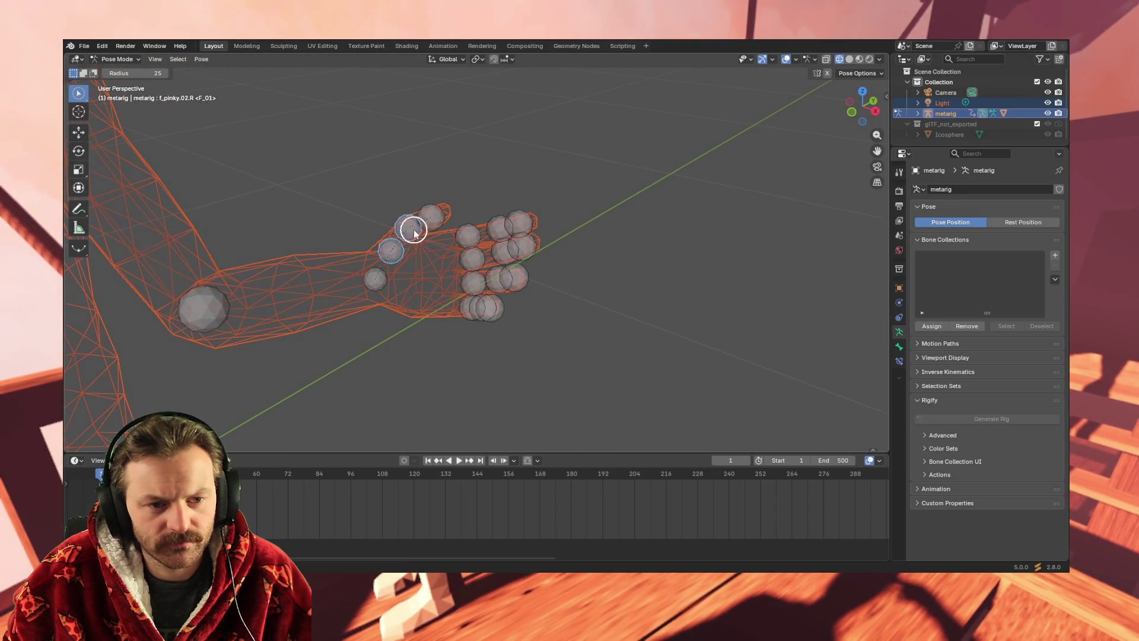
click(79, 92)
click(142, 98)
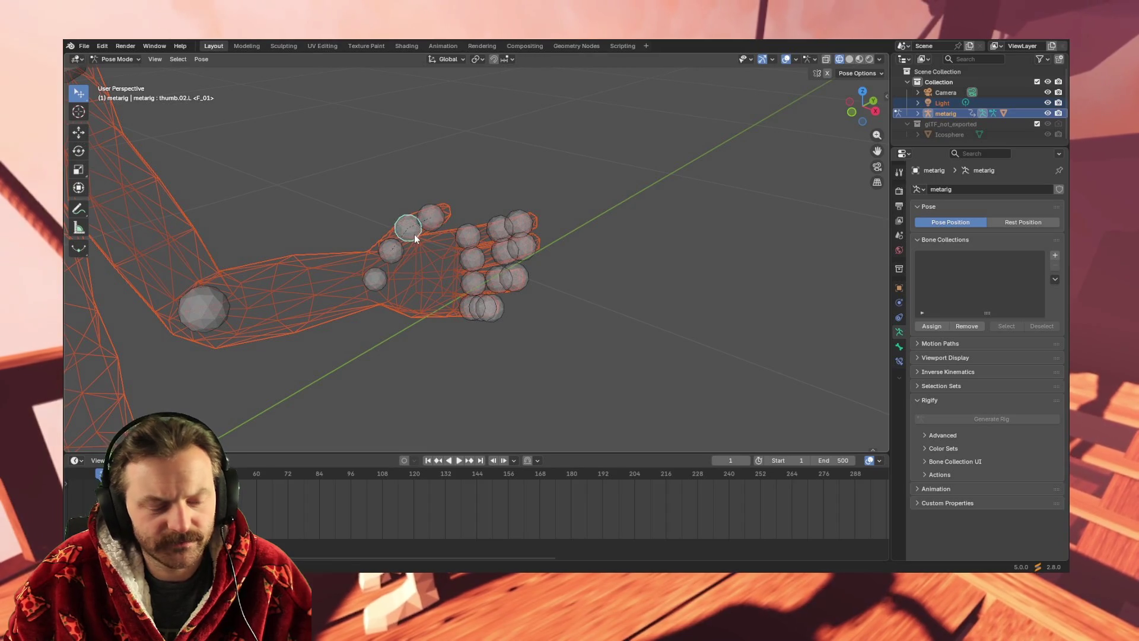
key(r)
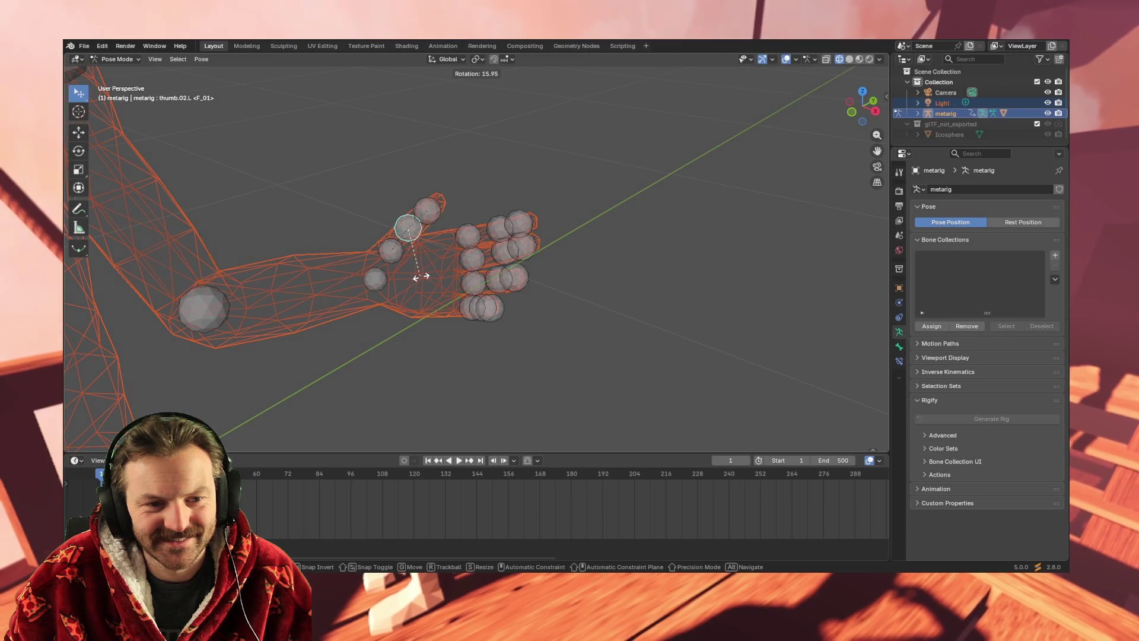
Confirm the left thumb rotation so it angles up from the hand.
click(423, 278)
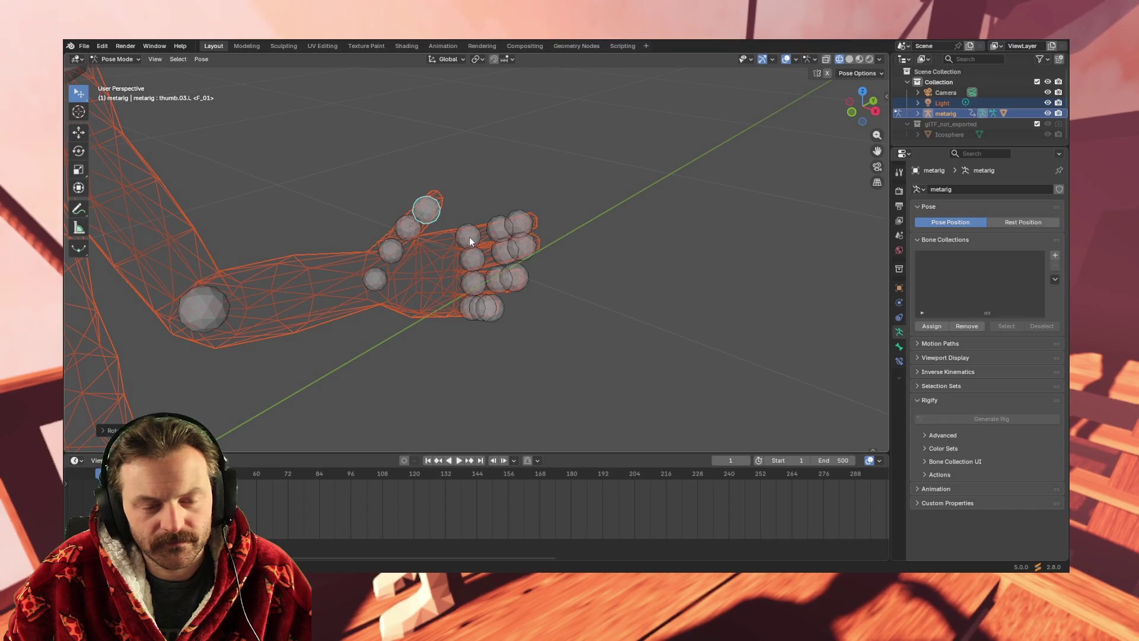
mouse_move(469, 236)
middle_down()
mouse_move(563, 329)
mouse_move(561, 312)
middle_up()
right_click(536, 297)
mouse_move(507, 241)
middle_down()
mouse_move(485, 234)
mouse_move(531, 299)
mouse_move(544, 366)
middle_up()
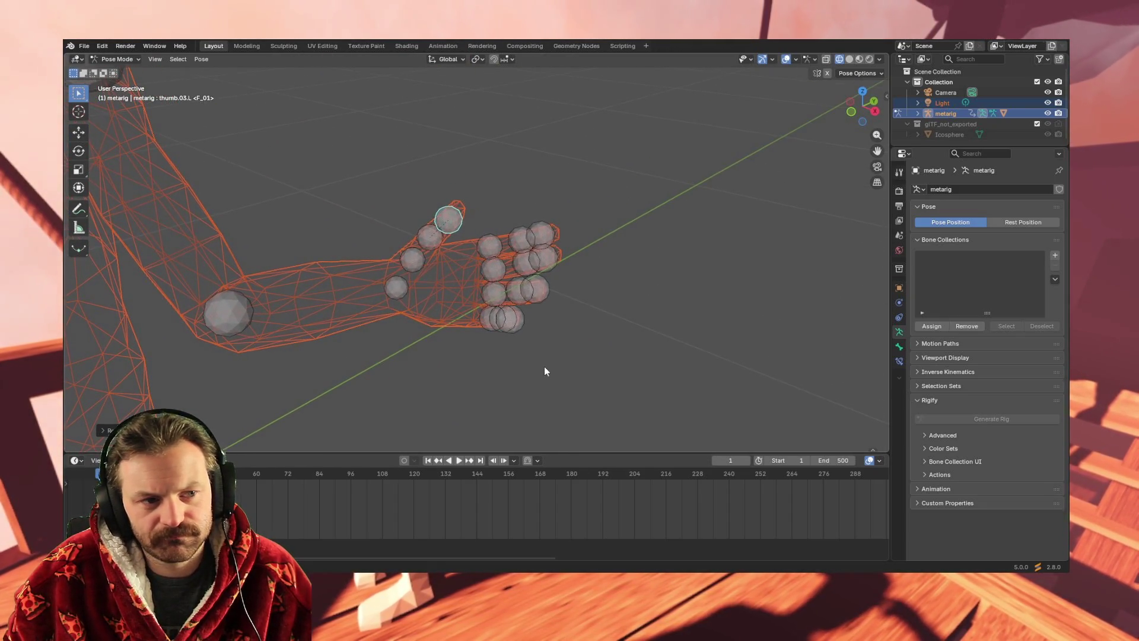
middle_drag(467, 261, 418, 225)
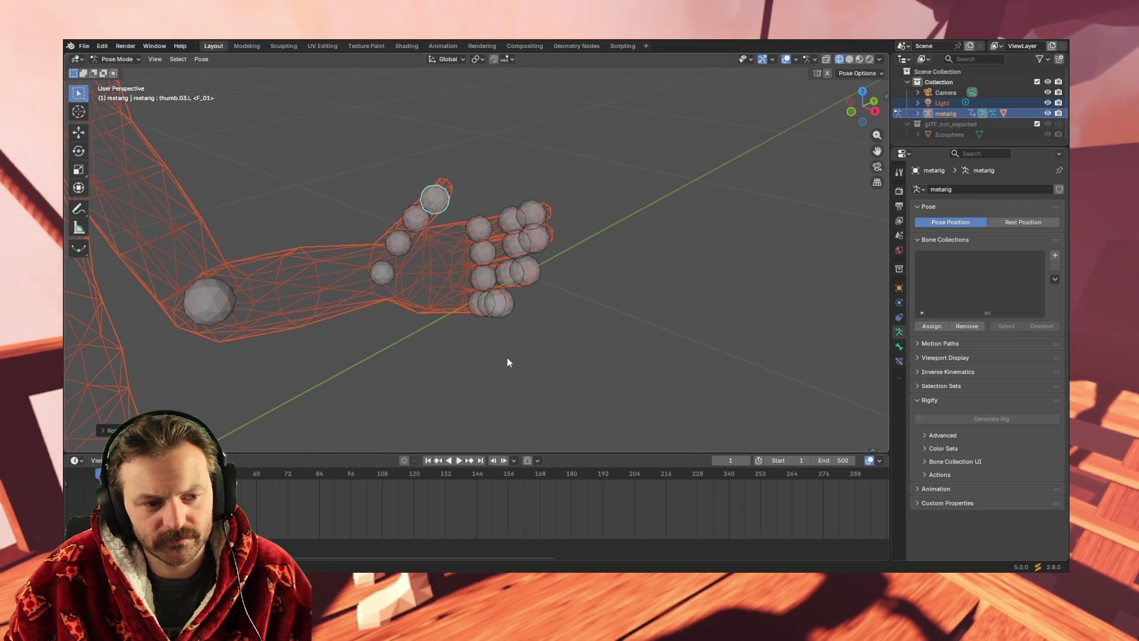
Switch back to Tweak selection and pick the upper arm to deselect the hand bones.
key(a)
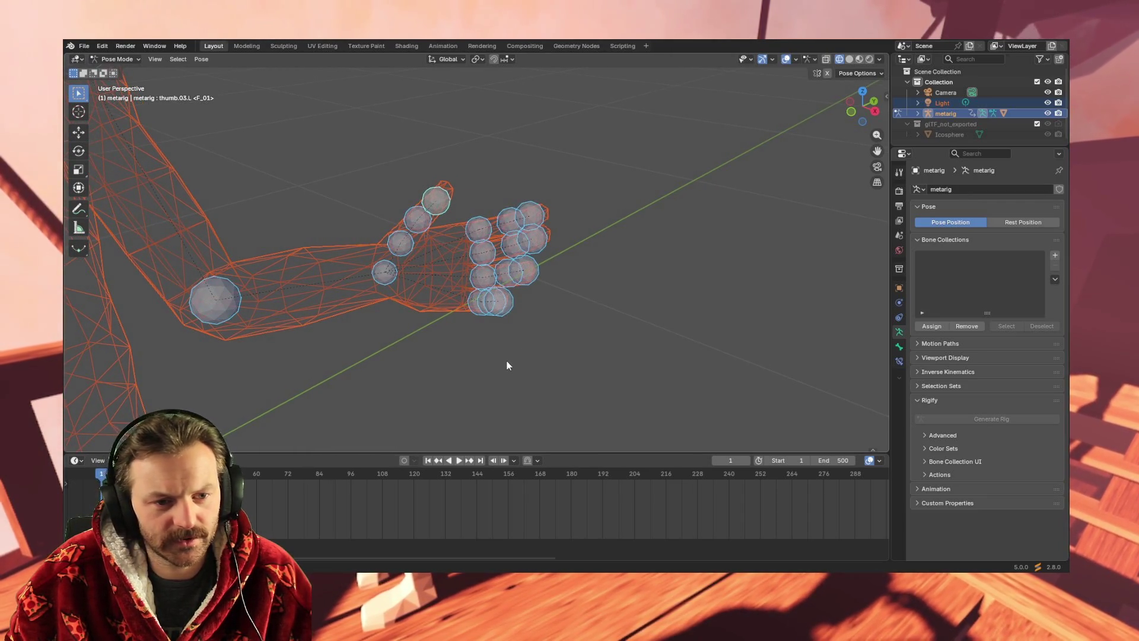
mouse_move(508, 359)
middle_down()
mouse_move(510, 378)
mouse_move(497, 352)
mouse_move(518, 402)
mouse_move(513, 390)
middle_up()
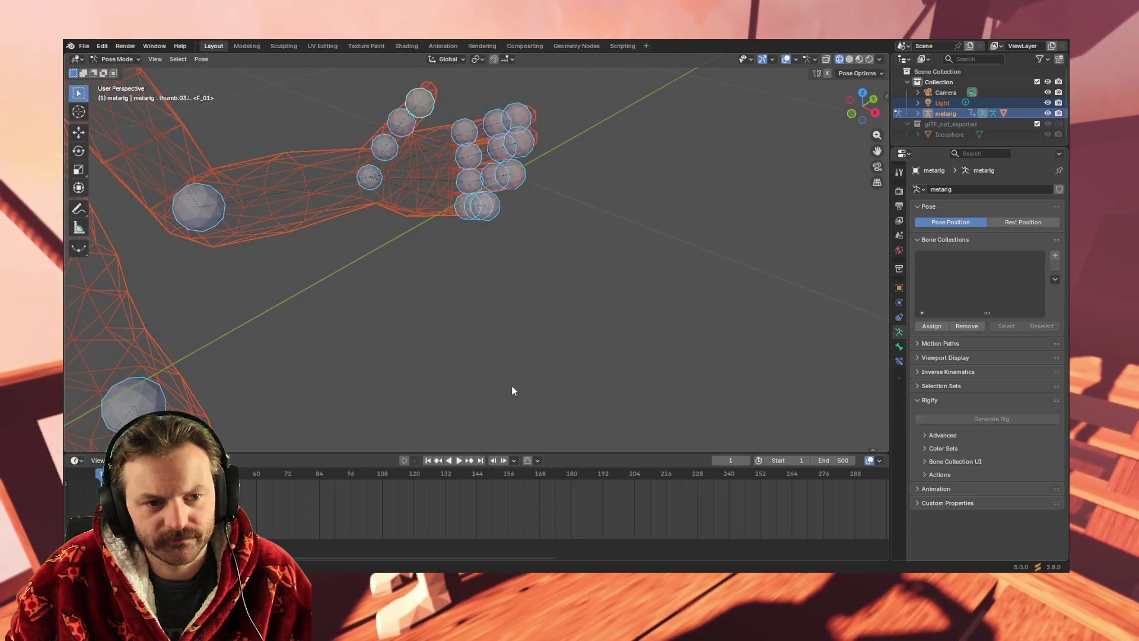
shift+scroll(513, 394, down, 3)
right_click(512, 384)
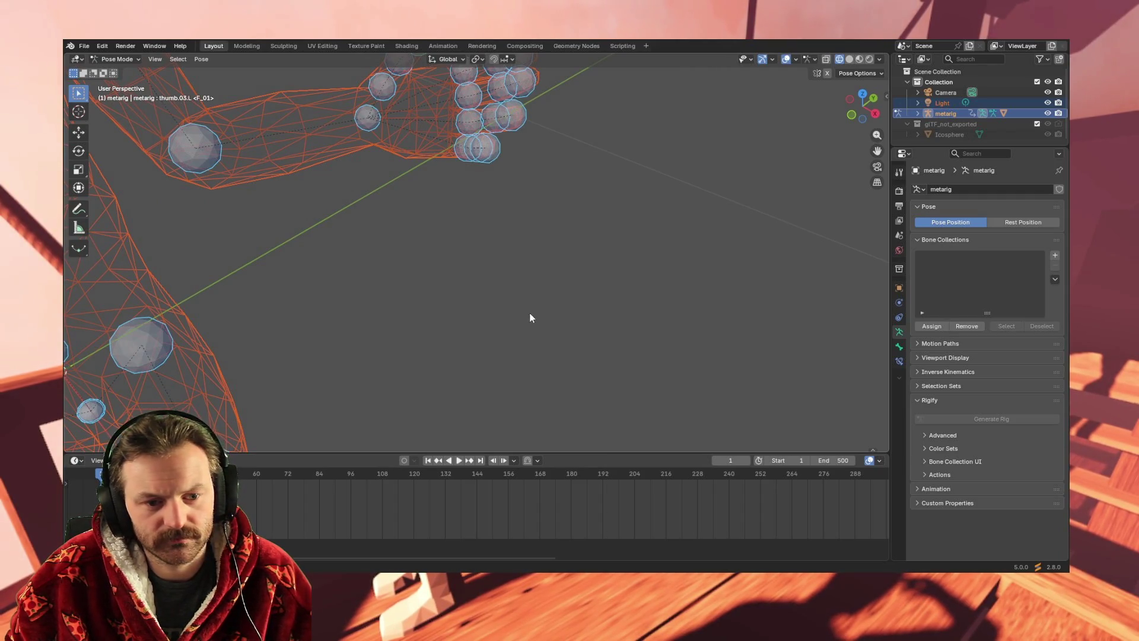
key(w)
mouse_move(523, 311)
middle_down()
mouse_move(491, 295)
mouse_move(471, 224)
mouse_move(458, 228)
middle_up()
right_click(514, 337)
mouse_move(622, 241)
middle_down()
mouse_move(580, 305)
mouse_move(593, 313)
middle_up()
drag(84, 102, 119, 93)
click(123, 97)
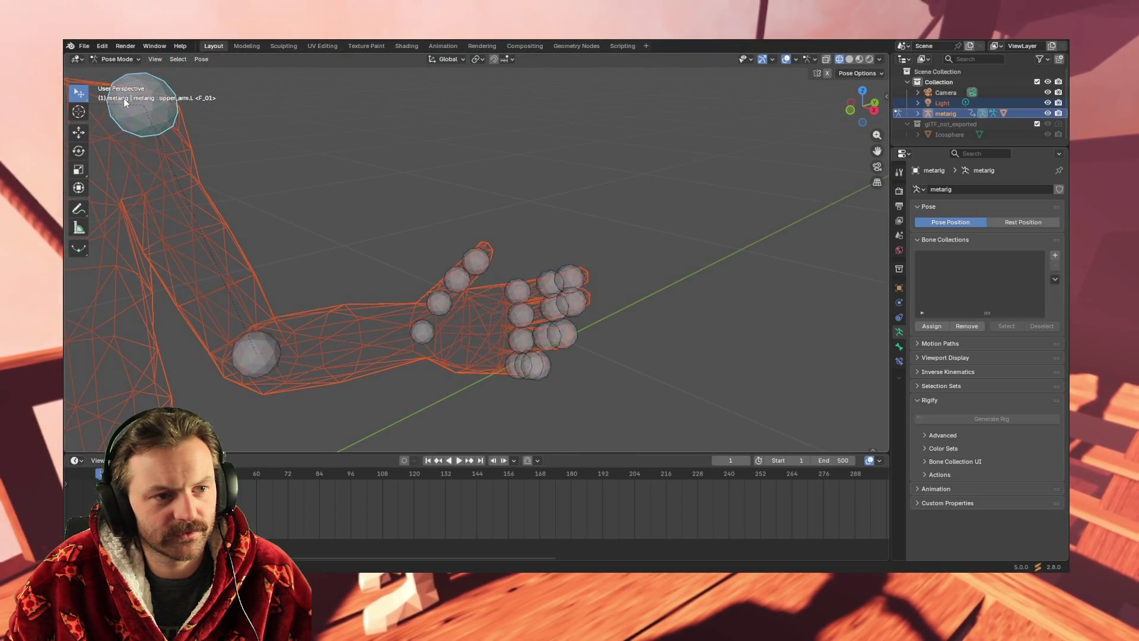
Select the first left index finger joint and zoom in on the fingers.
click(524, 295)
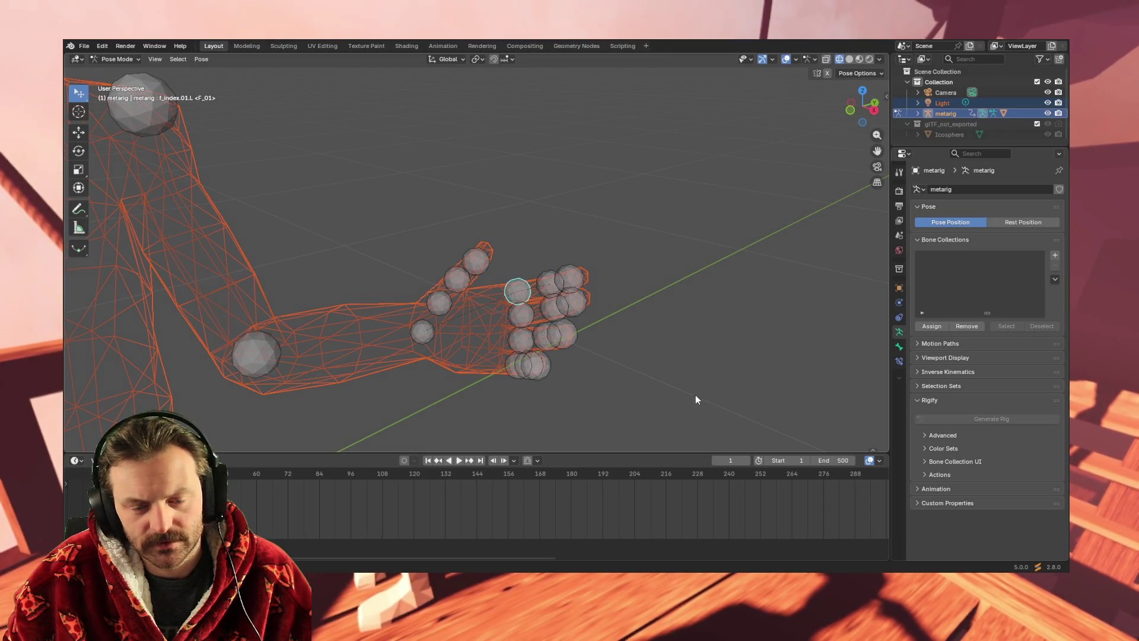
shift+scroll(694, 350, down, 5)
mouse_move(685, 306)
middle_down()
mouse_move(696, 285)
mouse_move(624, 384)
middle_up()
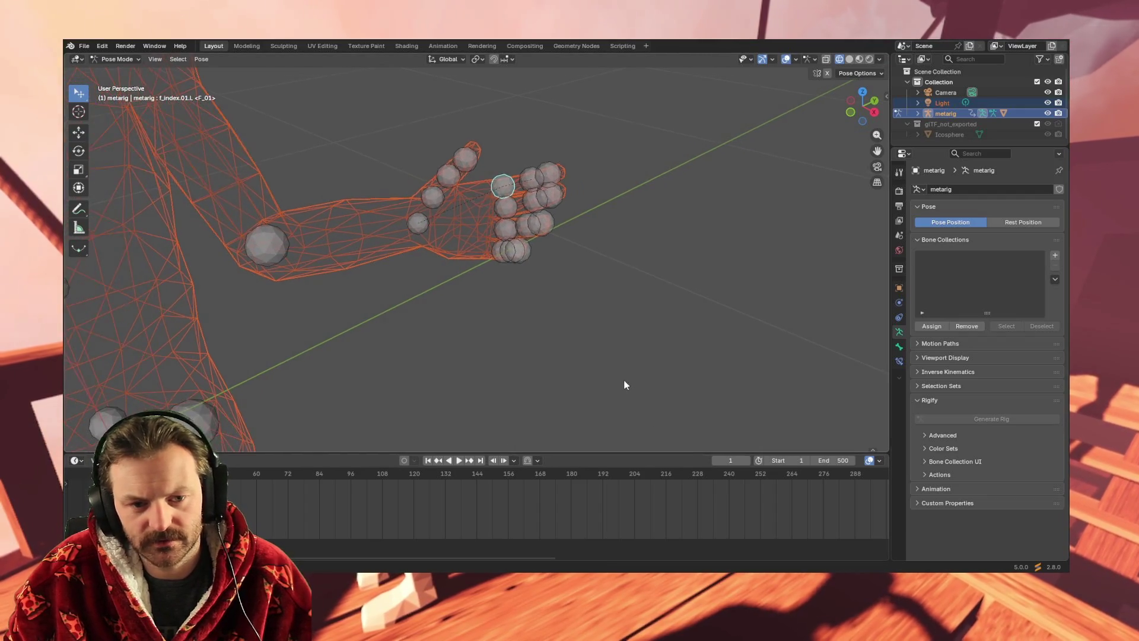
scroll(624, 385, down, 10)
mouse_move(567, 286)
shift+middle_down()
mouse_move(516, 193)
mouse_move(545, 345)
mouse_move(518, 299)
mouse_move(514, 345)
shift+middle_up()
scroll(515, 345, up, 6)
middle_drag(531, 420, 530, 227)
scroll(585, 285, up, 2)
mouse_move(588, 358)
shift+middle_down()
mouse_move(404, 231)
mouse_move(534, 267)
mouse_move(706, 285)
mouse_move(668, 204)
mouse_move(692, 291)
shift+middle_up()
mouse_move(648, 442)
shift+middle_down()
mouse_move(627, 341)
mouse_move(693, 394)
mouse_move(750, 332)
mouse_move(538, 288)
mouse_move(416, 439)
mouse_move(551, 311)
mouse_move(531, 283)
mouse_move(532, 310)
mouse_move(261, 329)
mouse_move(510, 336)
shift+middle_up()
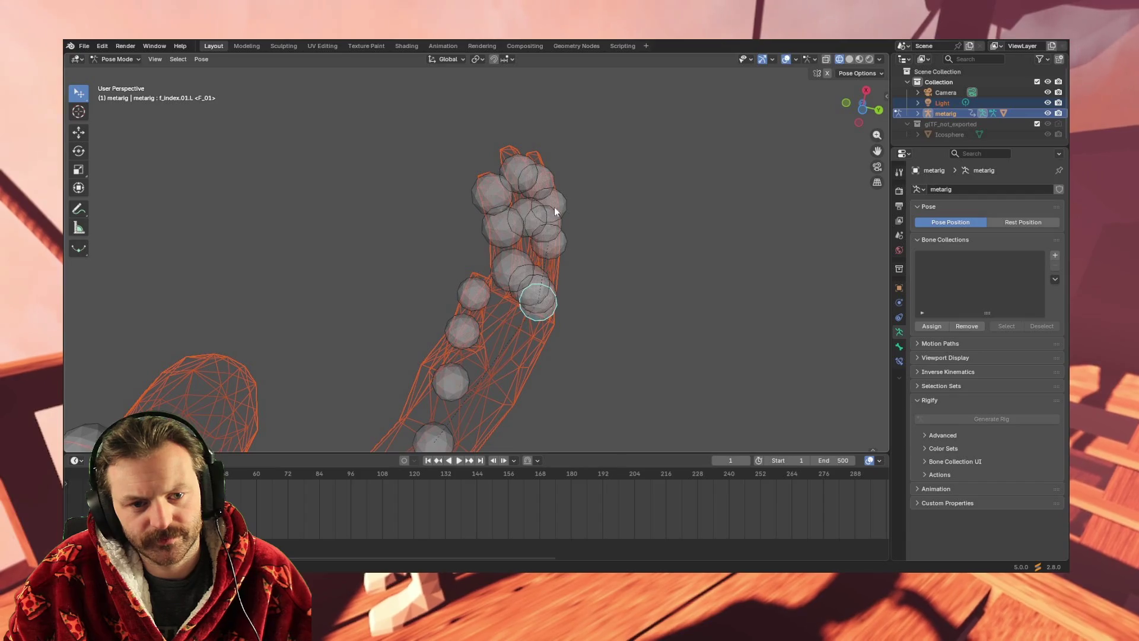
Rotate the middle joints of the left middle and ring fingers to curl them.
key(bracketright)
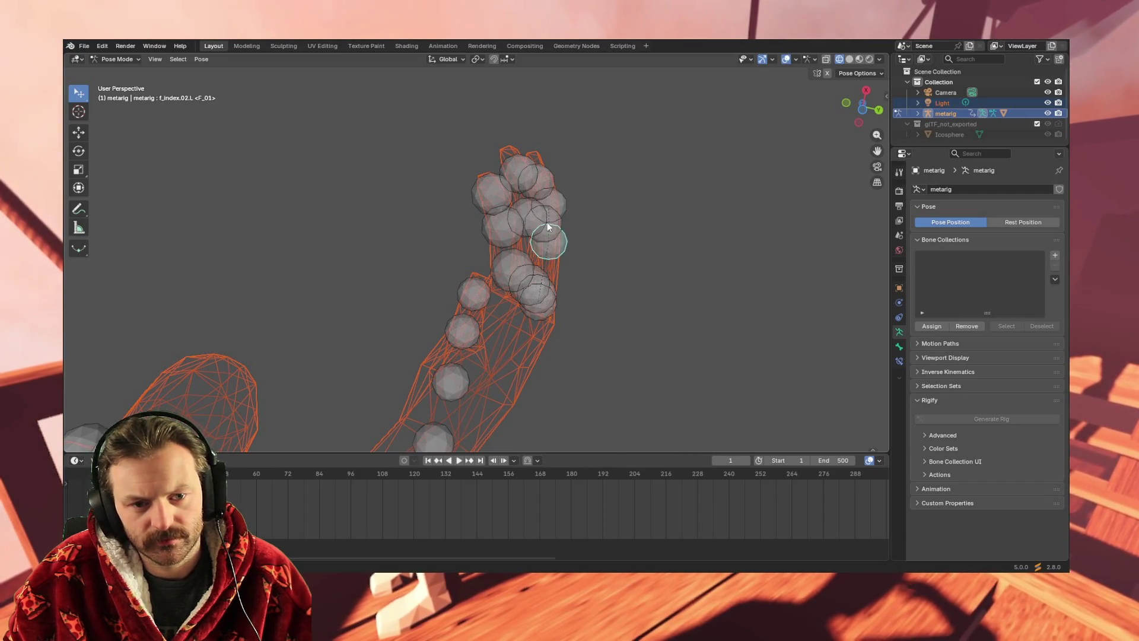
key(r)
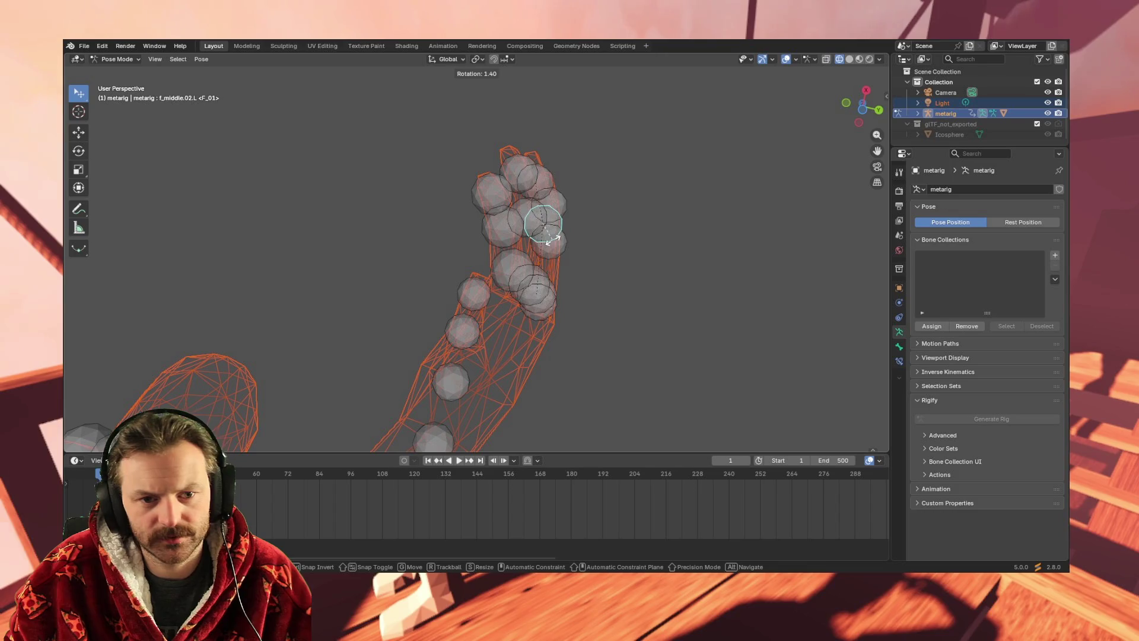
click(565, 233)
click(522, 225)
key(r)
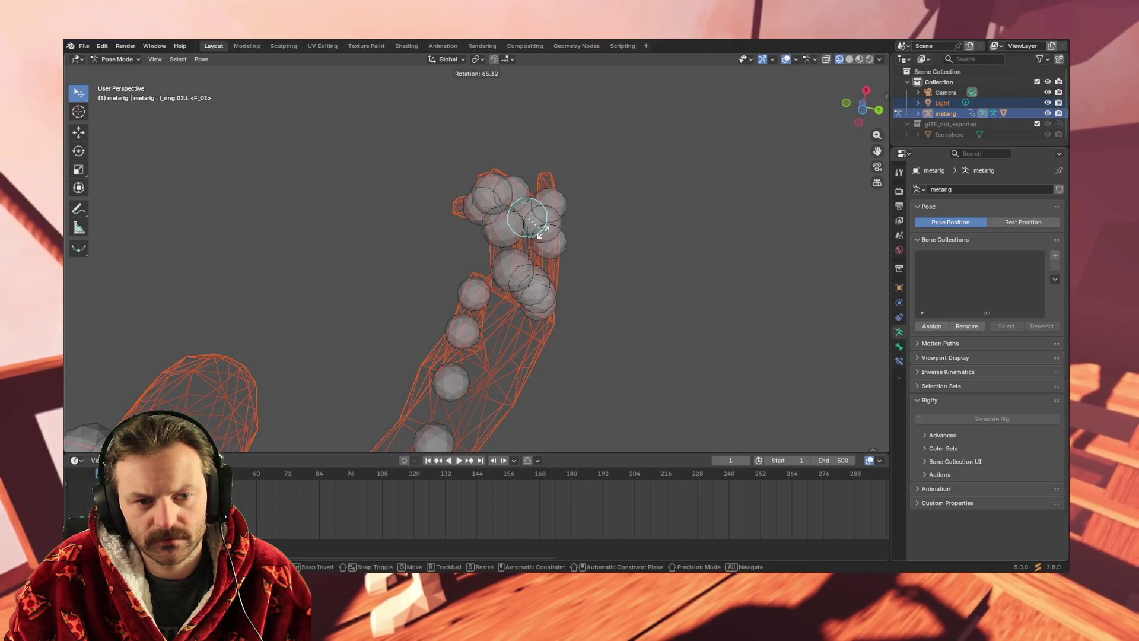
click(498, 238)
Curl the left pinky's middle and tip joints and the ring finger's tip joint.
click(504, 236)
key(r)
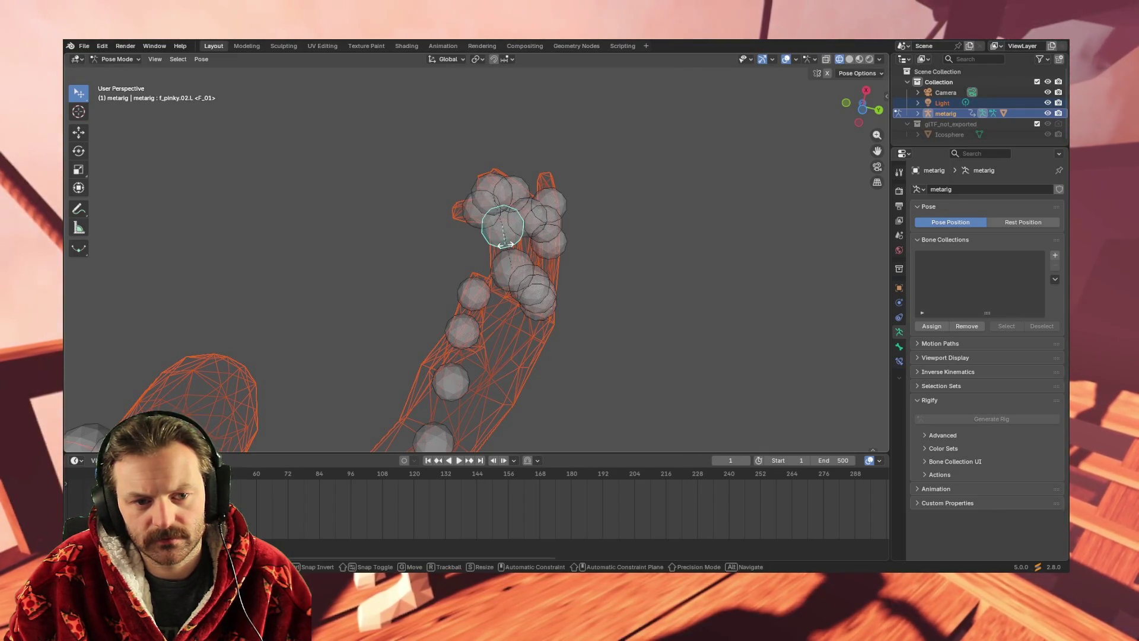
click(538, 236)
mouse_move(536, 238)
middle_down()
mouse_move(439, 305)
mouse_move(451, 301)
mouse_move(467, 210)
middle_up()
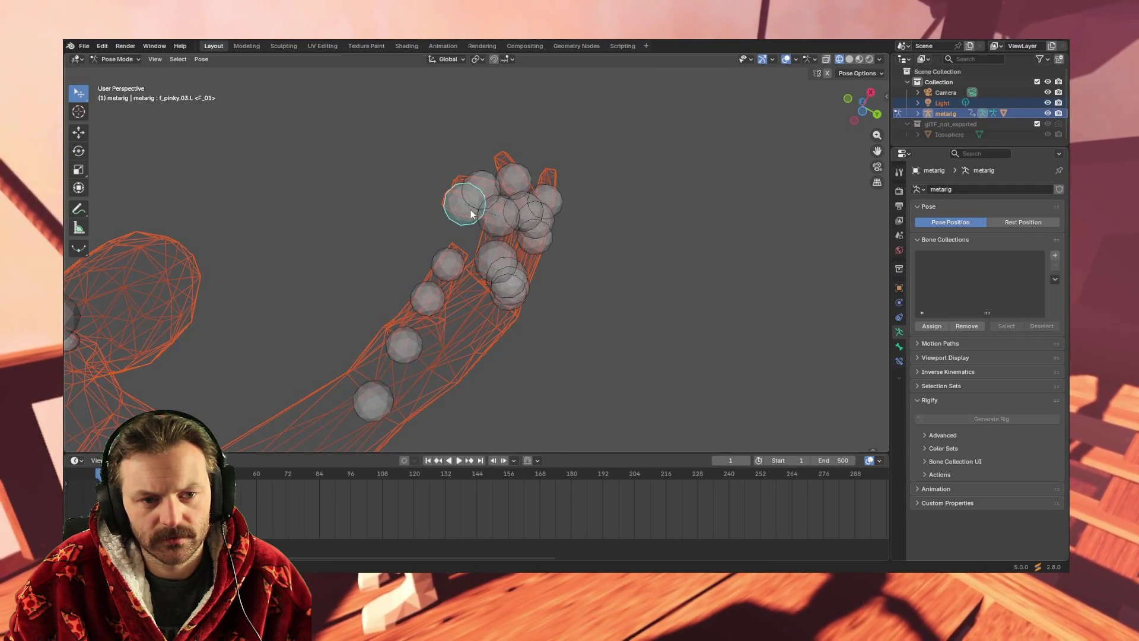
key(r)
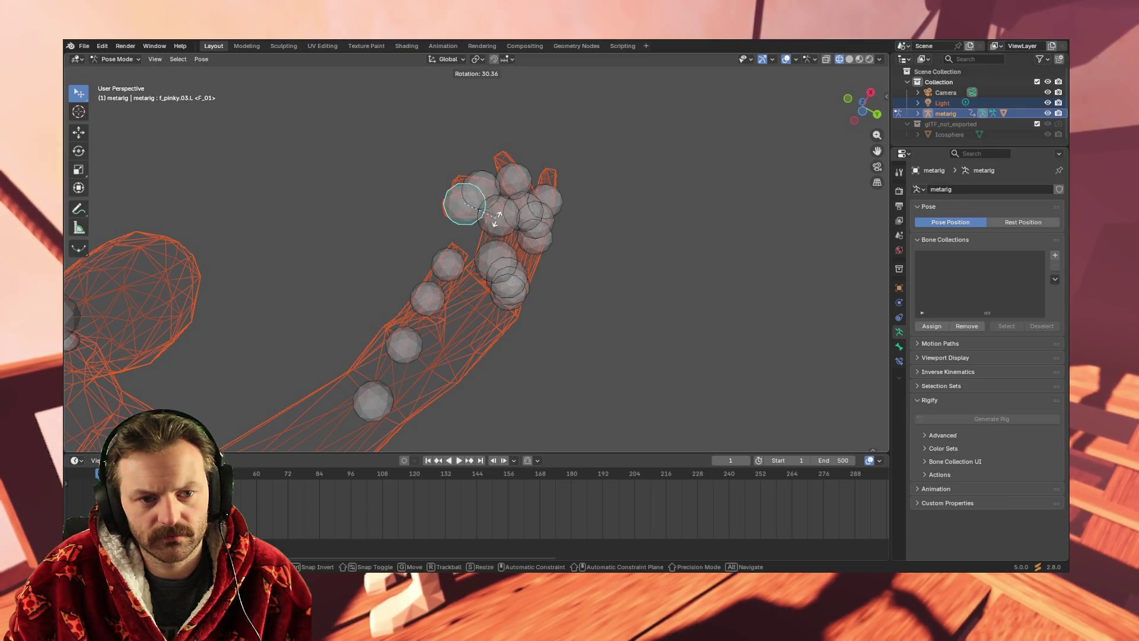
click(498, 215)
click(483, 190)
key(r)
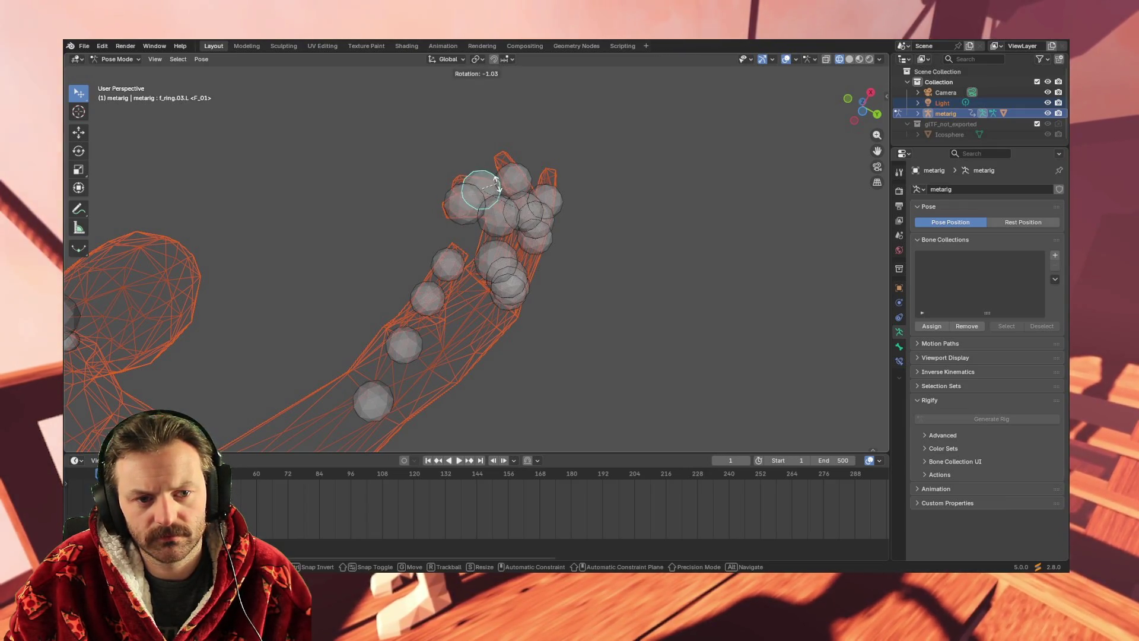
click(495, 181)
mouse_move(494, 181)
middle_down()
mouse_move(469, 316)
mouse_move(531, 408)
mouse_move(460, 254)
mouse_move(500, 285)
mouse_move(509, 205)
mouse_move(506, 229)
middle_up()
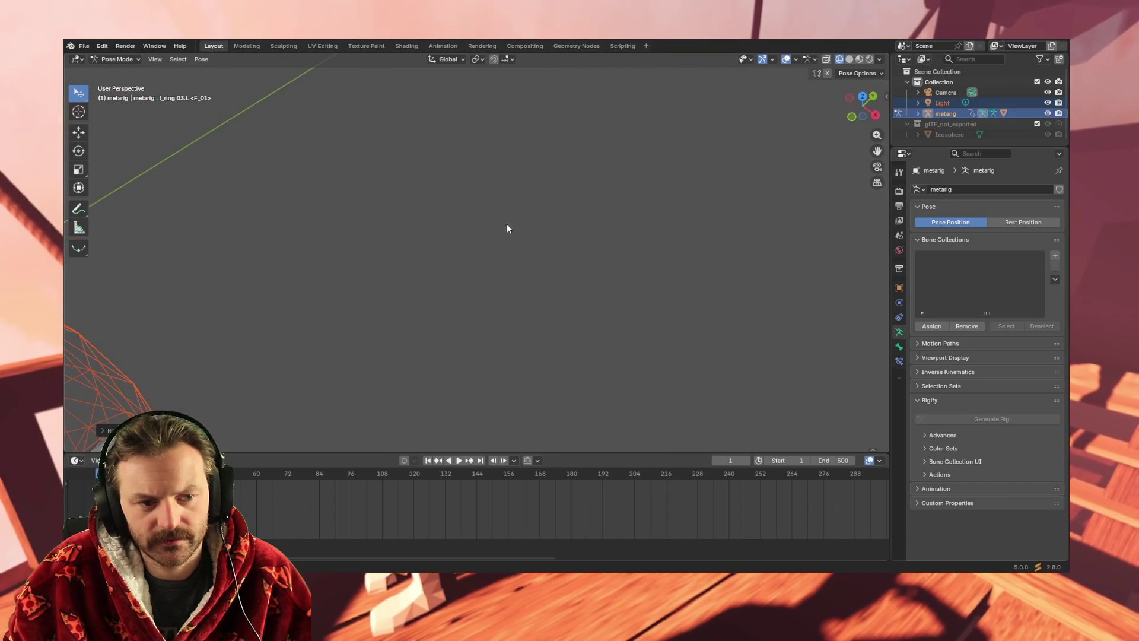
mouse_move(518, 157)
middle_down()
mouse_move(493, 237)
mouse_move(511, 193)
mouse_move(484, 131)
middle_up()
mouse_move(464, 271)
middle_down()
mouse_move(489, 259)
mouse_move(577, 122)
mouse_move(450, 303)
mouse_move(471, 306)
middle_up()
scroll(475, 290, down, 8)
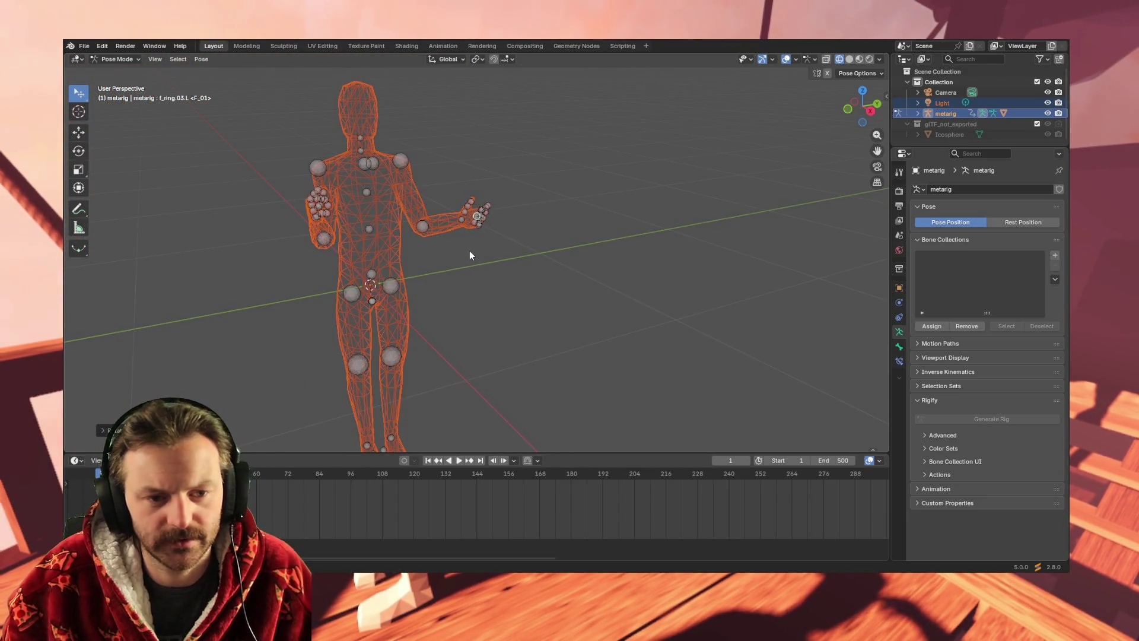
scroll(465, 246, up, 5)
scroll(485, 306, up, 5)
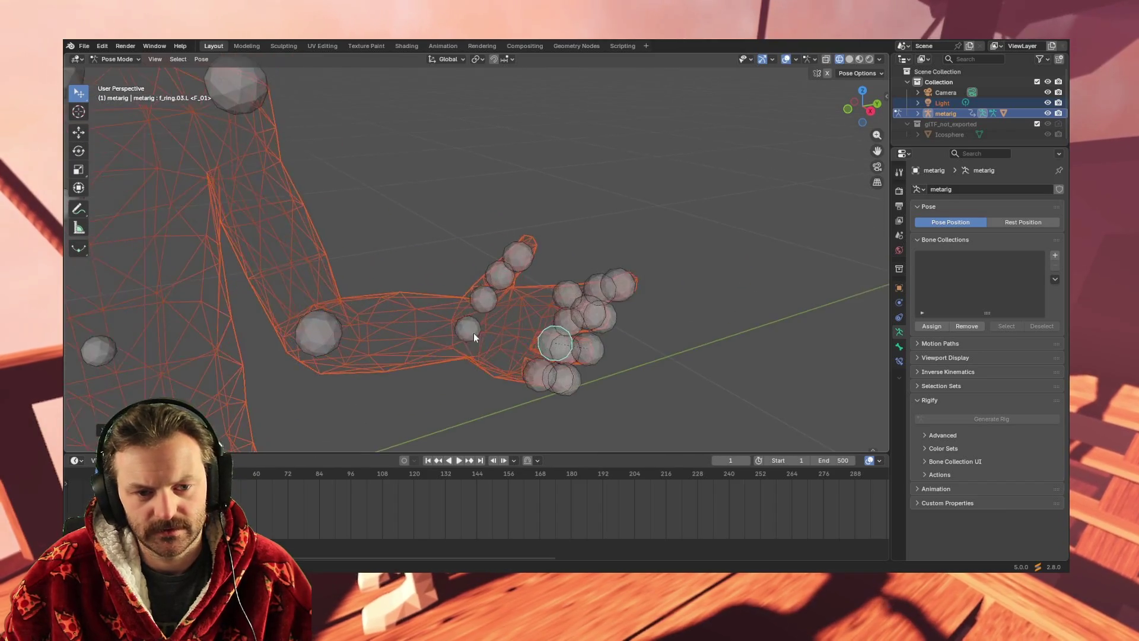
mouse_move(572, 326)
middle_down()
mouse_move(465, 243)
mouse_move(460, 287)
mouse_move(514, 330)
mouse_move(452, 313)
mouse_move(445, 360)
mouse_move(632, 379)
mouse_move(638, 413)
mouse_move(567, 415)
mouse_move(469, 390)
mouse_move(542, 372)
middle_up()
scroll(468, 389, down, 4)
scroll(542, 372, down, 4)
mouse_move(432, 325)
middle_down()
mouse_move(528, 338)
mouse_move(529, 369)
mouse_move(491, 343)
mouse_move(514, 344)
mouse_move(529, 324)
middle_up()
scroll(517, 279, up, 3)
scroll(515, 337, down, 2)
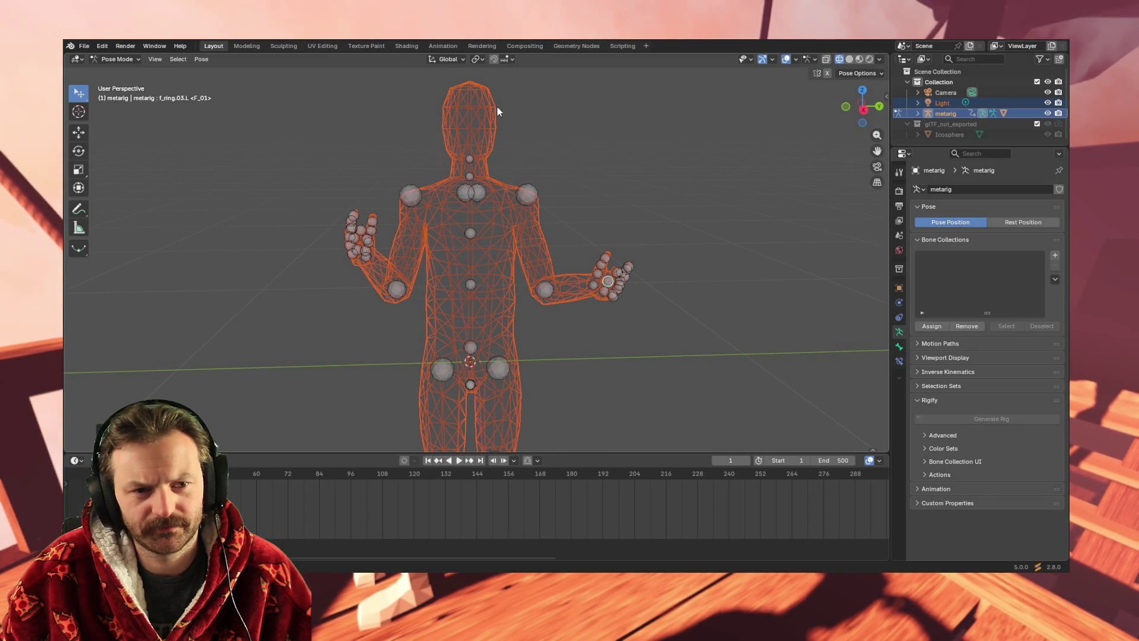
In right orthographic view, trackball-rotate the neck bone slightly to tilt the head, then inspect it.
click(490, 140)
click(469, 158)
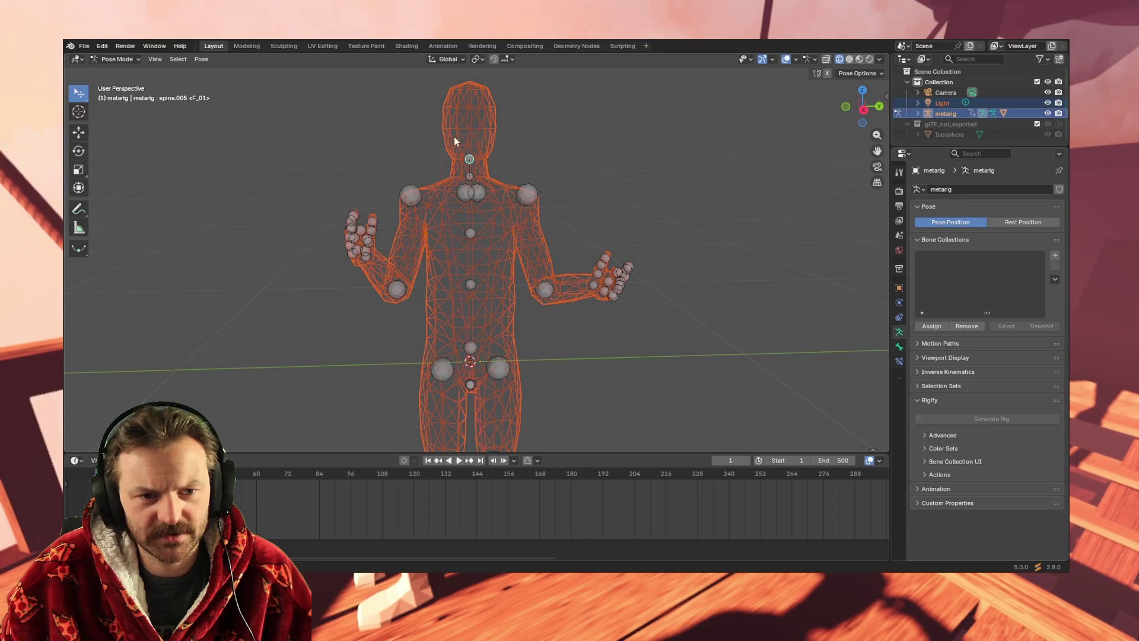
key(KP_3)
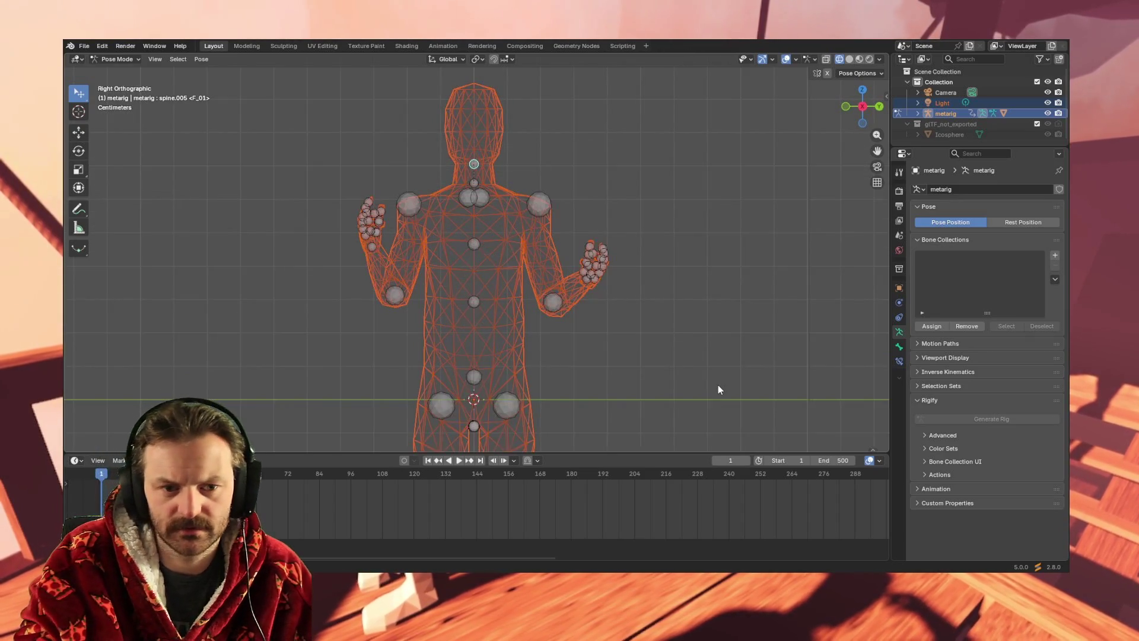
key(r)
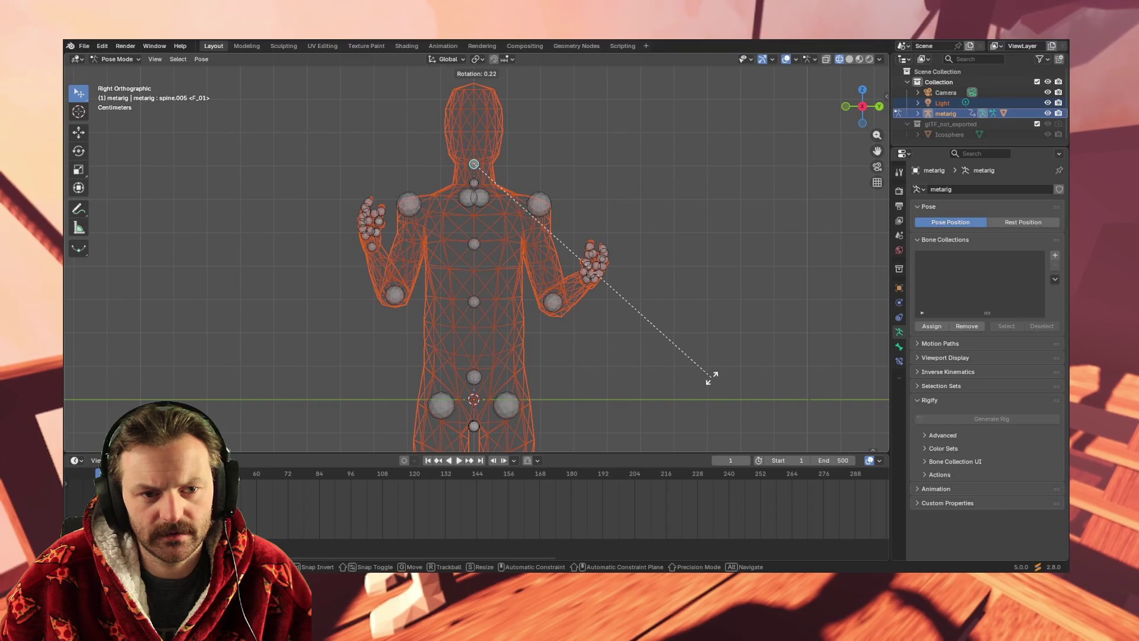
key(r)
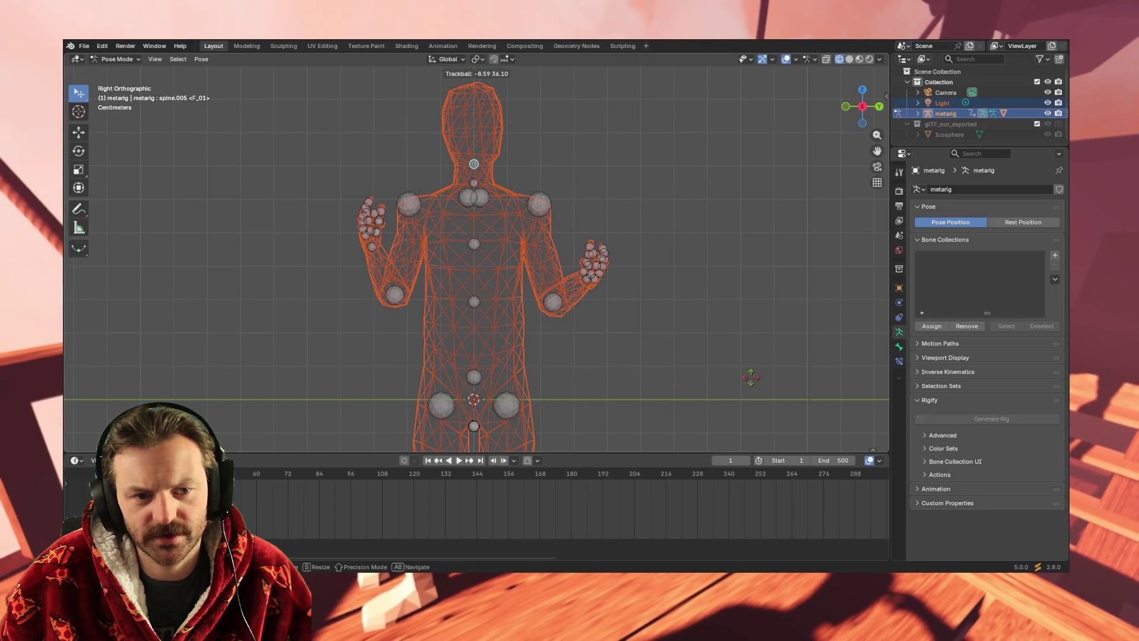
click(751, 377)
mouse_move(751, 326)
middle_down()
mouse_move(640, 333)
mouse_move(729, 315)
middle_up()
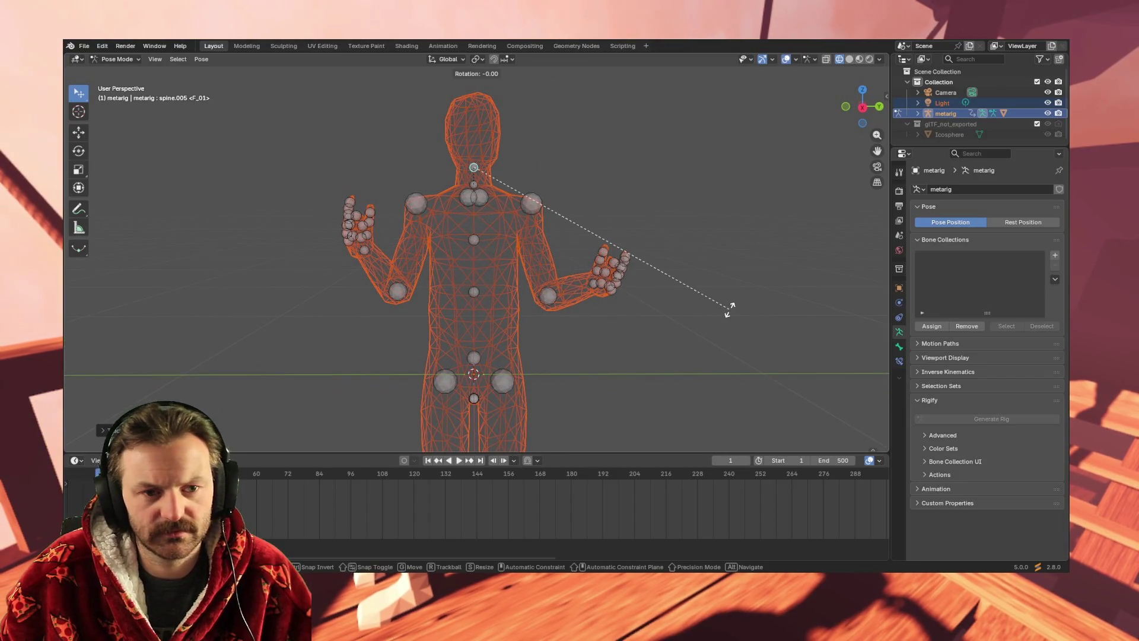
mouse_move(723, 325)
middle_down()
mouse_move(775, 313)
mouse_move(686, 318)
middle_up()
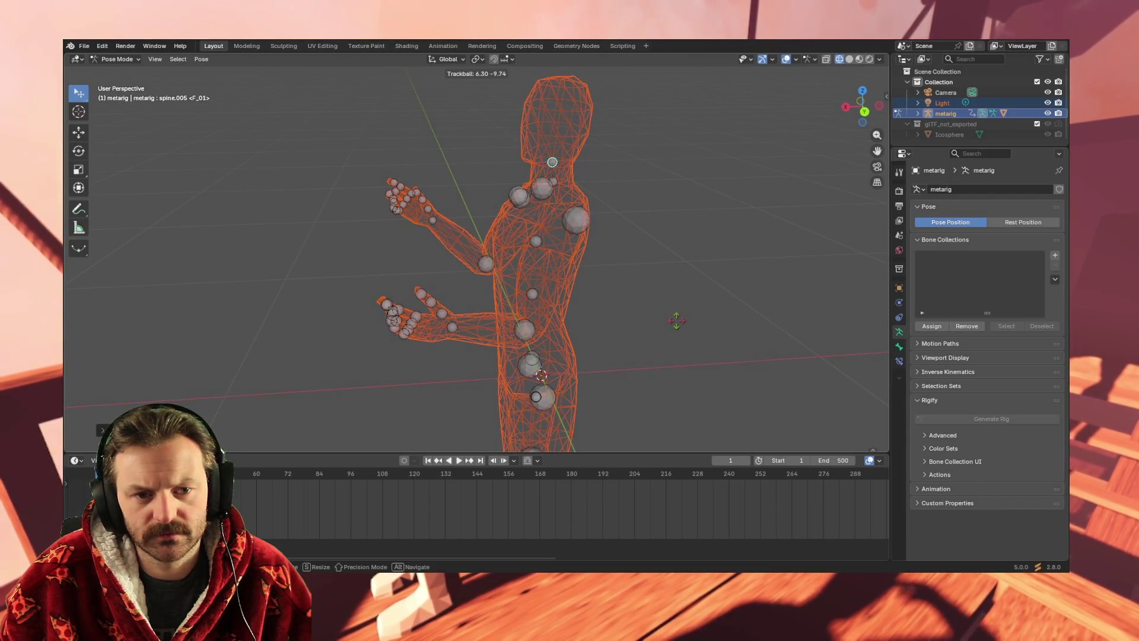
mouse_move(678, 325)
middle_down()
mouse_move(742, 325)
mouse_move(651, 323)
mouse_move(655, 332)
middle_up()
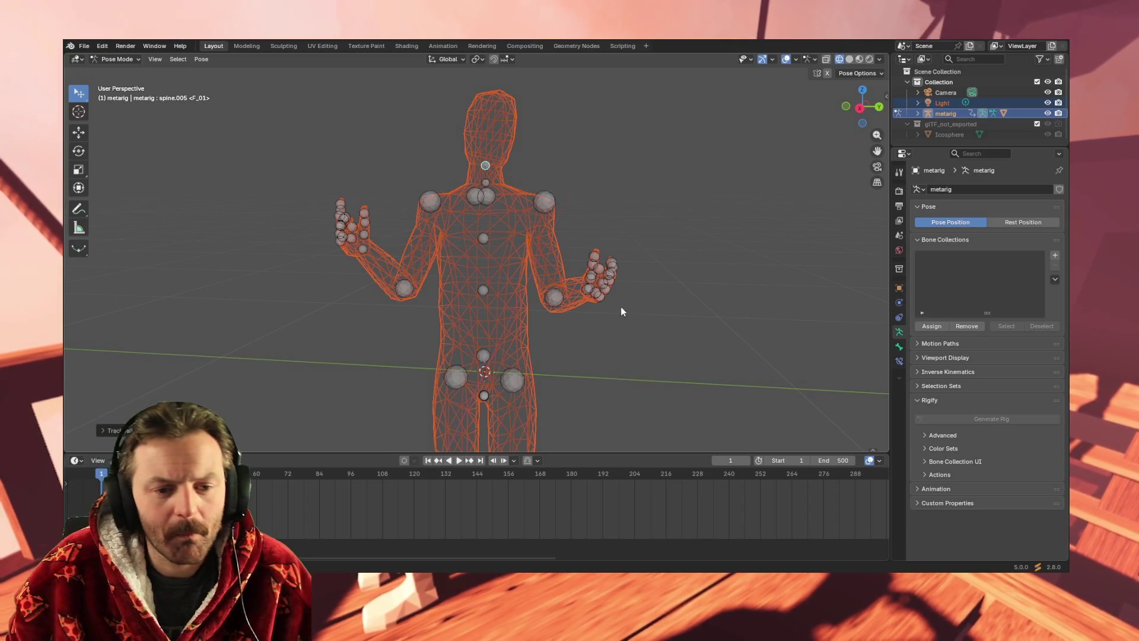
Orbit and zoom around the frame-1 pose, undoing the most recent pose changes twice.
scroll(508, 275, up, 3)
mouse_move(536, 214)
middle_down()
mouse_move(531, 225)
mouse_move(481, 213)
mouse_move(485, 229)
mouse_move(533, 210)
mouse_move(542, 230)
mouse_move(557, 223)
mouse_move(542, 223)
middle_up()
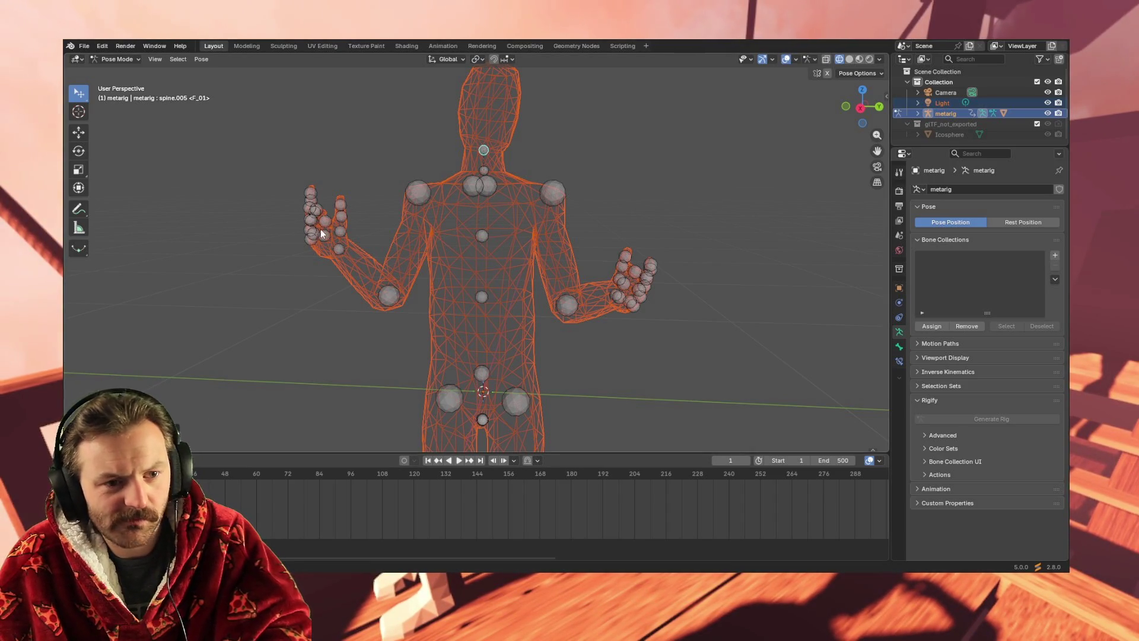
scroll(534, 206, down, 1)
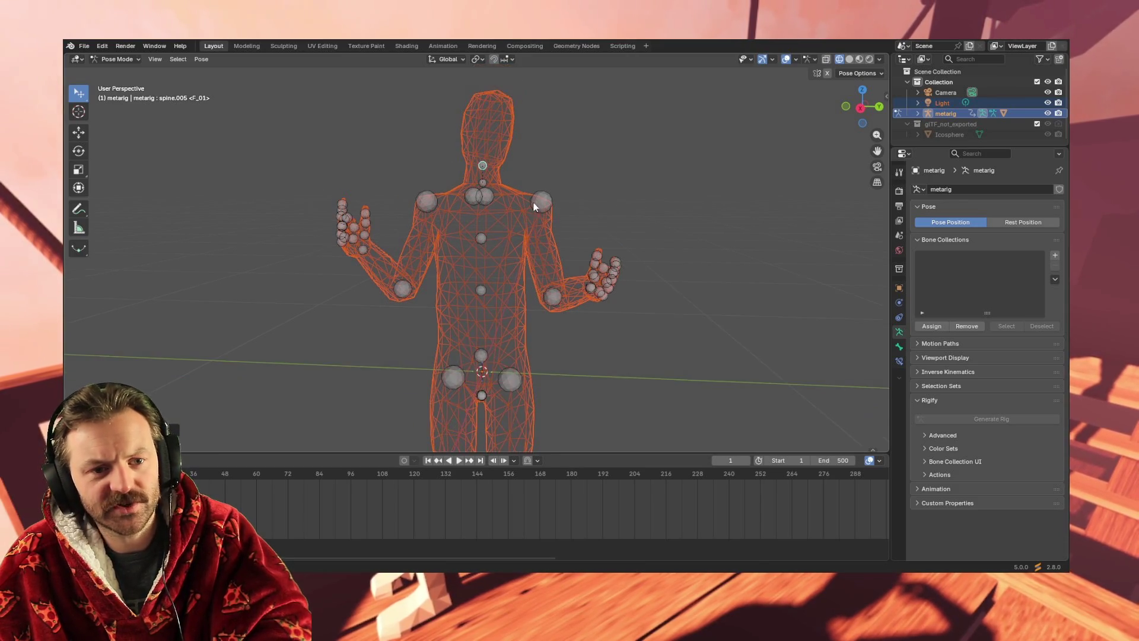
mouse_move(548, 66)
middle_down()
mouse_move(559, 127)
mouse_move(562, 115)
mouse_move(553, 224)
middle_up()
scroll(549, 231, up, 4)
scroll(547, 228, down, 2)
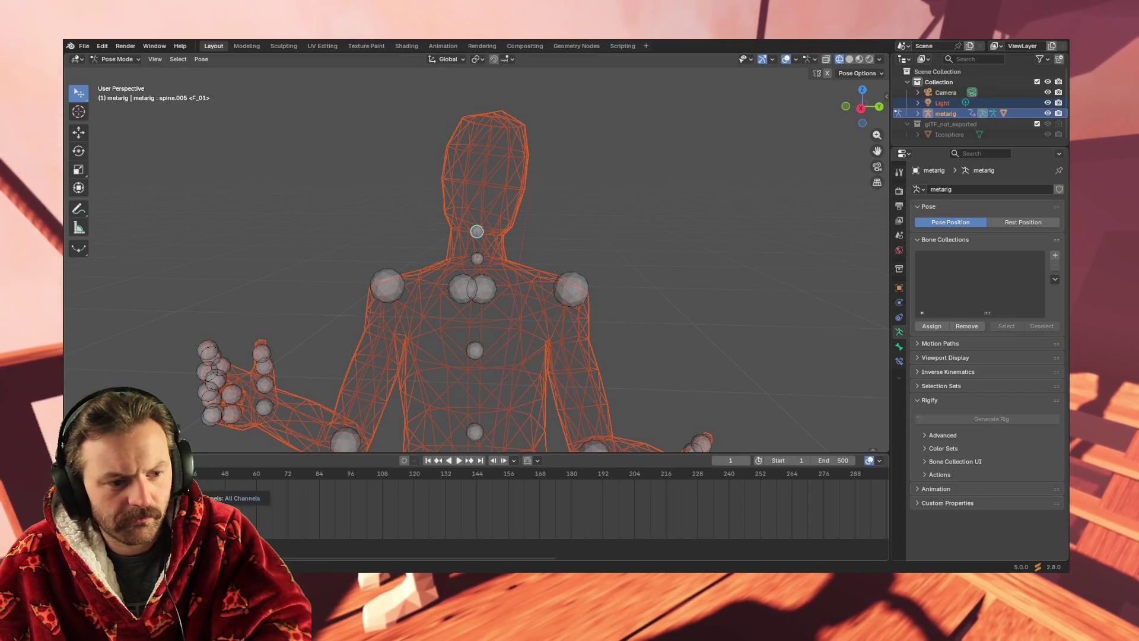
key(ctrl+z)
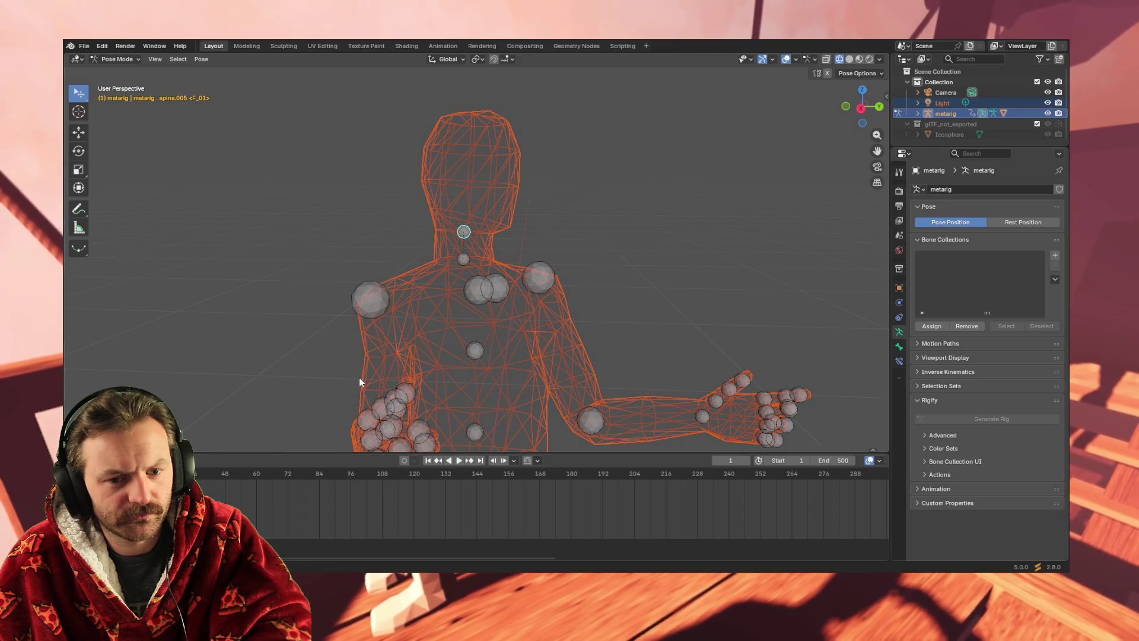
scroll(362, 391, down, 4)
scroll(374, 400, up, 2)
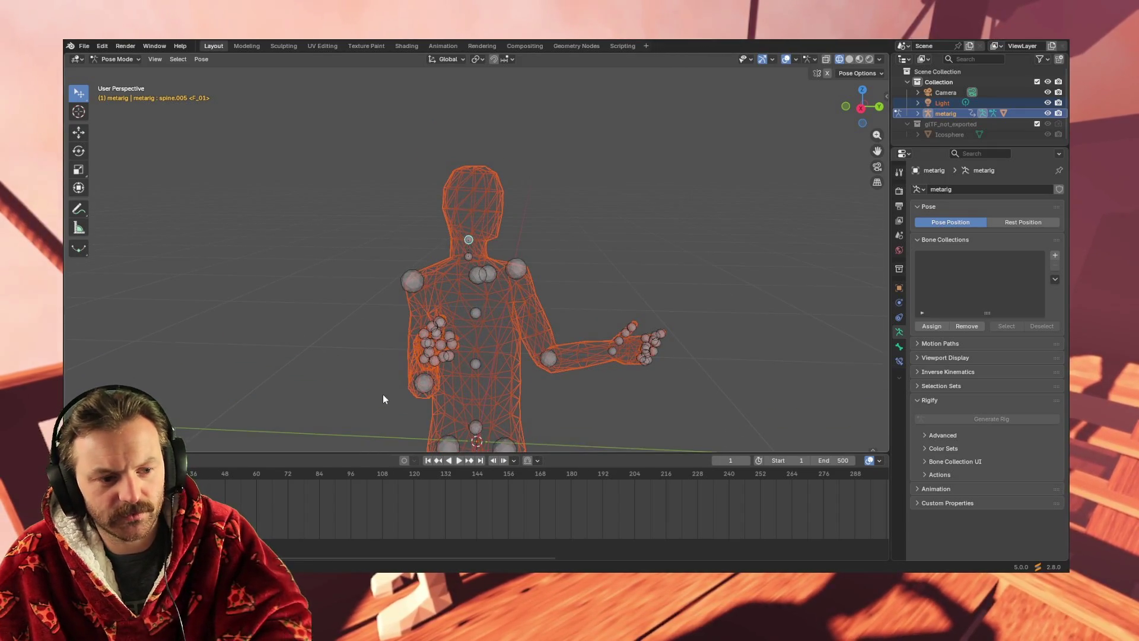
key(ctrl+z)
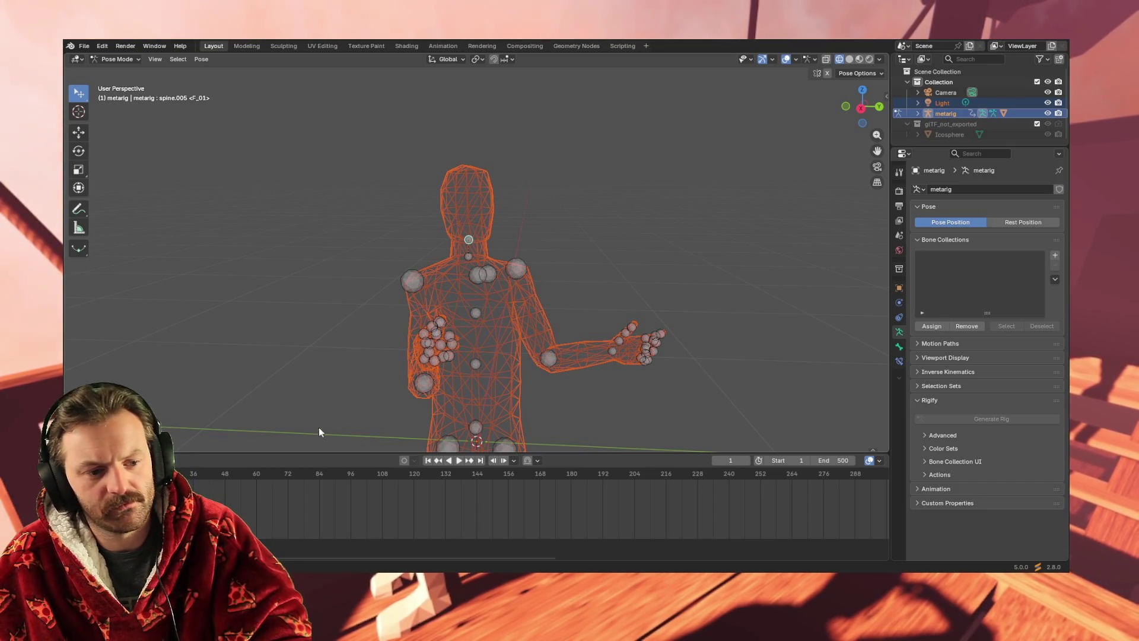
Redo the undone head pose, then play the animation from frame 1 to compare.
click(102, 45)
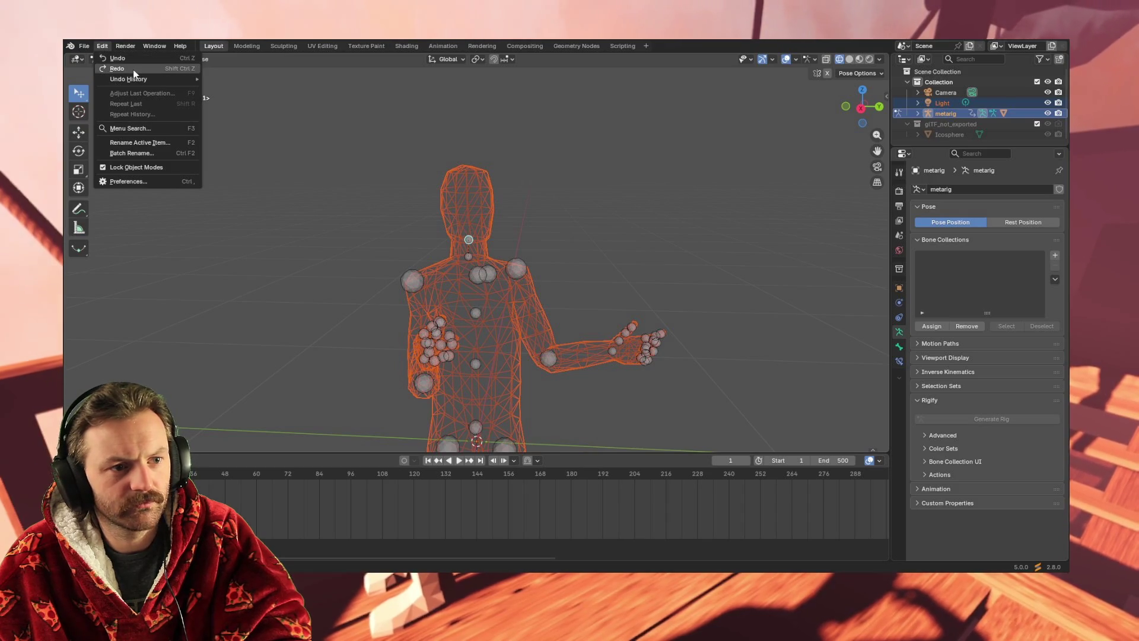
click(133, 70)
key(space)
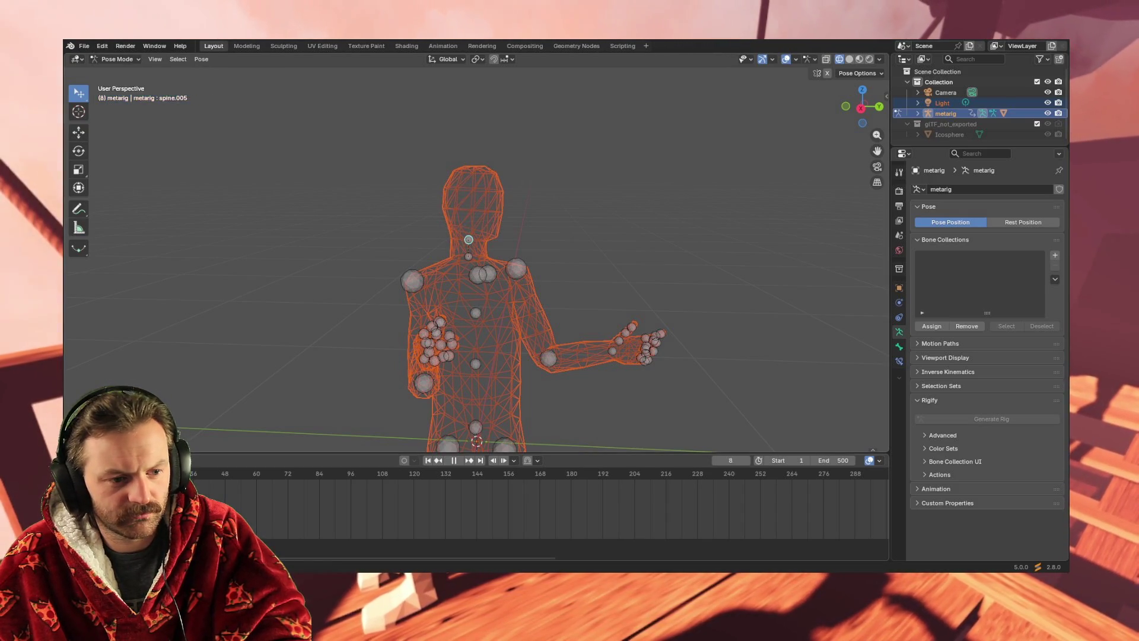
key(space)
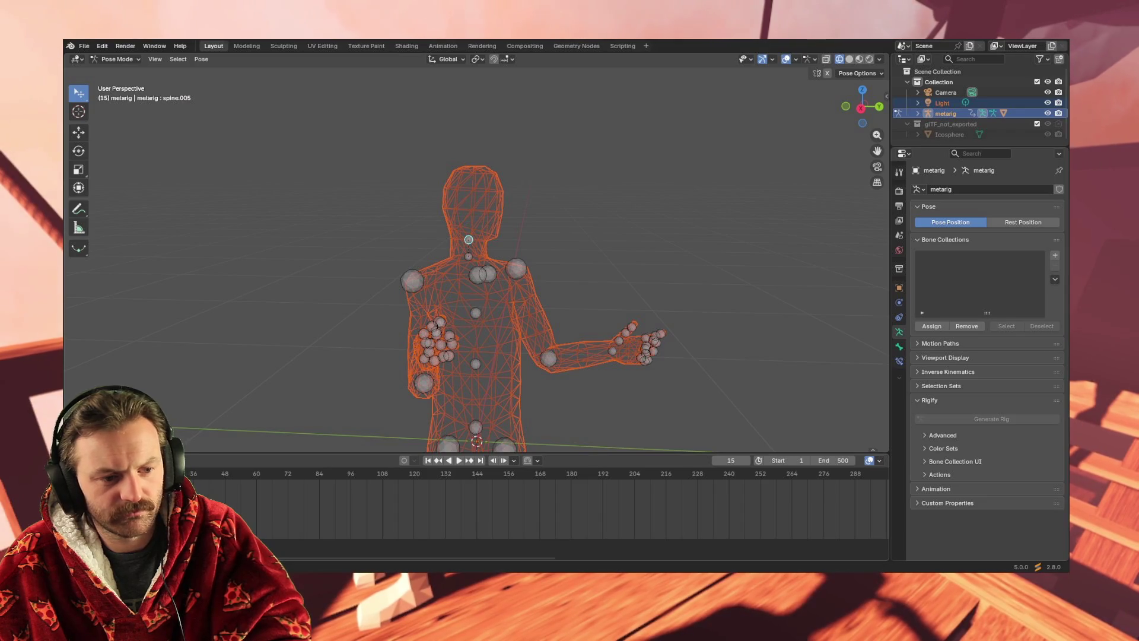
key(ctrl+z)
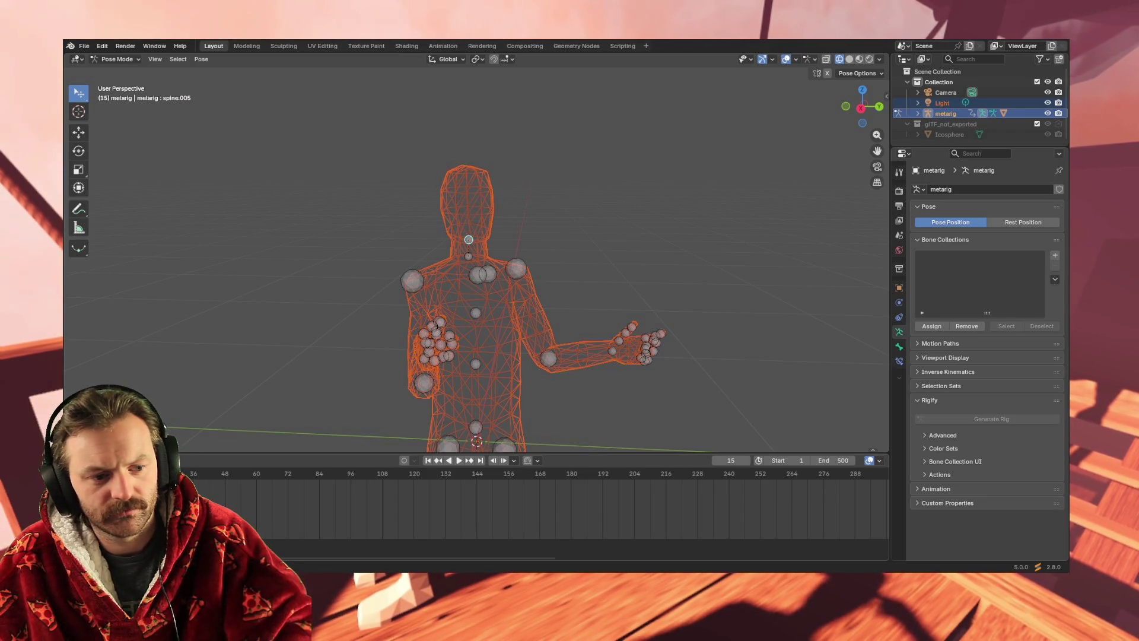
key(shift+Left)
key(space)
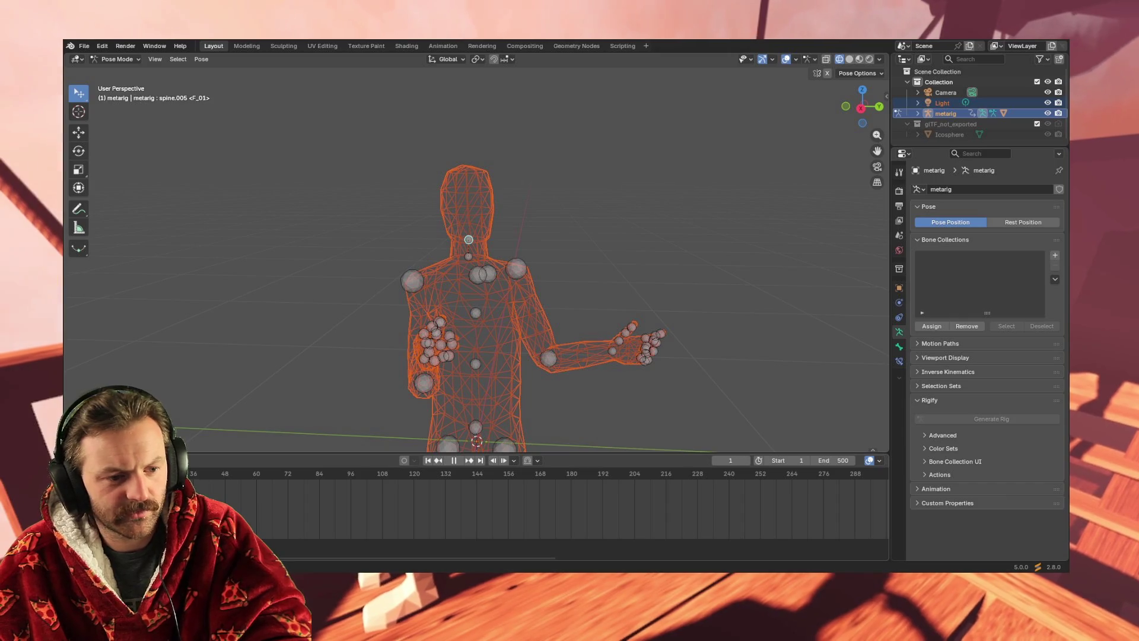
Select spine.003, delete its stray keyframes at frames 360 and 468, and replay the animation.
click(484, 312)
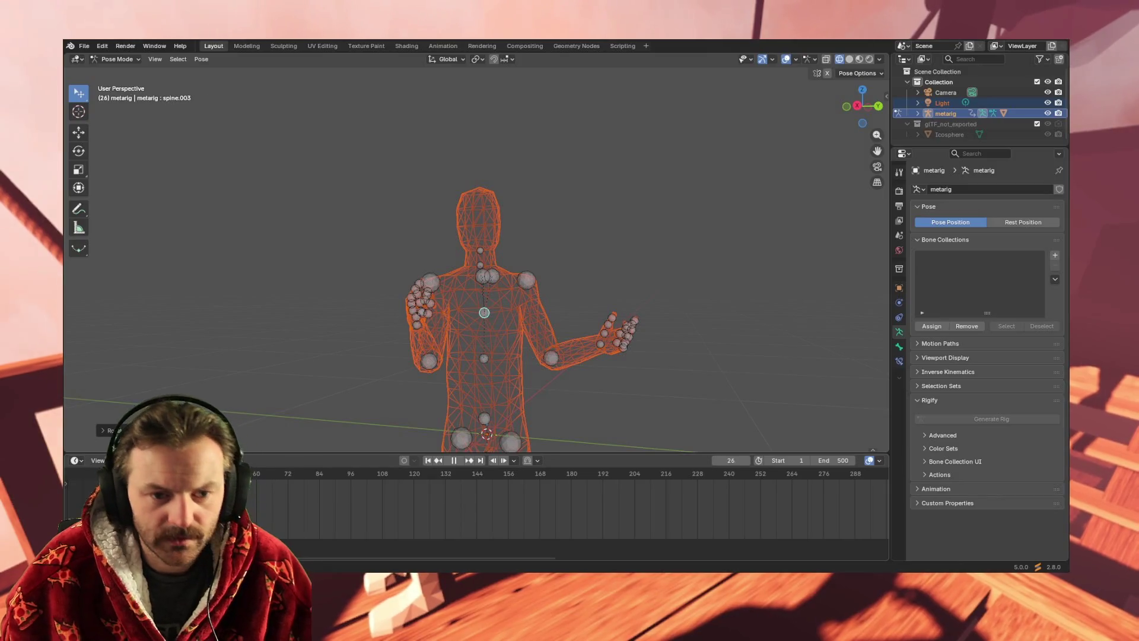
key(space)
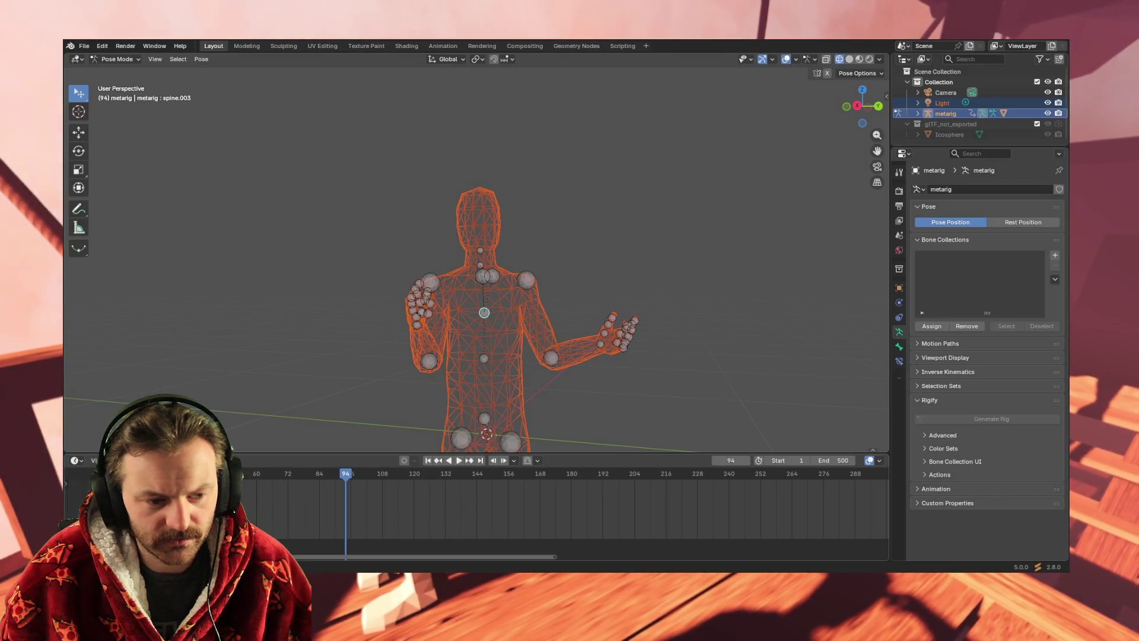
drag(439, 555, 609, 555)
drag(314, 506, 647, 469)
key(Delete)
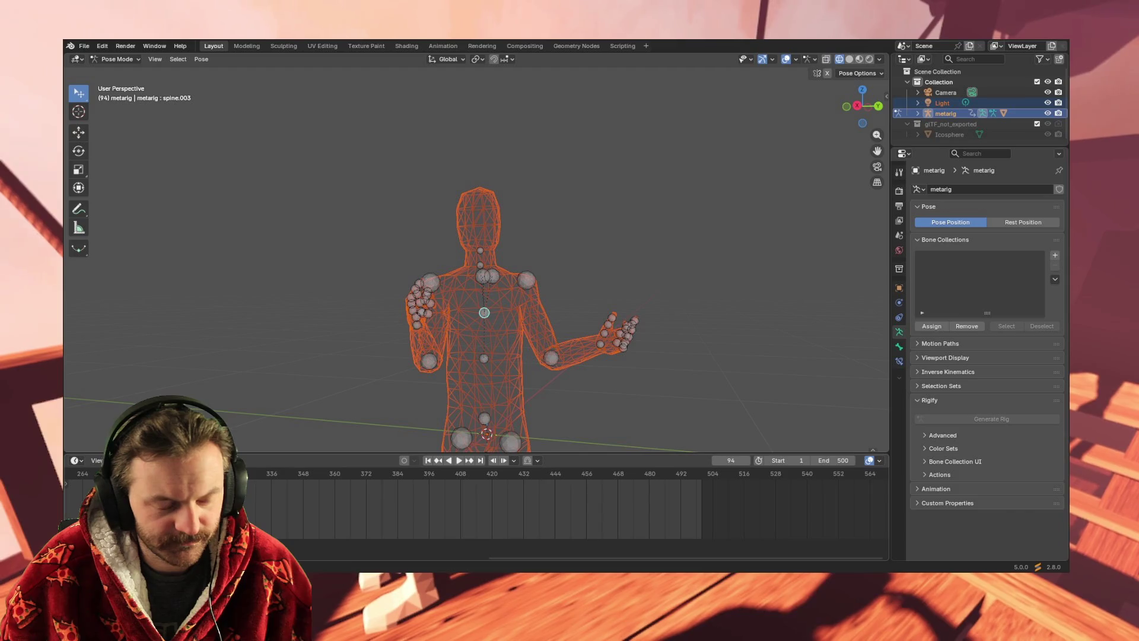
key(space)
key(space)
drag(531, 557, 167, 557)
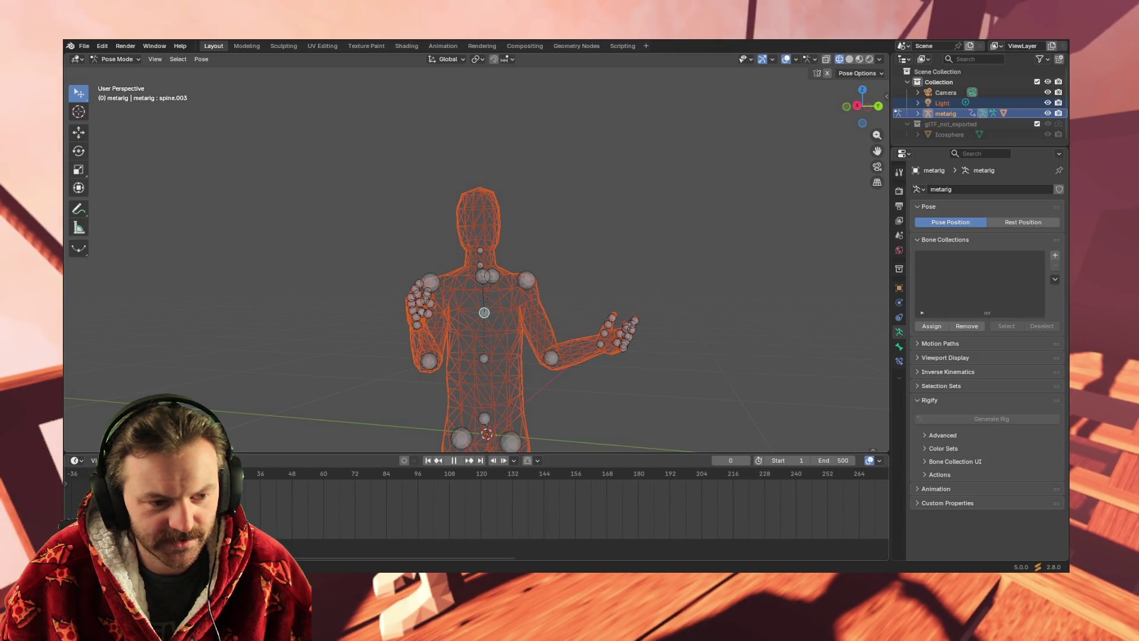
key(space)
mouse_move(609, 379)
middle_down()
mouse_move(621, 389)
mouse_move(574, 386)
mouse_move(647, 392)
mouse_move(627, 388)
middle_up()
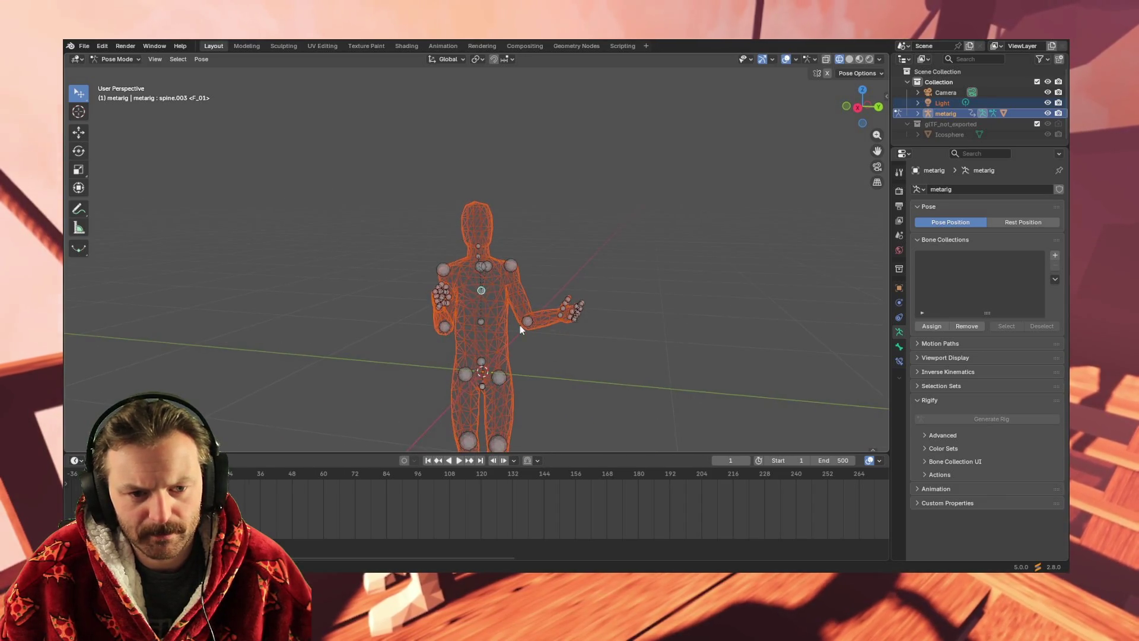
Rotate the upper spine bone spine.003 a few degrees at frame 1.
scroll(520, 325, up, 2)
key(r)
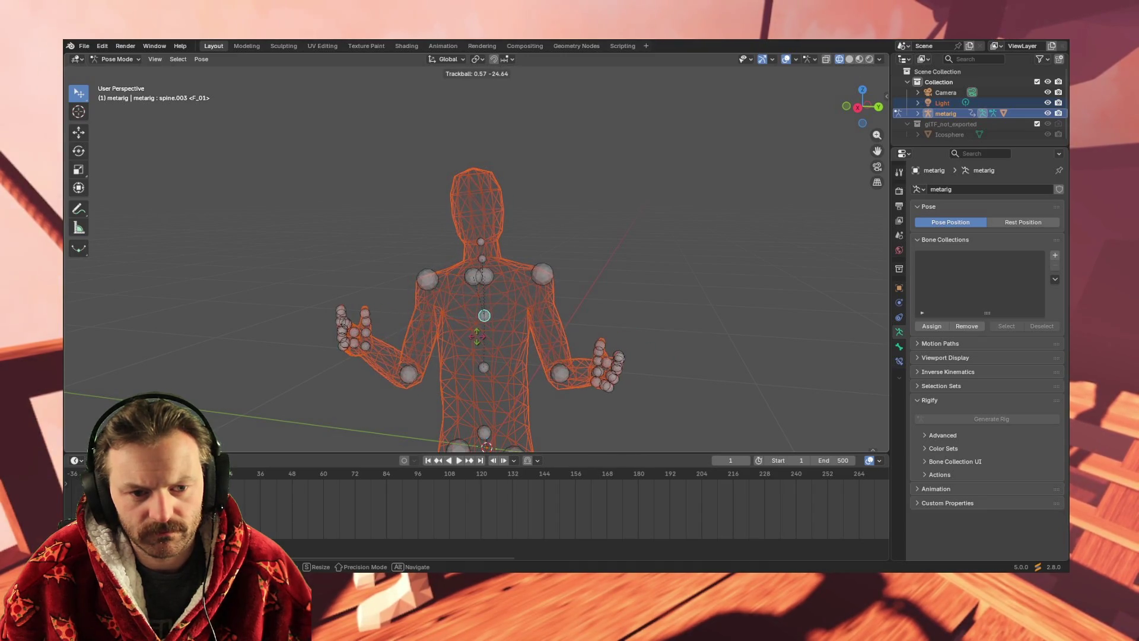
key(r)
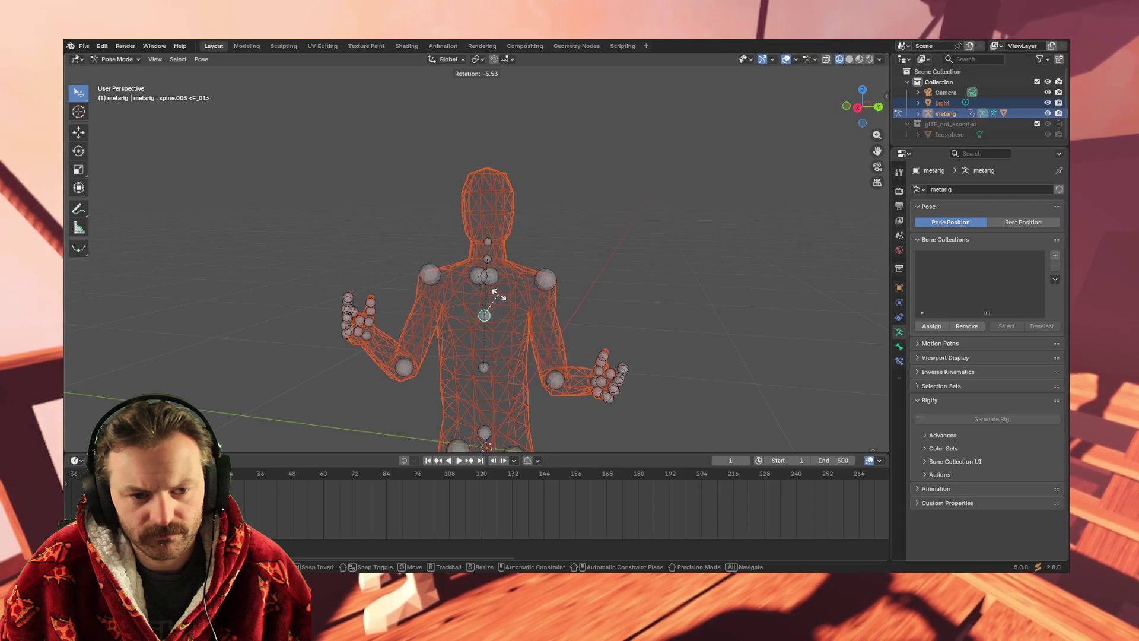
click(500, 295)
mouse_move(500, 294)
middle_down()
mouse_move(641, 394)
mouse_move(664, 391)
mouse_move(557, 388)
mouse_move(516, 294)
middle_up()
Select the neck bone spine.005 and trackball-rotate it to give the head a new tilt.
scroll(534, 338, down, 5)
scroll(516, 294, up, 3)
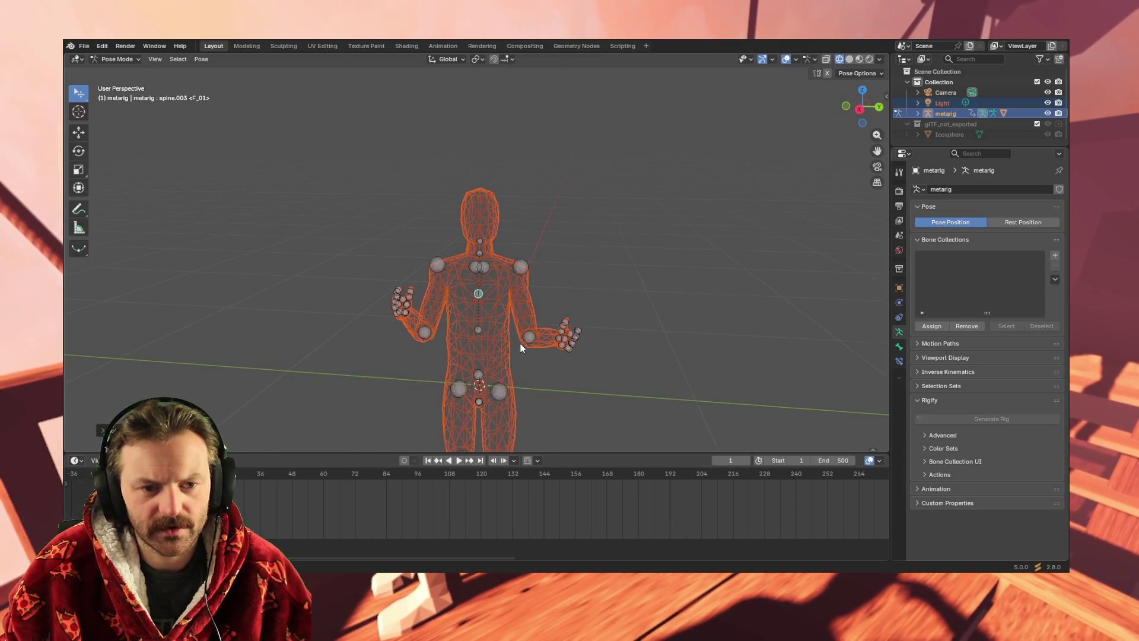
scroll(518, 330, up, 2)
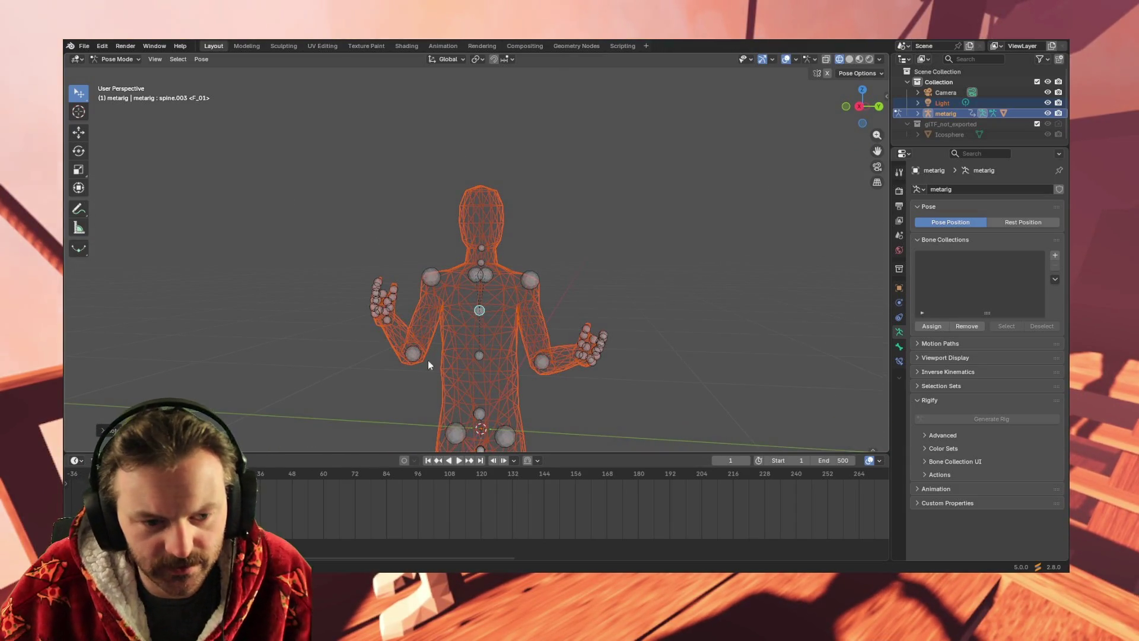
scroll(489, 234, up, 2)
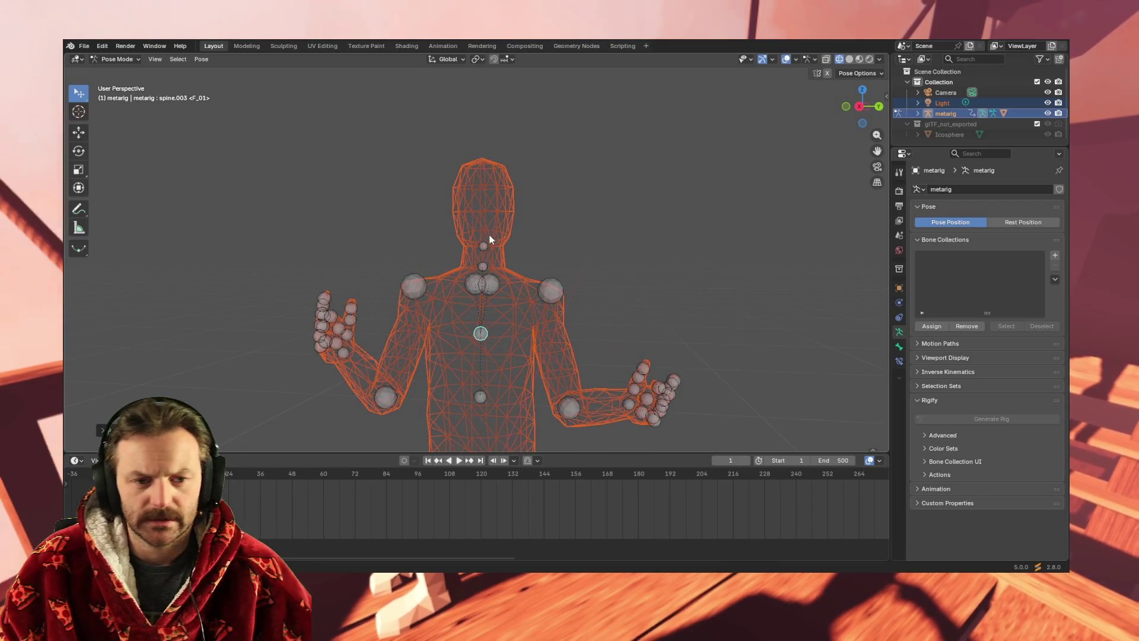
click(482, 245)
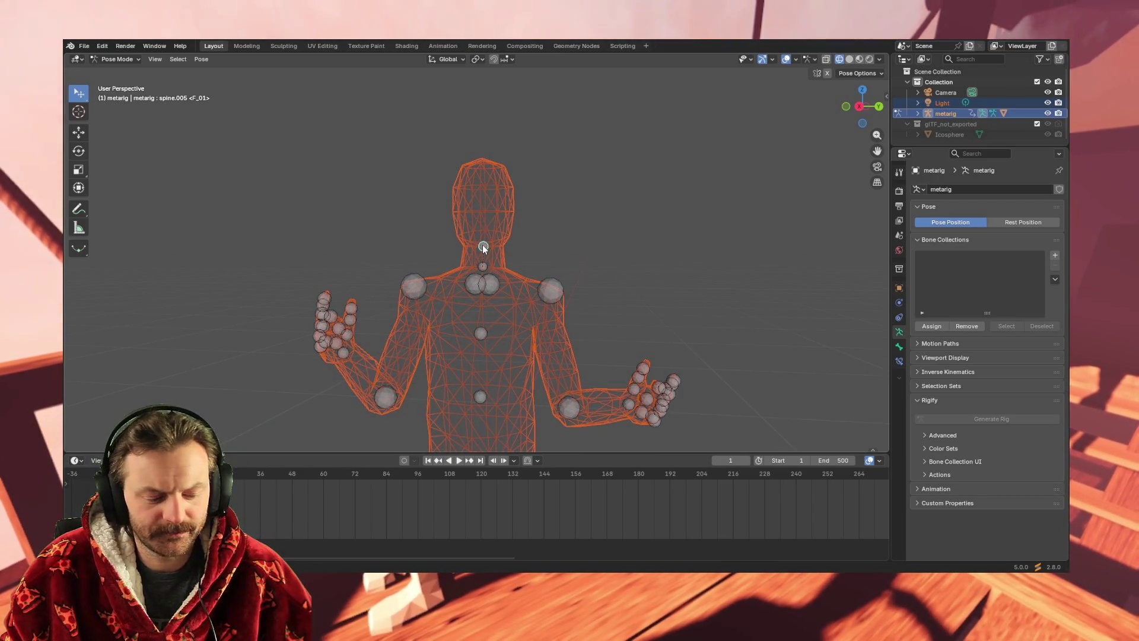
key(r)
key(r)
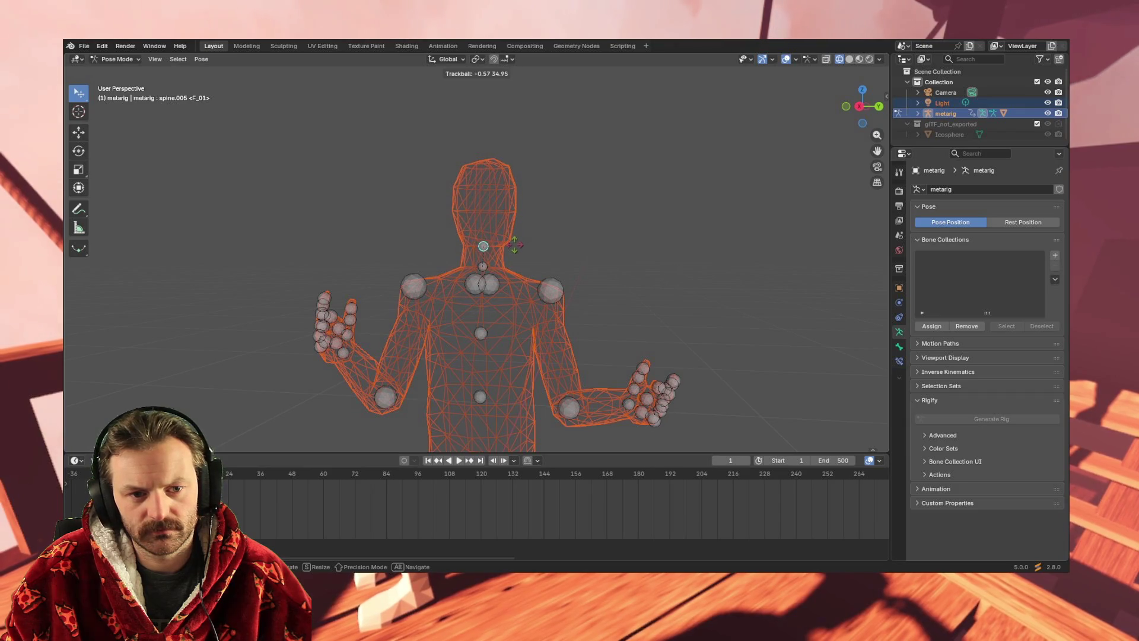
click(522, 261)
mouse_move(339, 362)
middle_down()
mouse_move(347, 326)
mouse_move(293, 325)
mouse_move(430, 328)
middle_up()
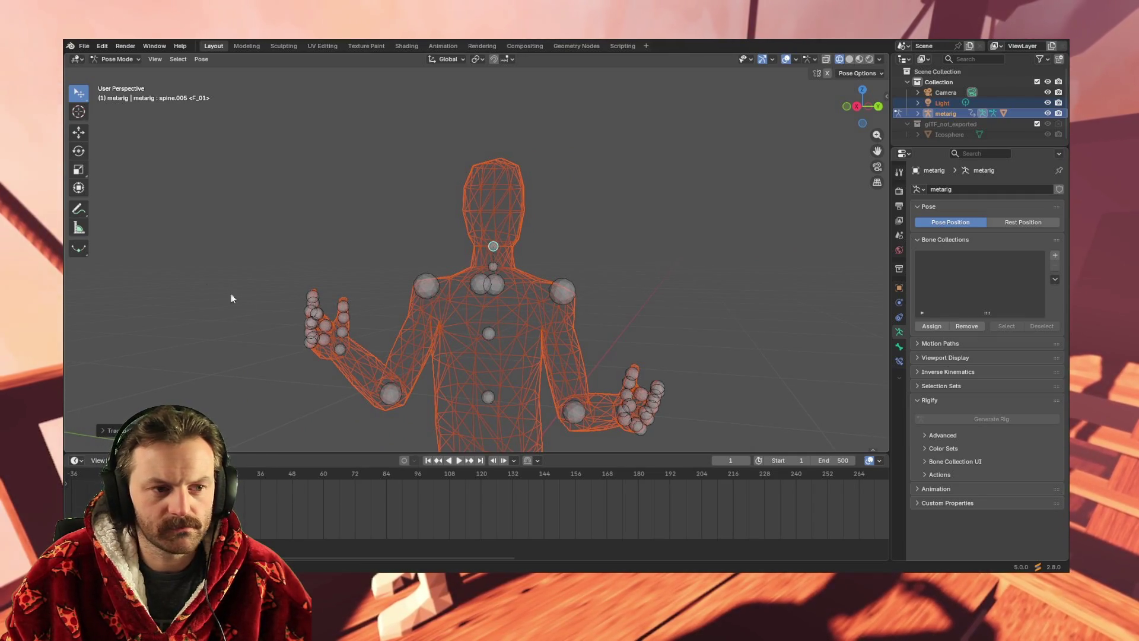
Keyframe spine.005's rotation at frame 1, then move the playhead to frame 120.
scroll(359, 337, down, 5)
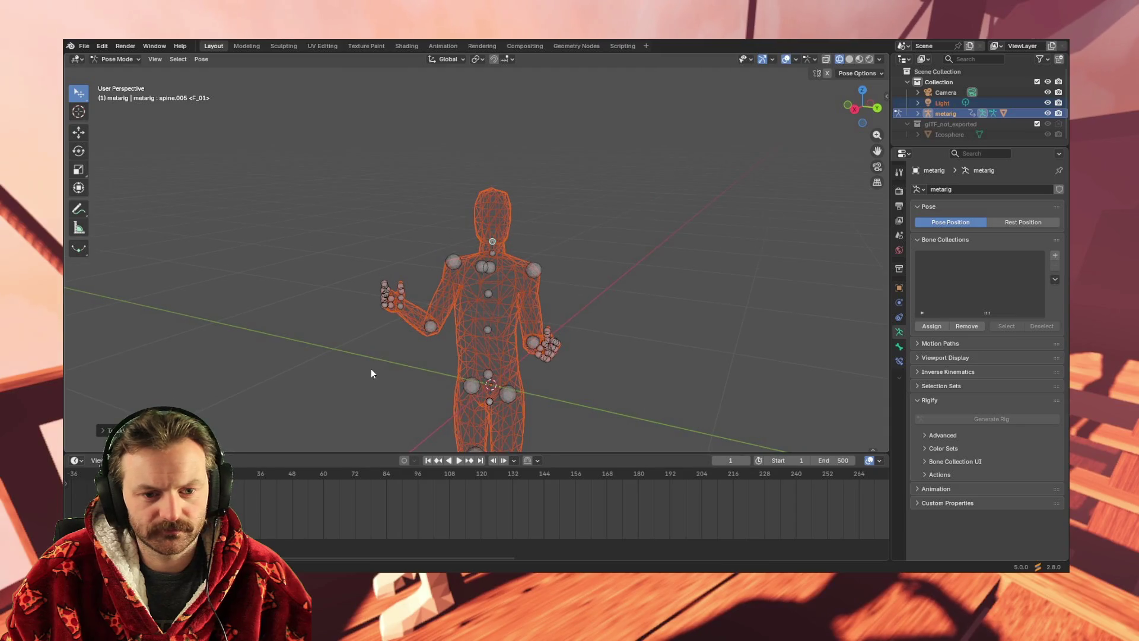
scroll(371, 369, up, 3)
mouse_move(509, 369)
middle_down()
mouse_move(529, 348)
mouse_move(507, 362)
middle_up()
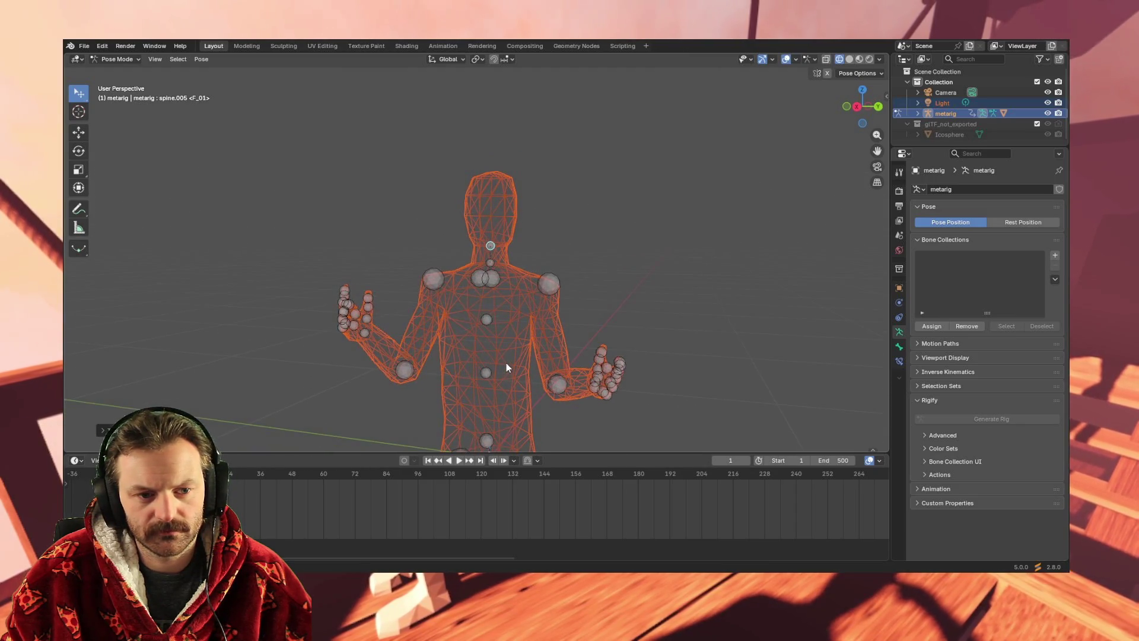
scroll(471, 321, up, 3)
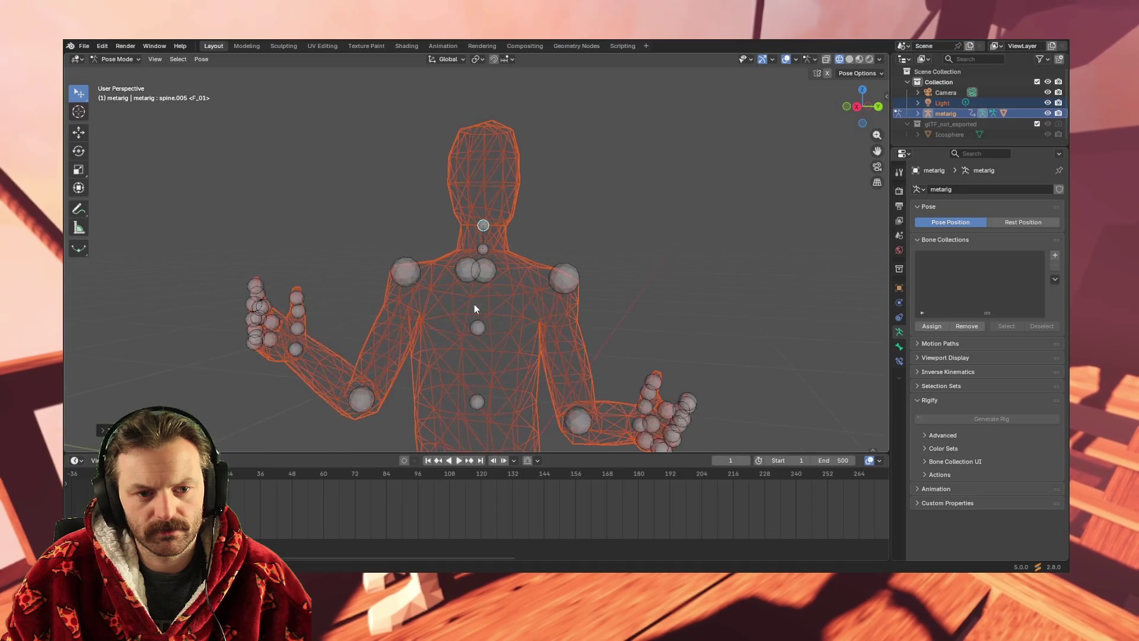
scroll(475, 344, down, 4)
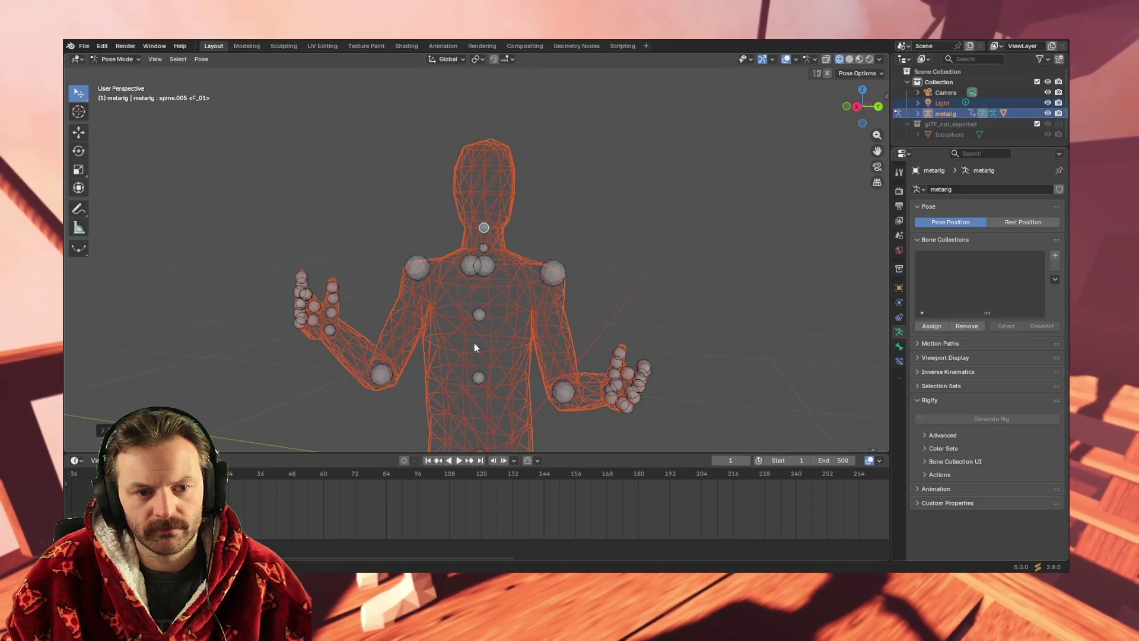
middle_drag(464, 343, 464, 337)
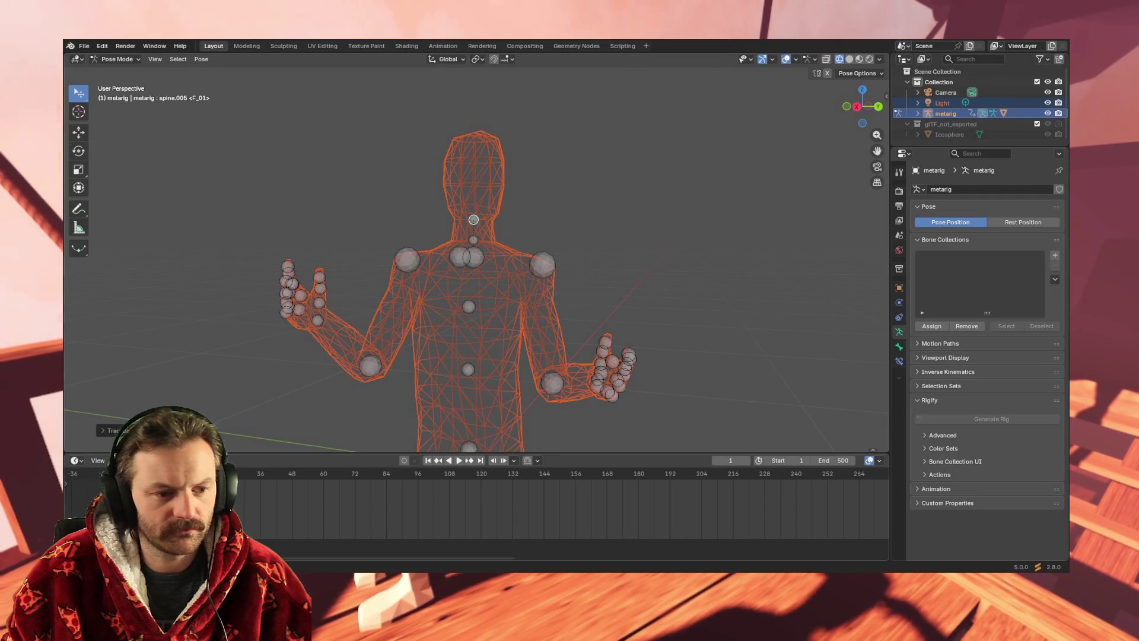
key(i)
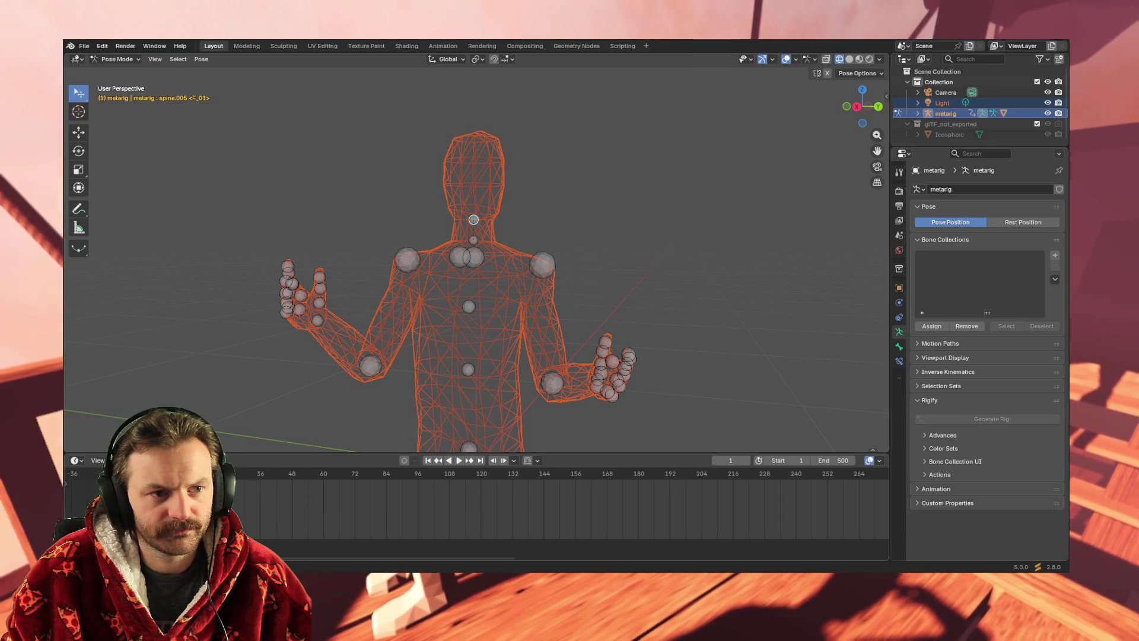
drag(249, 475, 381, 478)
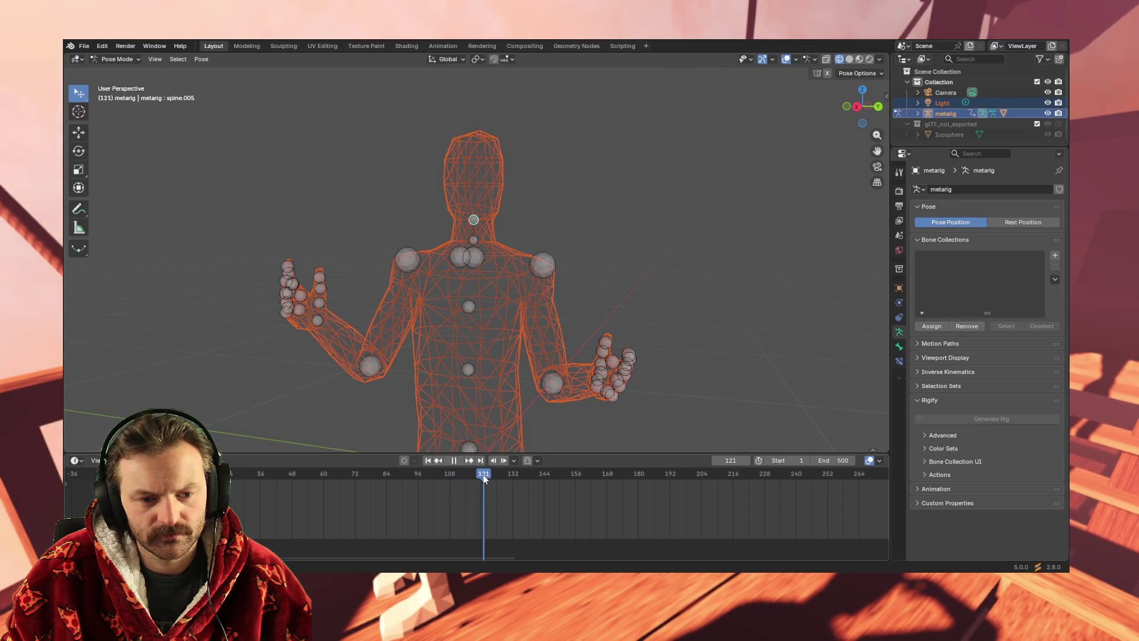
drag(482, 479, 480, 480)
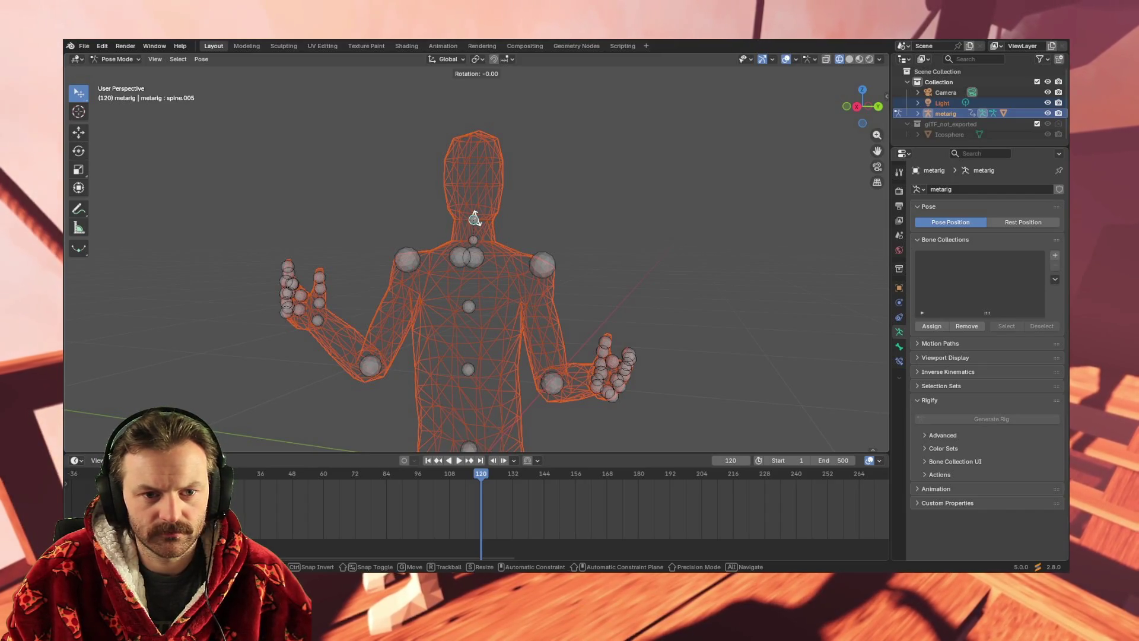
Trackball-rotate spine.005 to a new head angle at frame 120 and scrub to preview it.
key(r)
key(r)
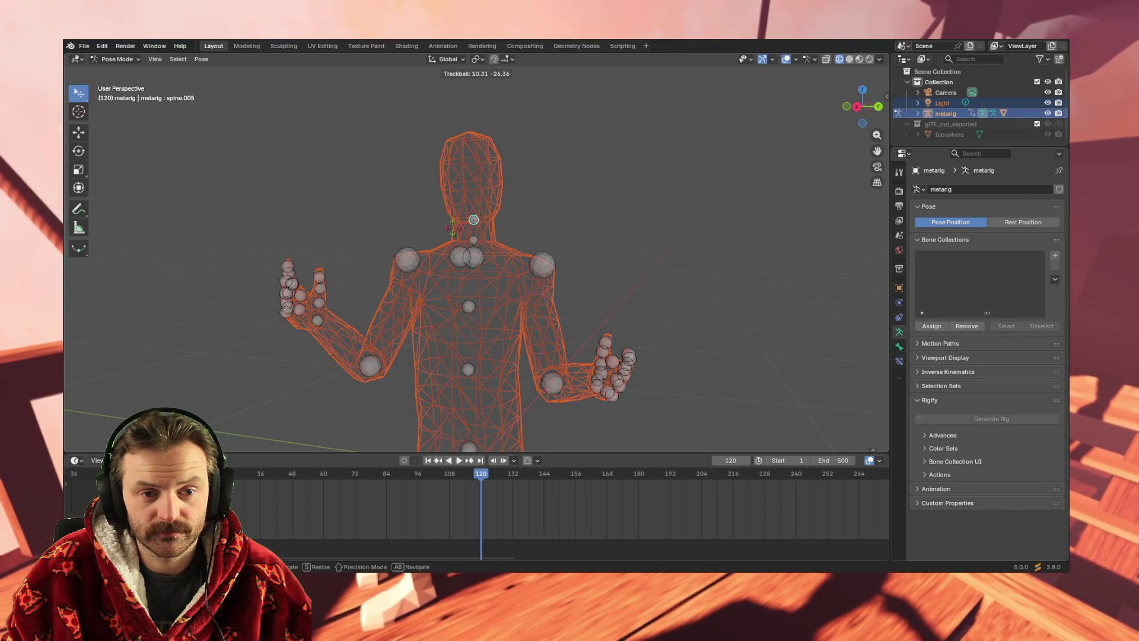
click(453, 229)
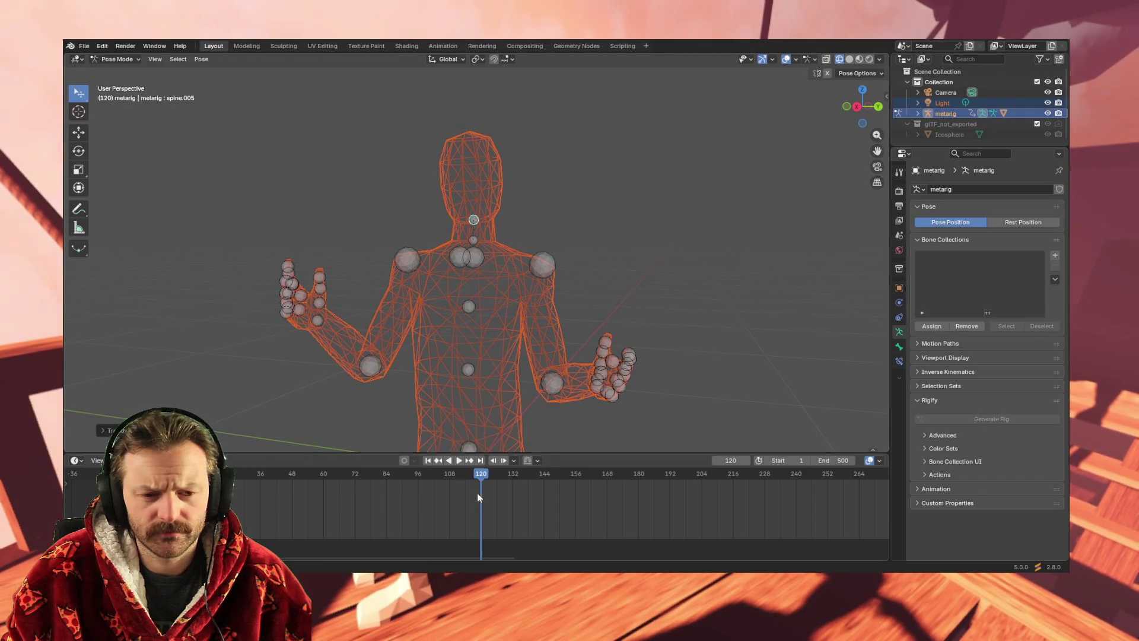
mouse_move(513, 479)
mouse_down()
mouse_move(336, 484)
mouse_move(817, 485)
mouse_up()
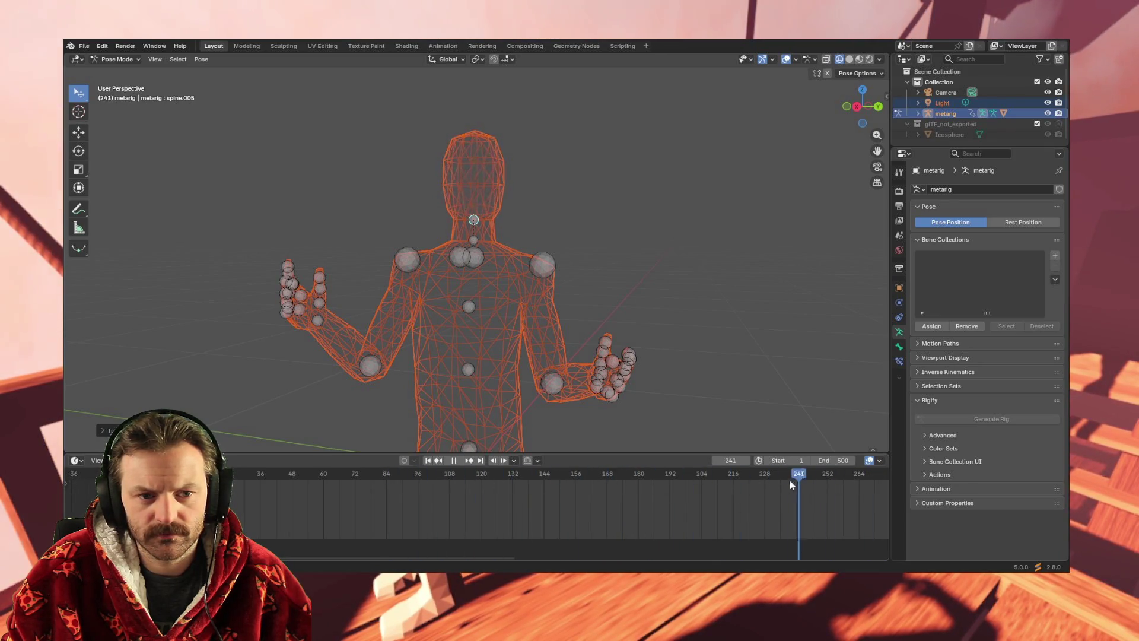
Scrub to around frame 159 and tilt the neck bone to another angle.
drag(490, 479, 488, 479)
mouse_move(397, 556)
mouse_down()
mouse_move(902, 559)
mouse_move(414, 563)
mouse_up()
mouse_move(465, 474)
mouse_down()
mouse_move(561, 475)
mouse_move(449, 475)
mouse_up()
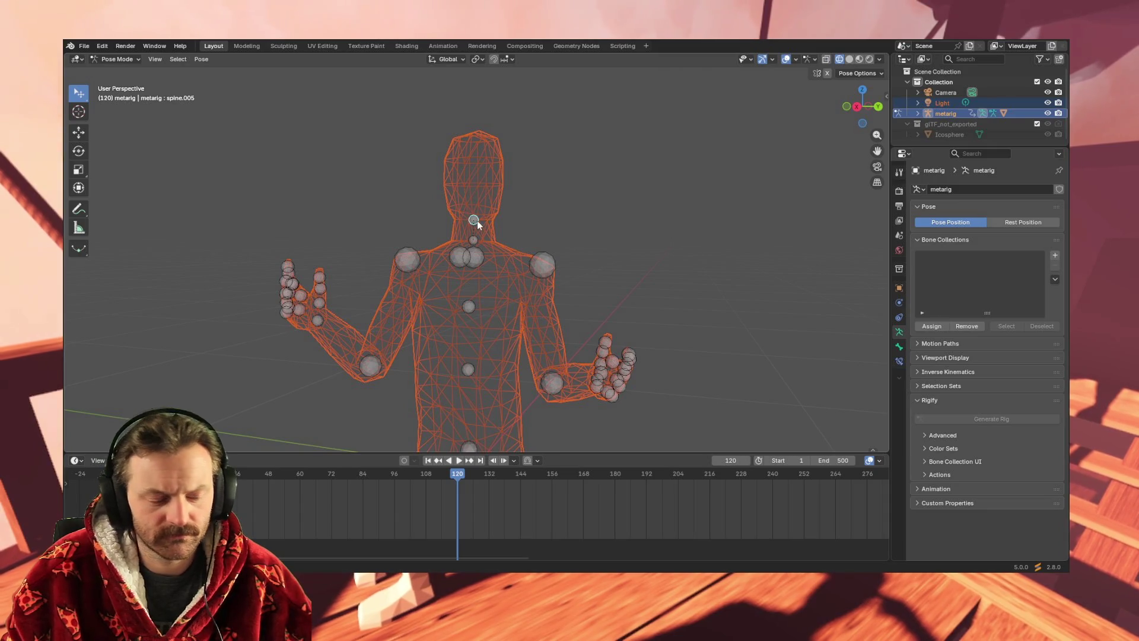
key(r)
key(r)
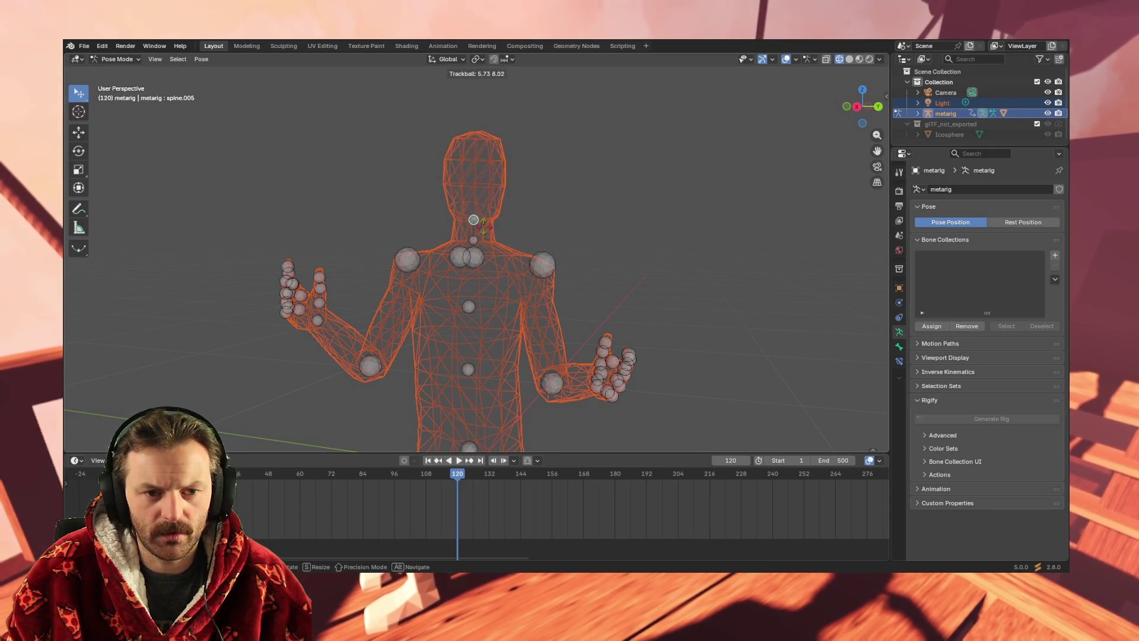
click(436, 238)
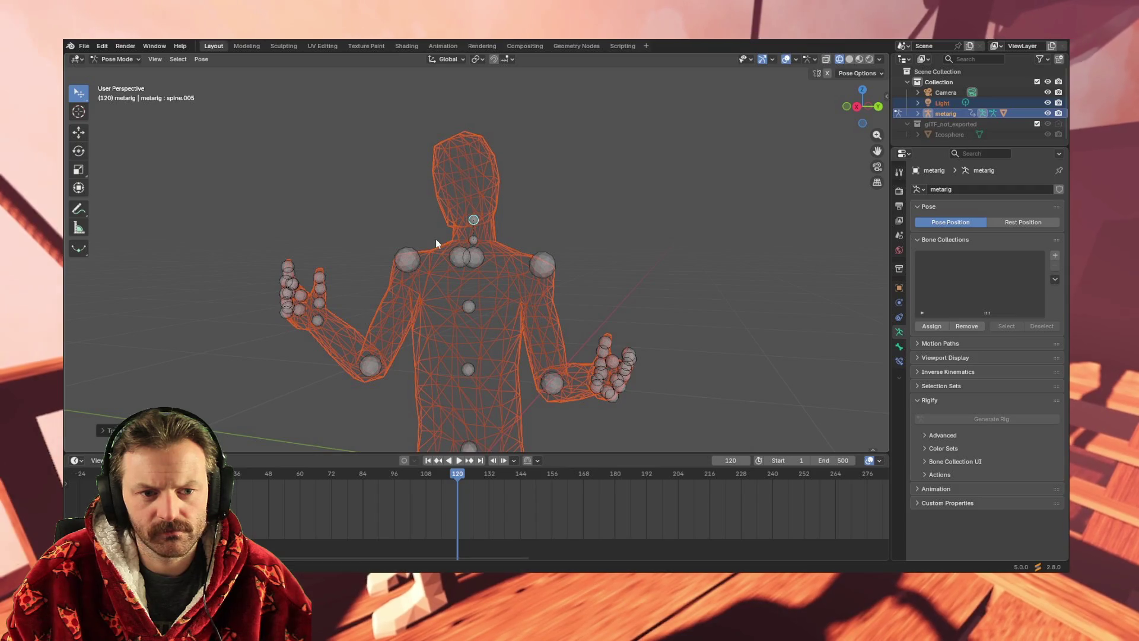
Keyframe all channels of the pose at frame 120 and play the animation from the start to check it.
key(i)
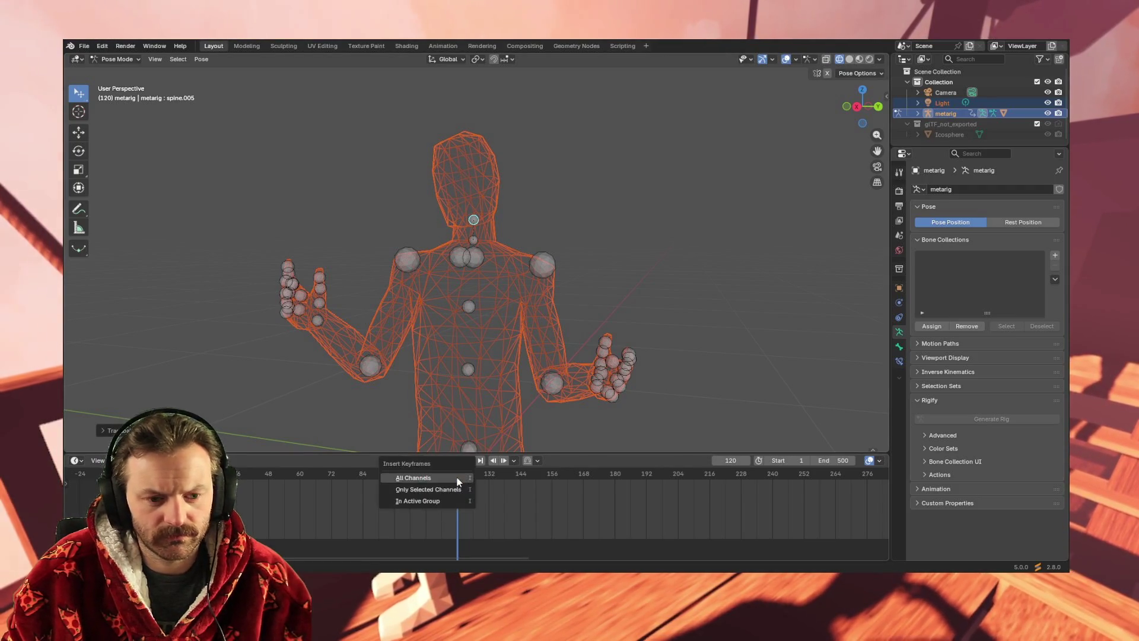
click(428, 501)
drag(458, 475, 178, 474)
key(space)
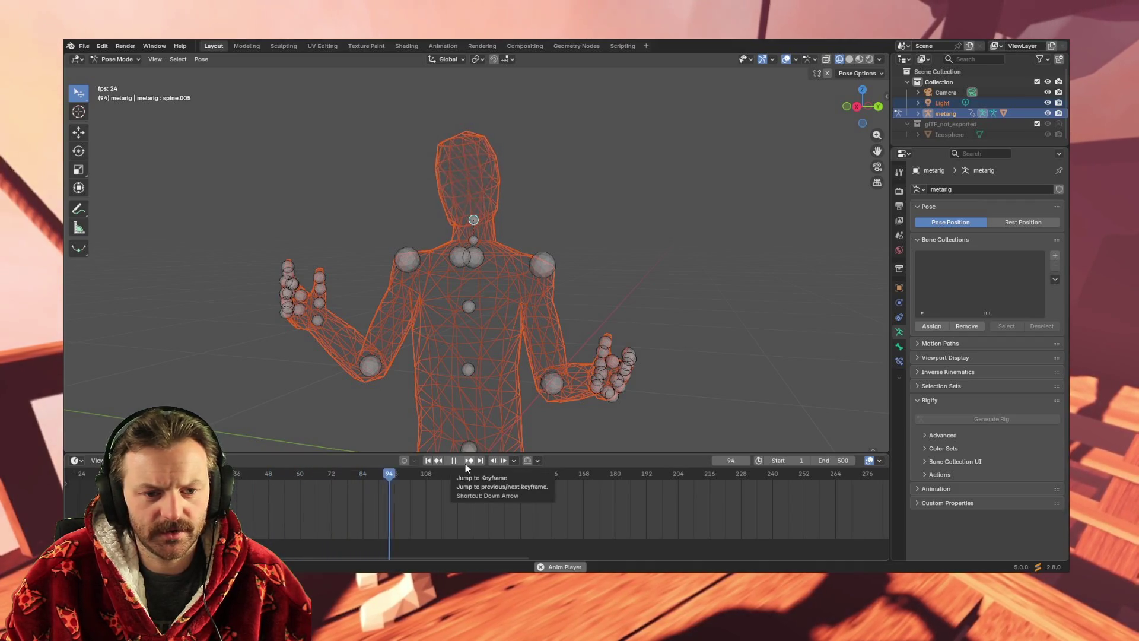
key(space)
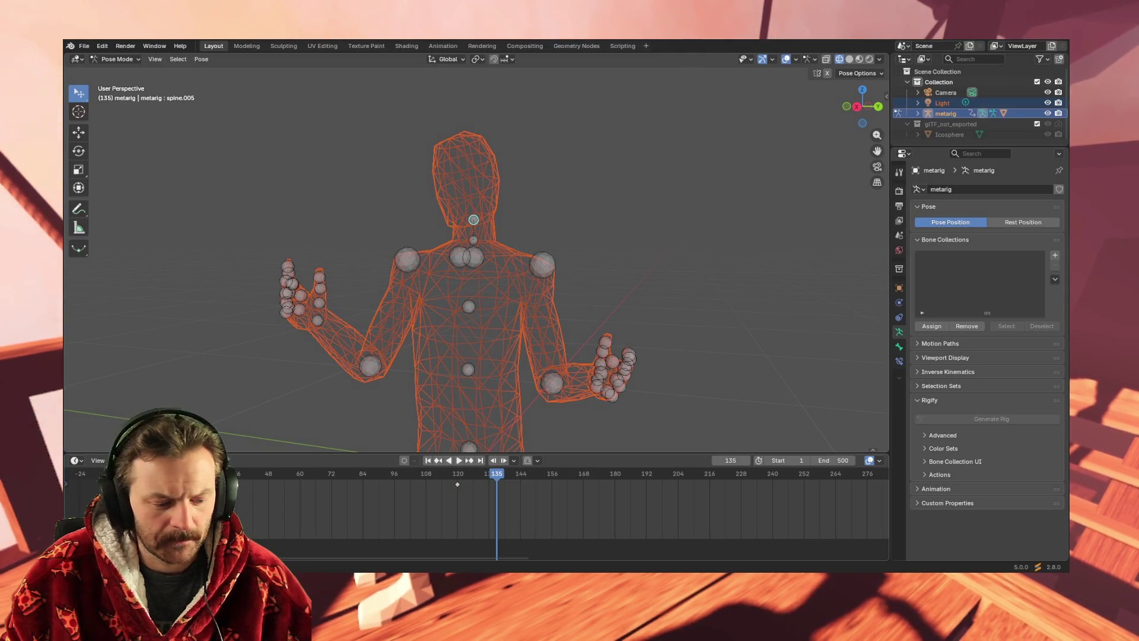
Insert a neck keyframe at frame 180, replay the motion, and begin rotating spine.005 at frame 228.
click(507, 484)
drag(507, 473, 617, 473)
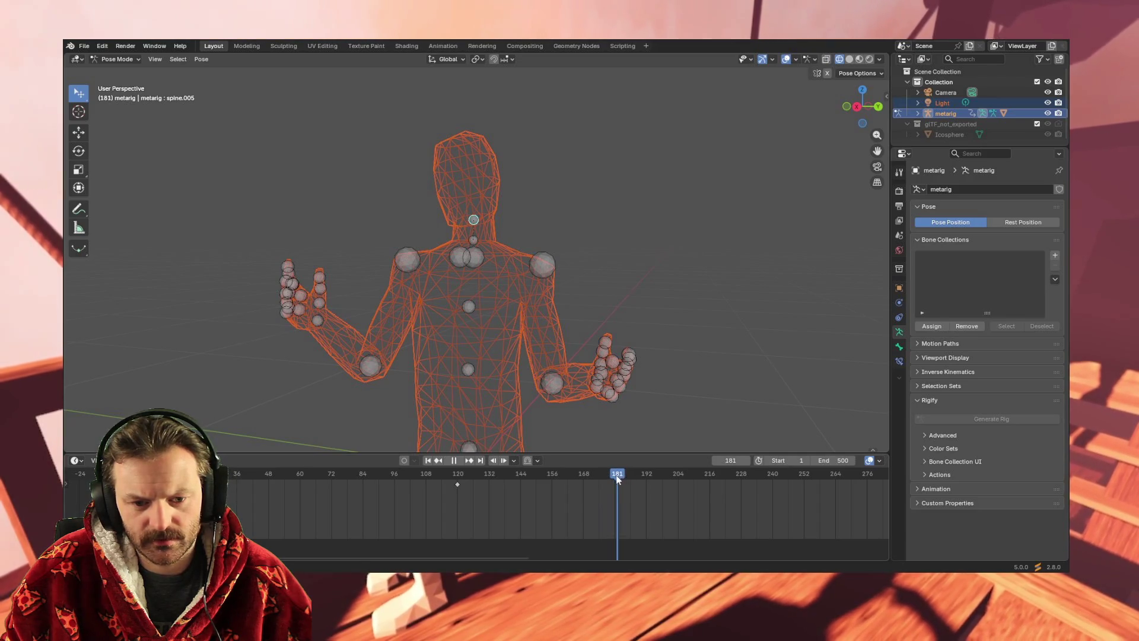
key(i)
drag(615, 478, 147, 473)
key(space)
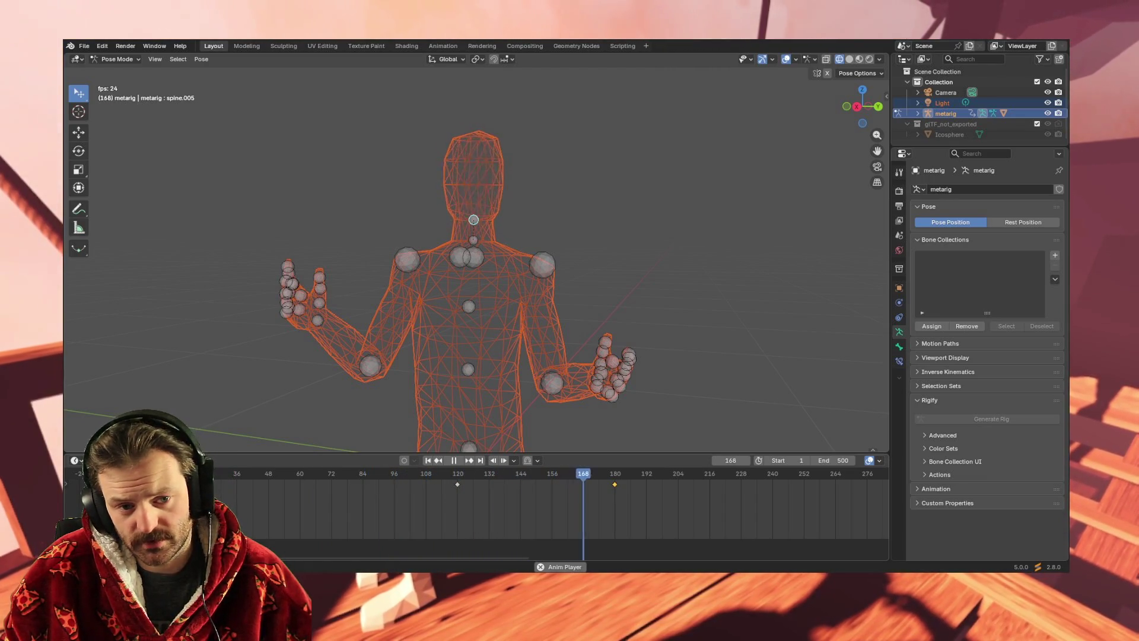
key(space)
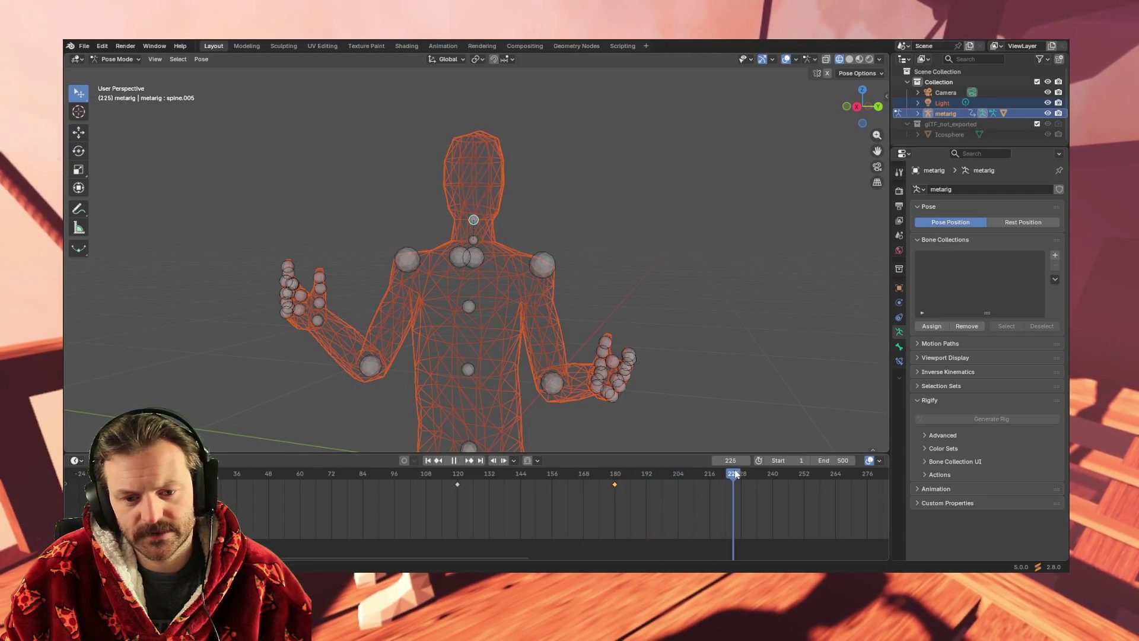
key(r)
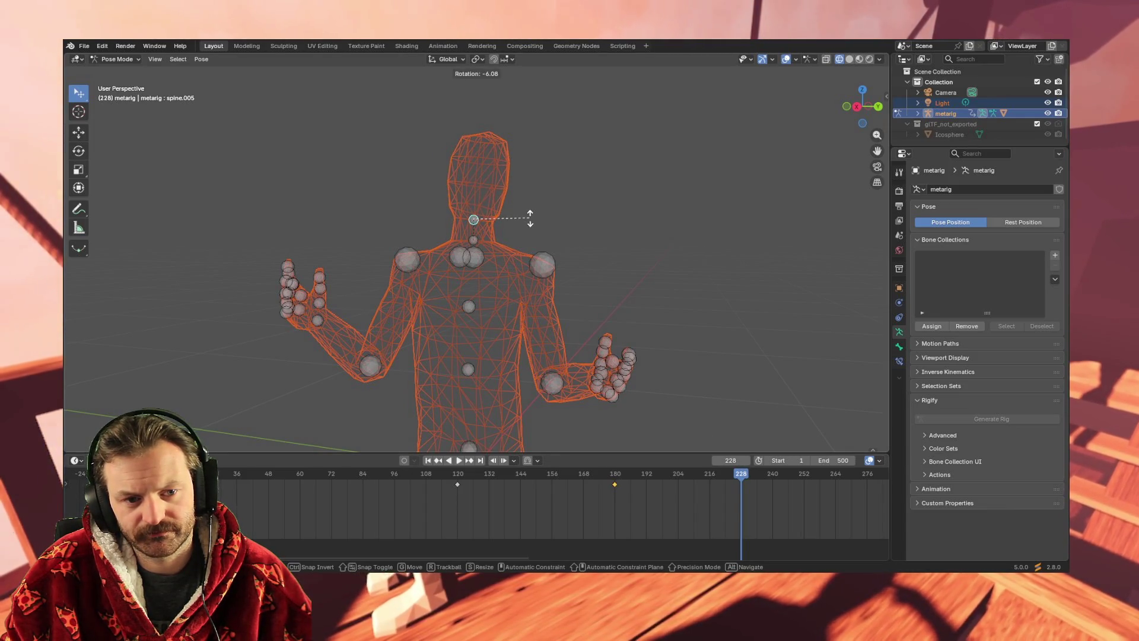
Confirm the neck rotation, keyframe all channels at frame 228, and play back from frame 1.
click(530, 220)
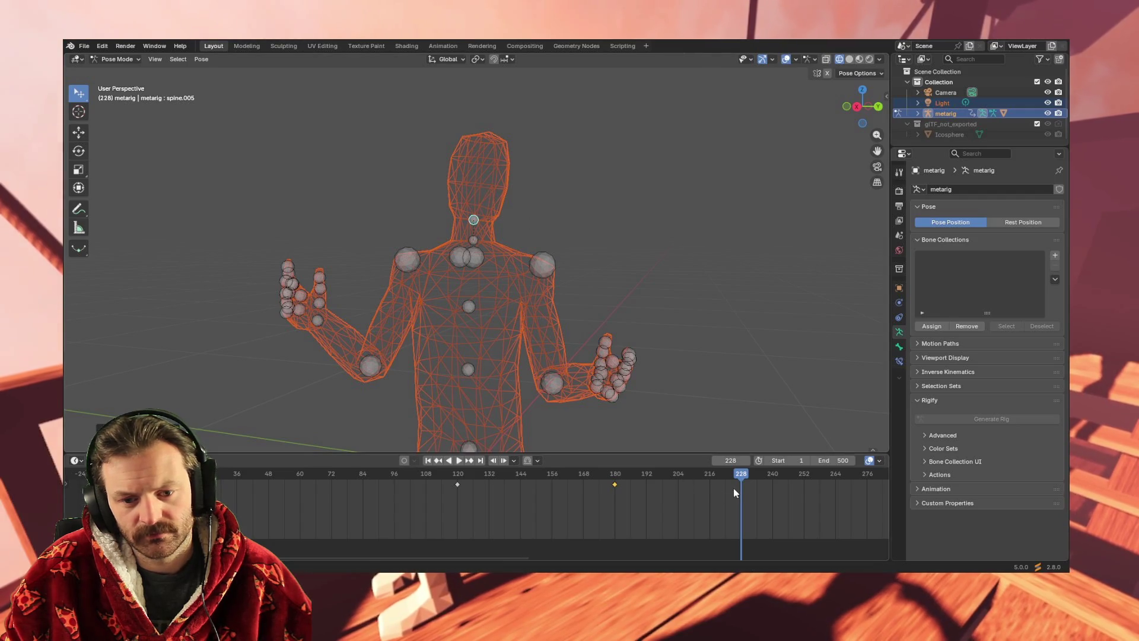
key(i)
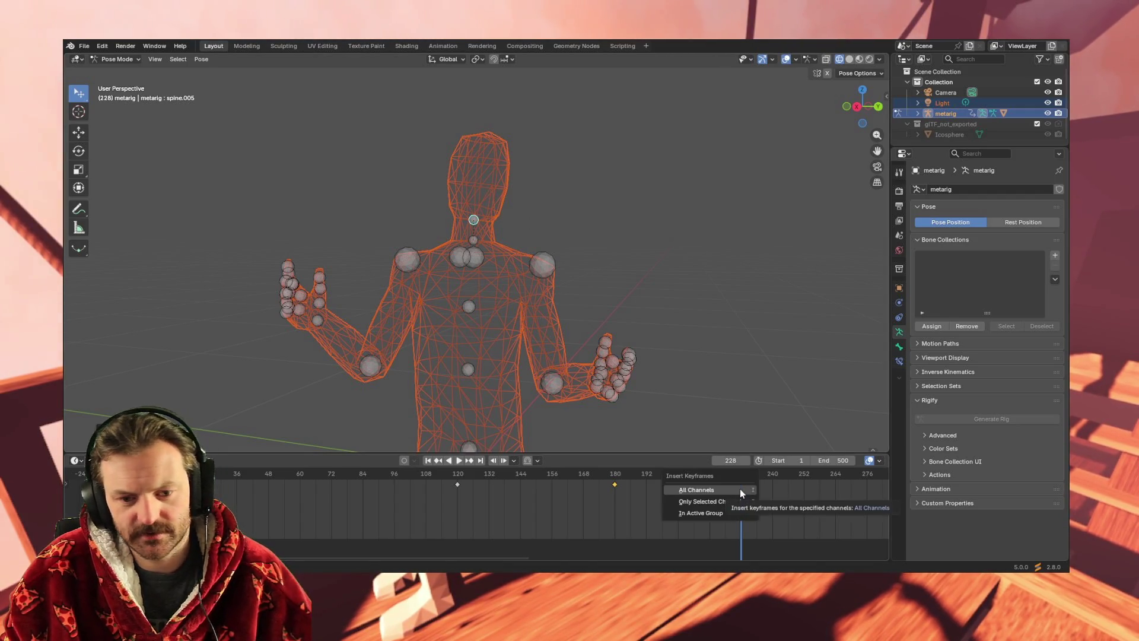
click(739, 489)
drag(734, 491, 145, 488)
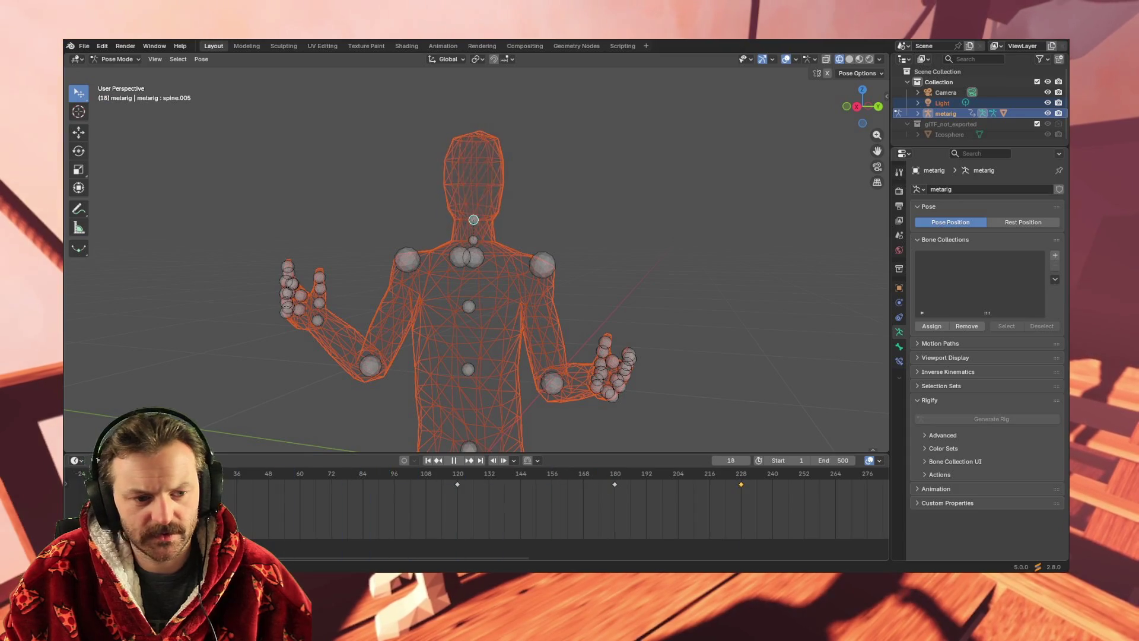
key(space)
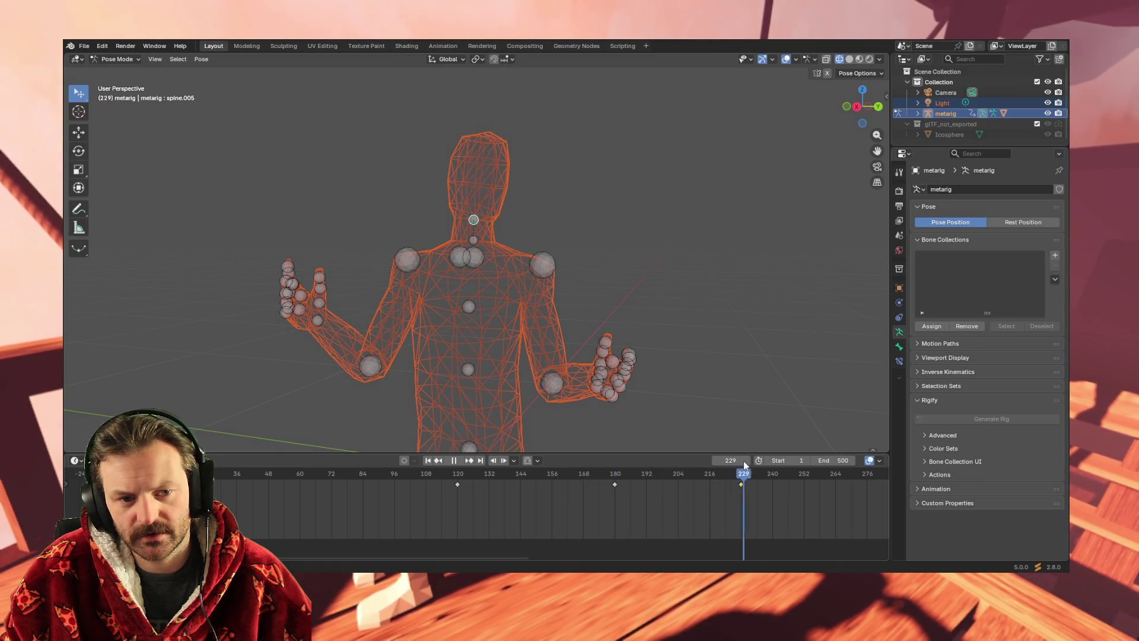
drag(783, 464, 806, 464)
key(space)
Select the keys at frames 120 and 180, then add a neck keyframe at frame 276.
drag(439, 496, 478, 480)
mouse_move(594, 489)
mouse_down()
mouse_move(671, 476)
mouse_move(663, 483)
mouse_up()
key(space)
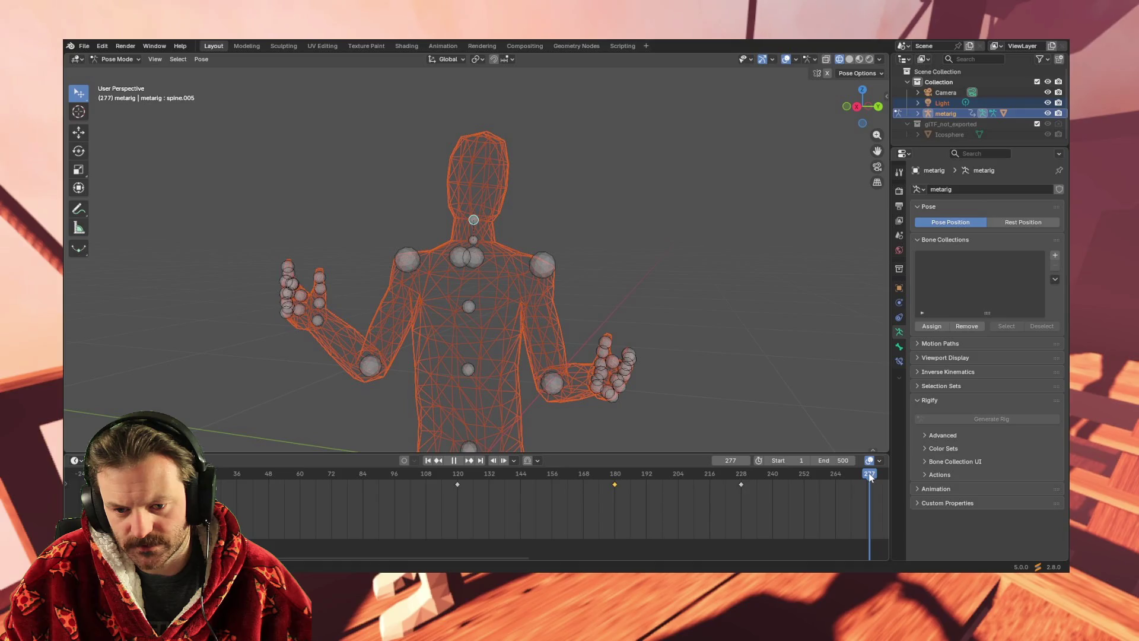
key(space)
key(i)
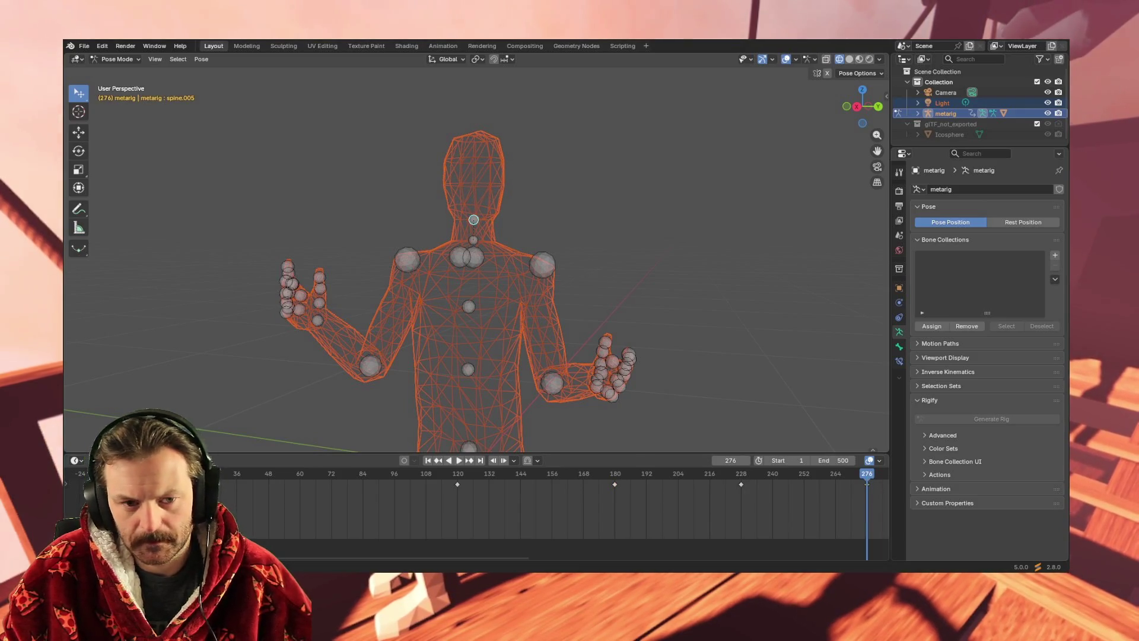
drag(449, 557, 778, 552)
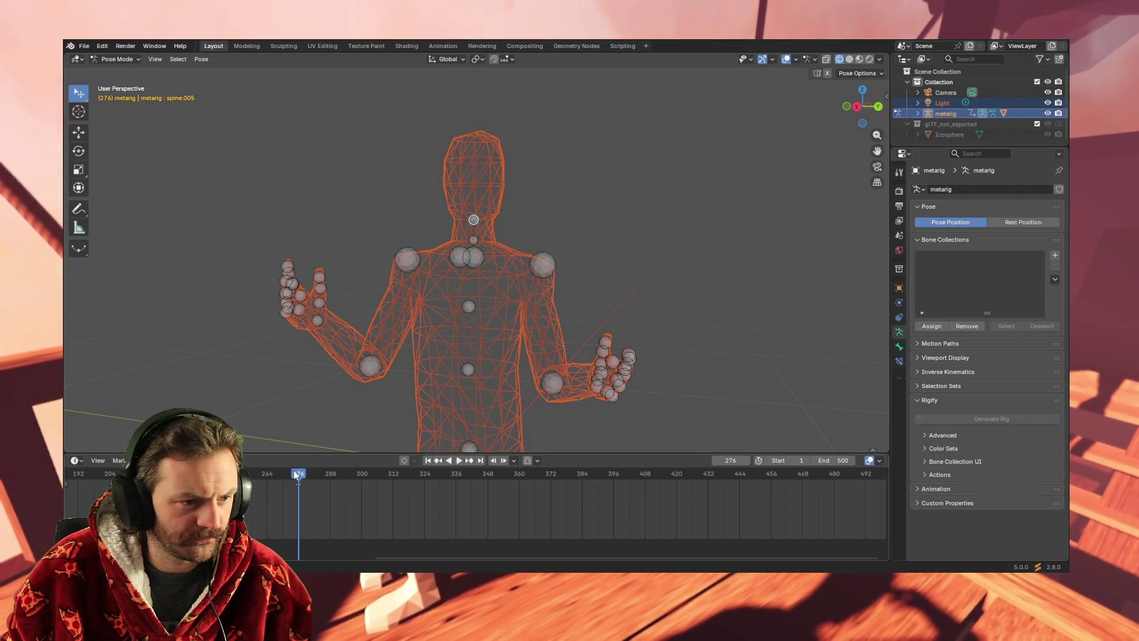
Move to frame 324, rotate spine.005 freely, and preview the motion.
drag(297, 477, 267, 477)
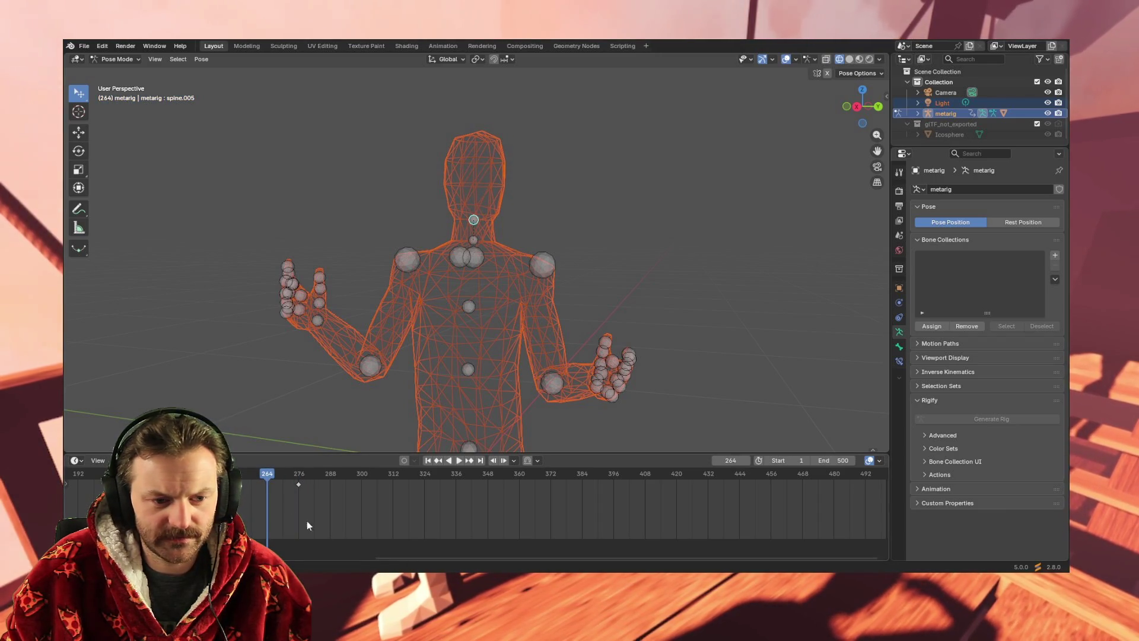
drag(359, 477, 425, 475)
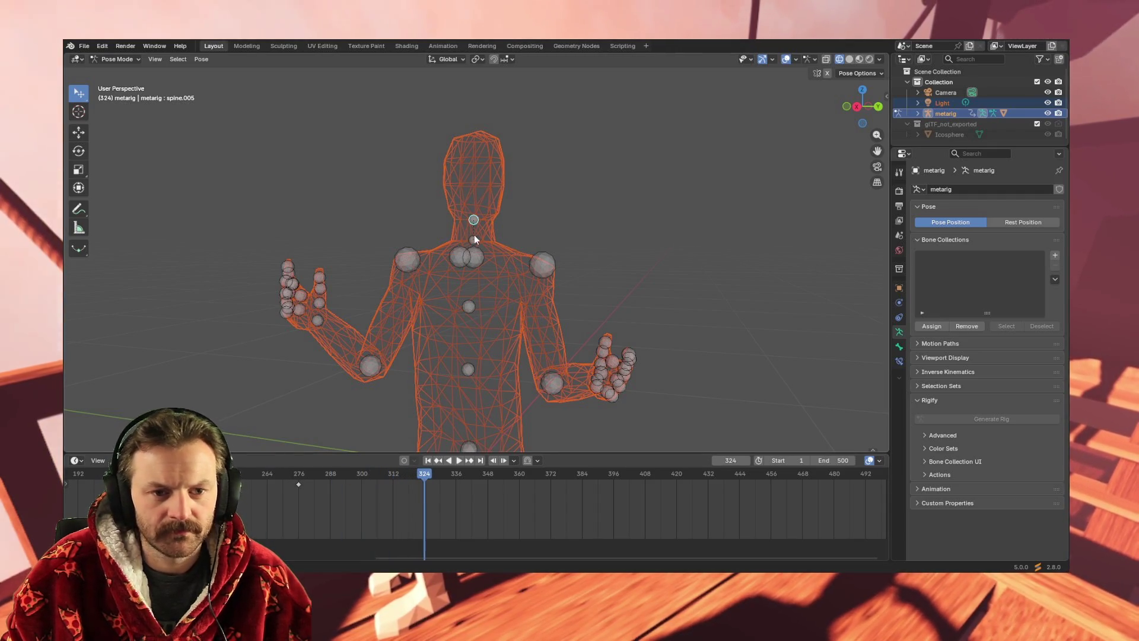
key(r)
key(r)
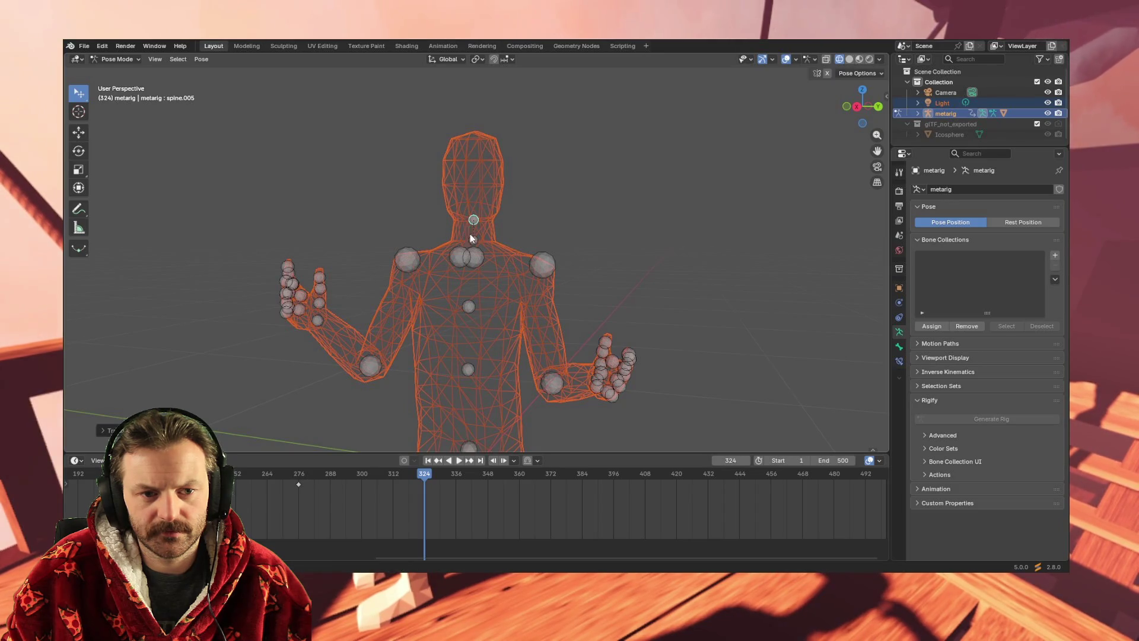
click(490, 231)
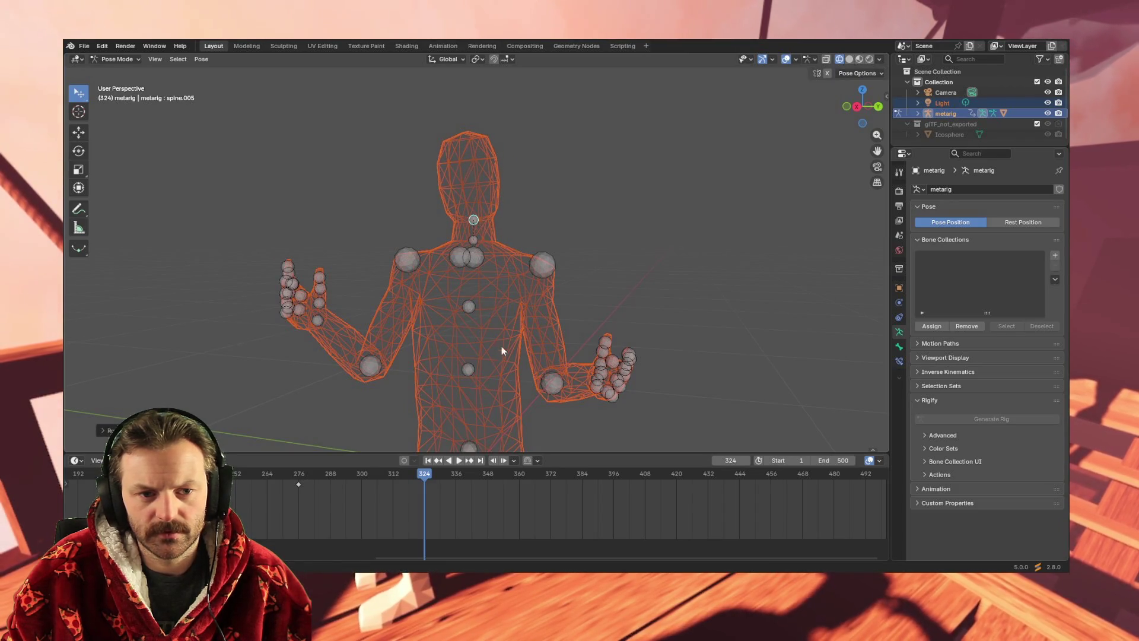
key(space)
mouse_move(424, 474)
mouse_down()
mouse_move(302, 475)
mouse_move(418, 472)
mouse_up()
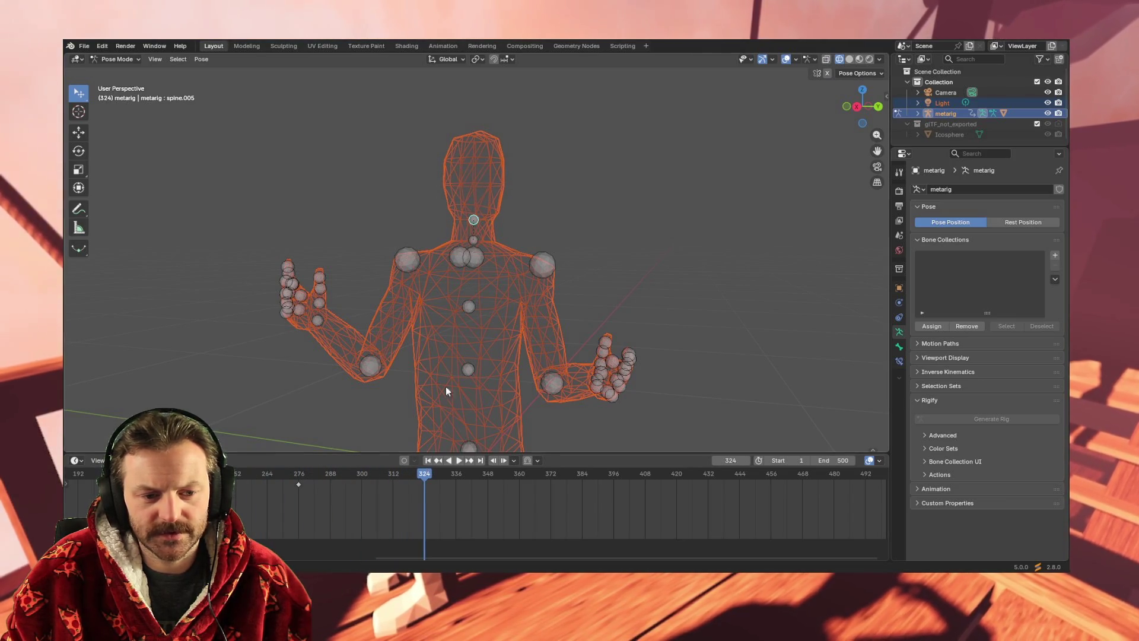
Re-rotate the neck bone at frame 324 and keyframe all channels there.
key(r)
key(r)
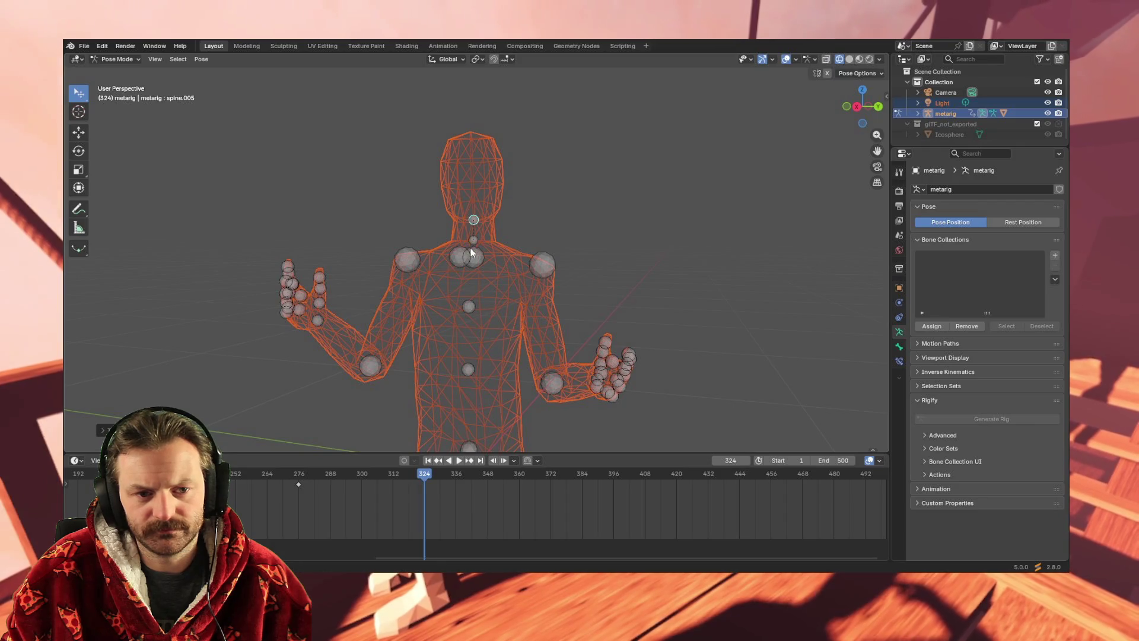
key(r)
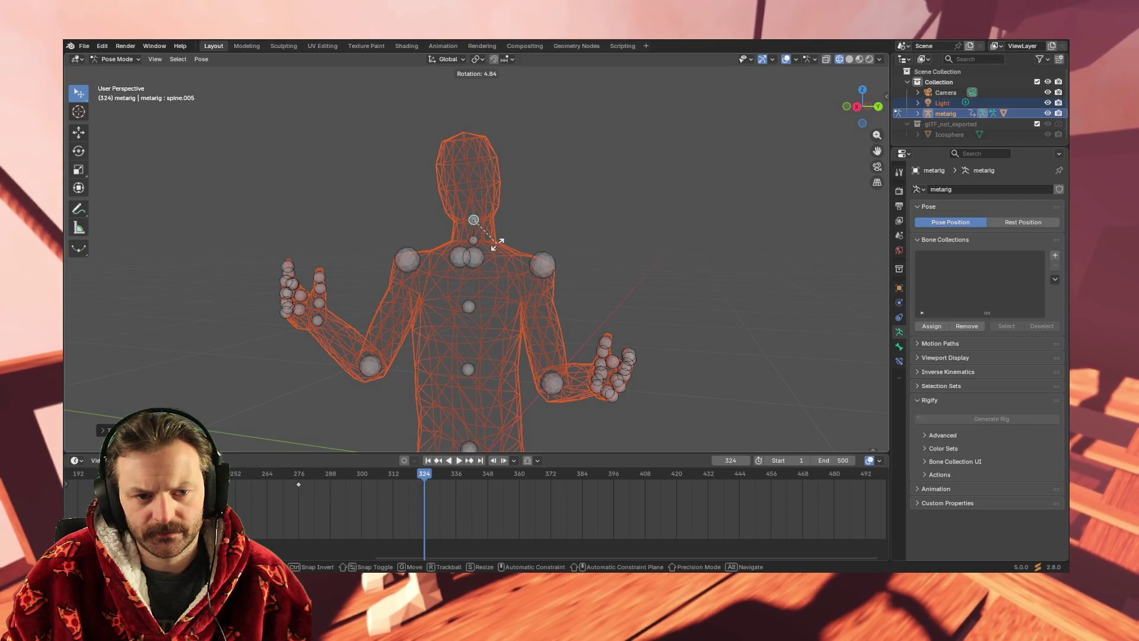
click(497, 243)
key(i)
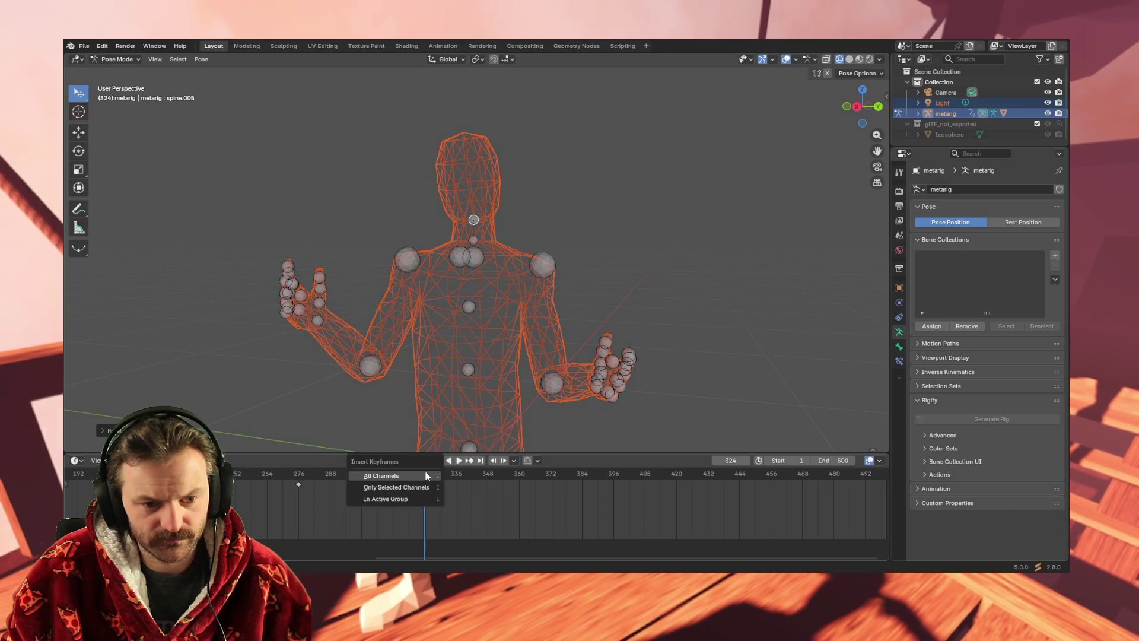
click(426, 475)
Preview playback, set the current frame to 372, then scrub on to around frame 376.
key(space)
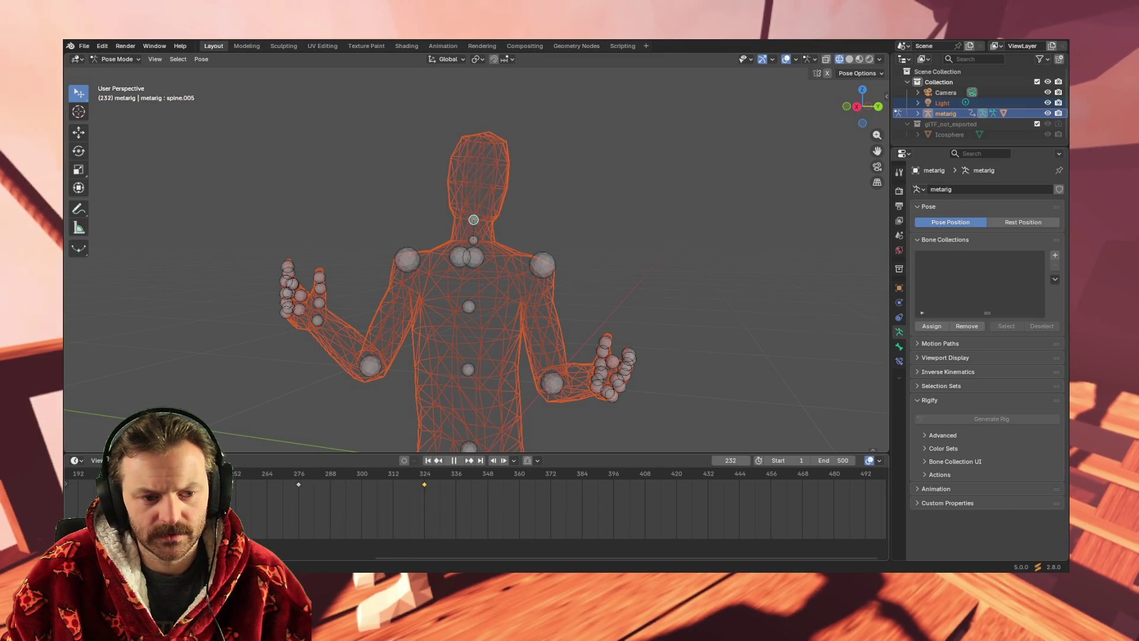
drag(386, 472, 550, 473)
key(space)
click(520, 501)
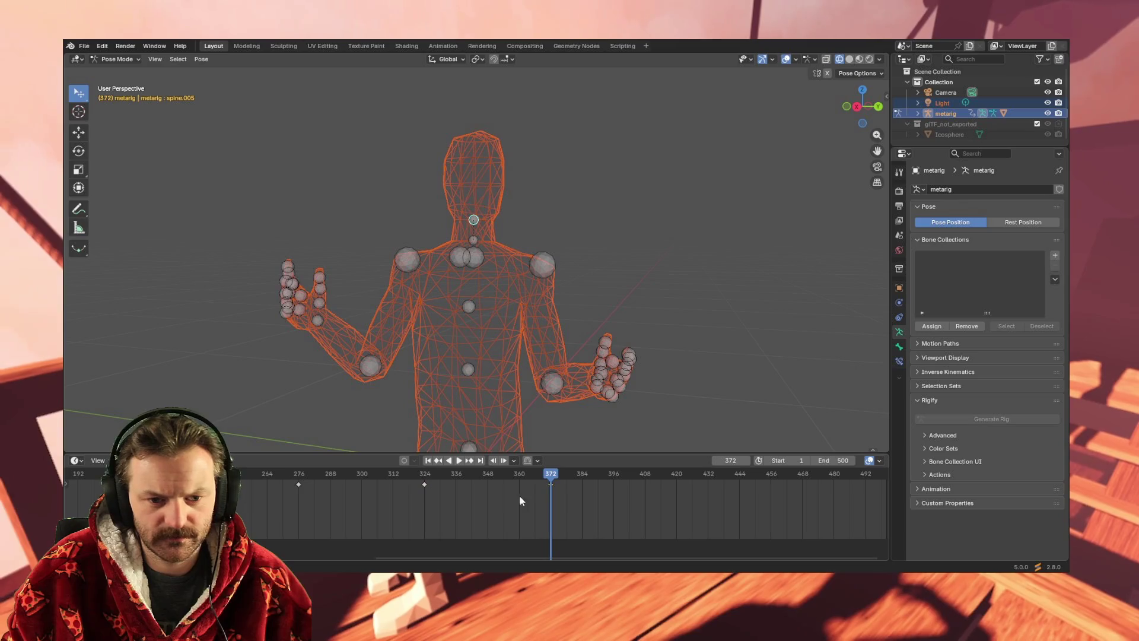
key(space)
click(387, 475)
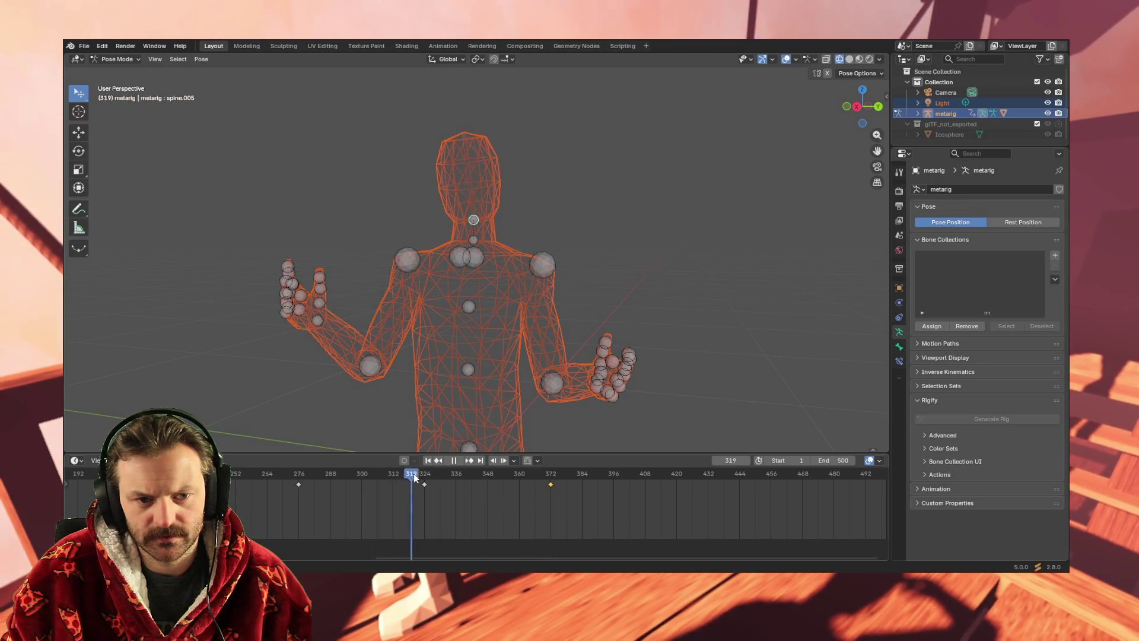
drag(534, 474, 739, 473)
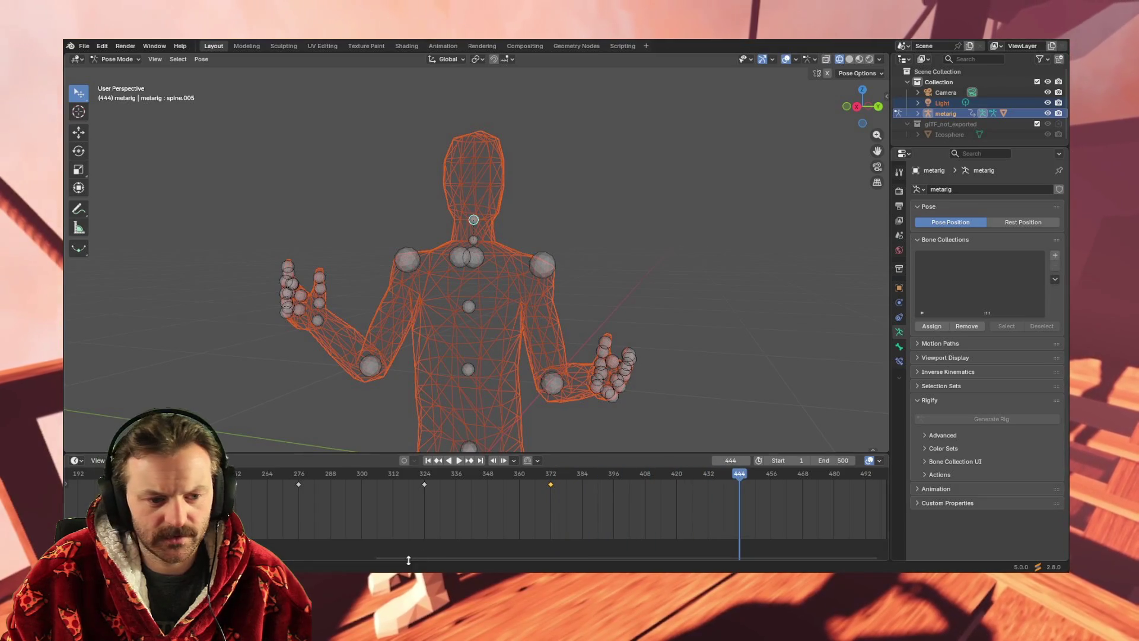
mouse_move(436, 561)
mouse_down()
mouse_move(163, 556)
mouse_move(584, 544)
mouse_up()
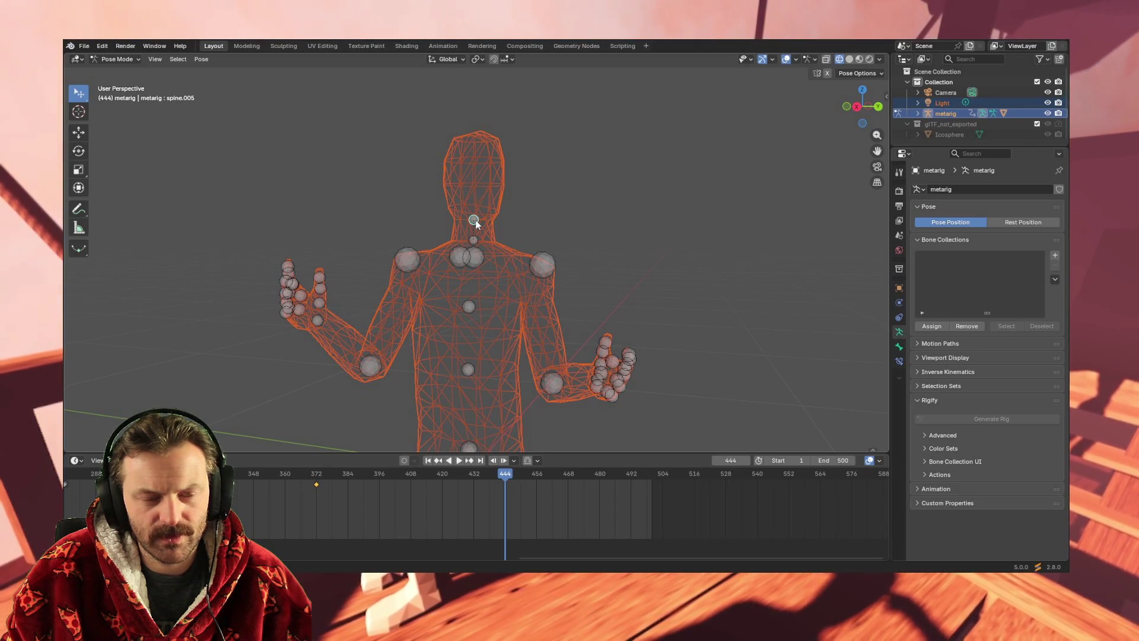
Rotate the neck bone, keyframe it at frame 444 and again at frame 500, then play.
key(r)
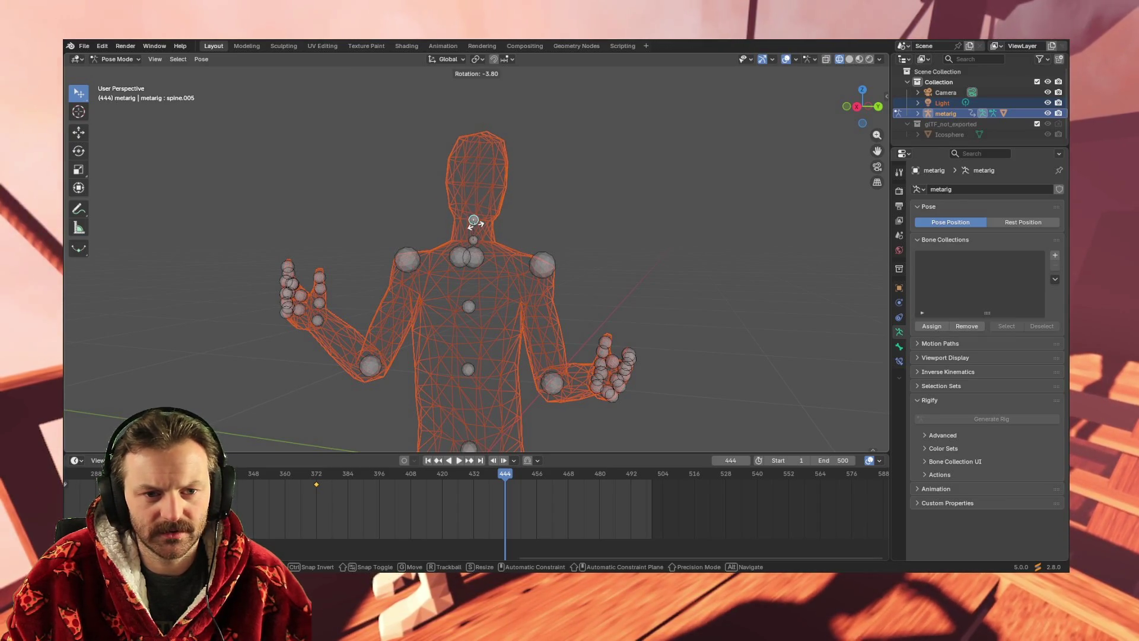
click(475, 227)
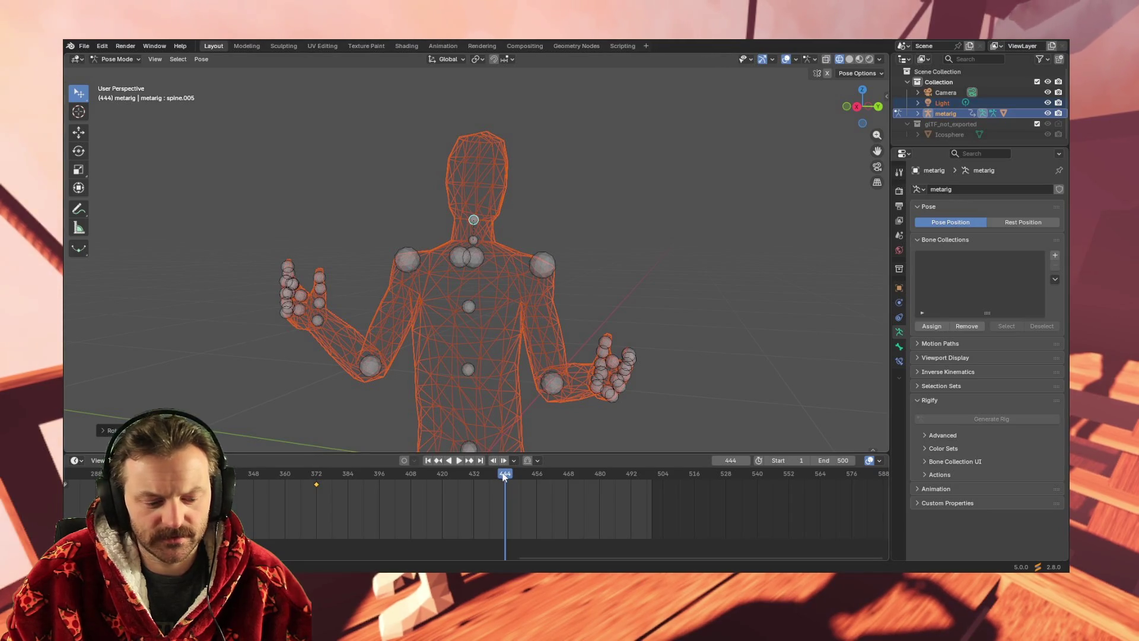
key(i)
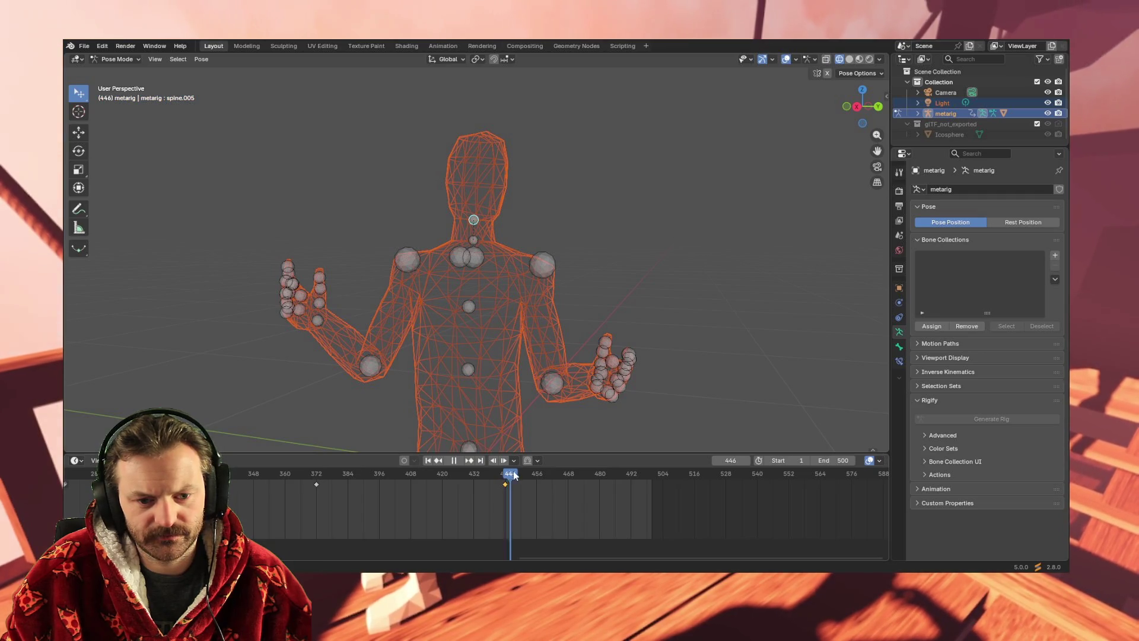
key(space)
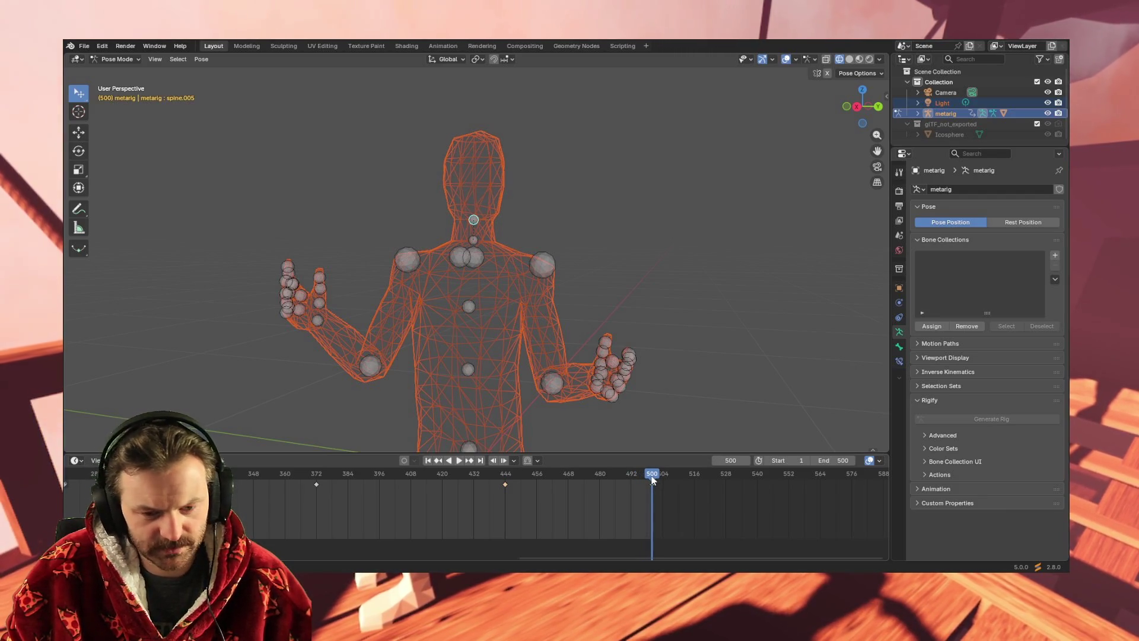
click(482, 475)
key(space)
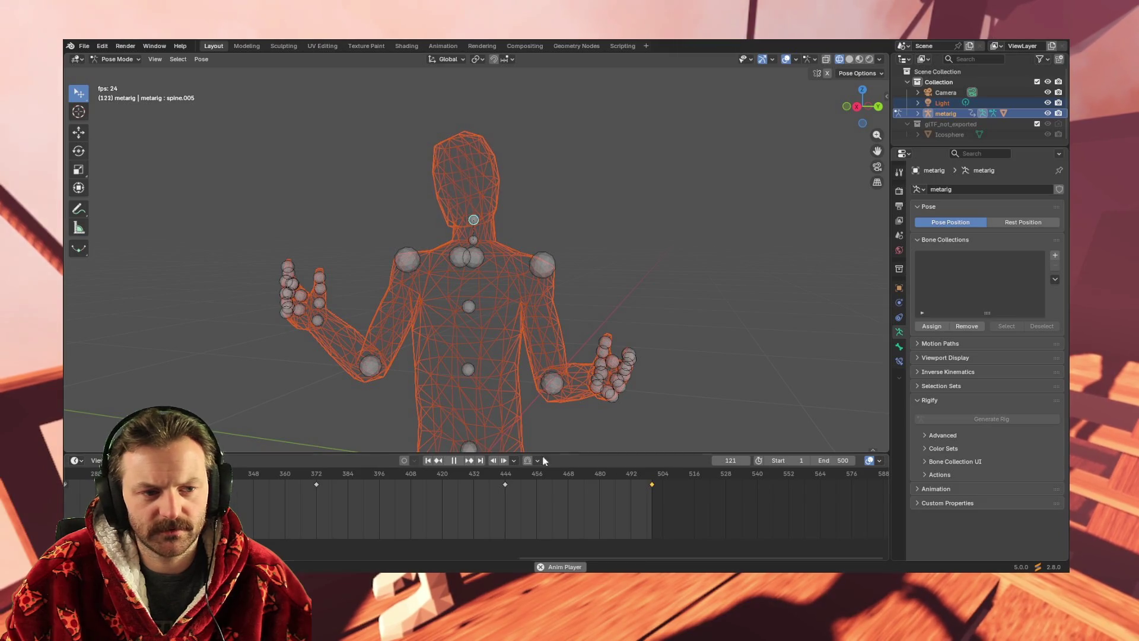
Orbit around the rig during playback, stop back on frame 1, and select the right hand bone.
scroll(538, 362, down, 3)
mouse_move(537, 362)
middle_down()
mouse_move(383, 358)
mouse_move(436, 337)
mouse_move(618, 360)
mouse_move(486, 344)
mouse_move(474, 369)
middle_up()
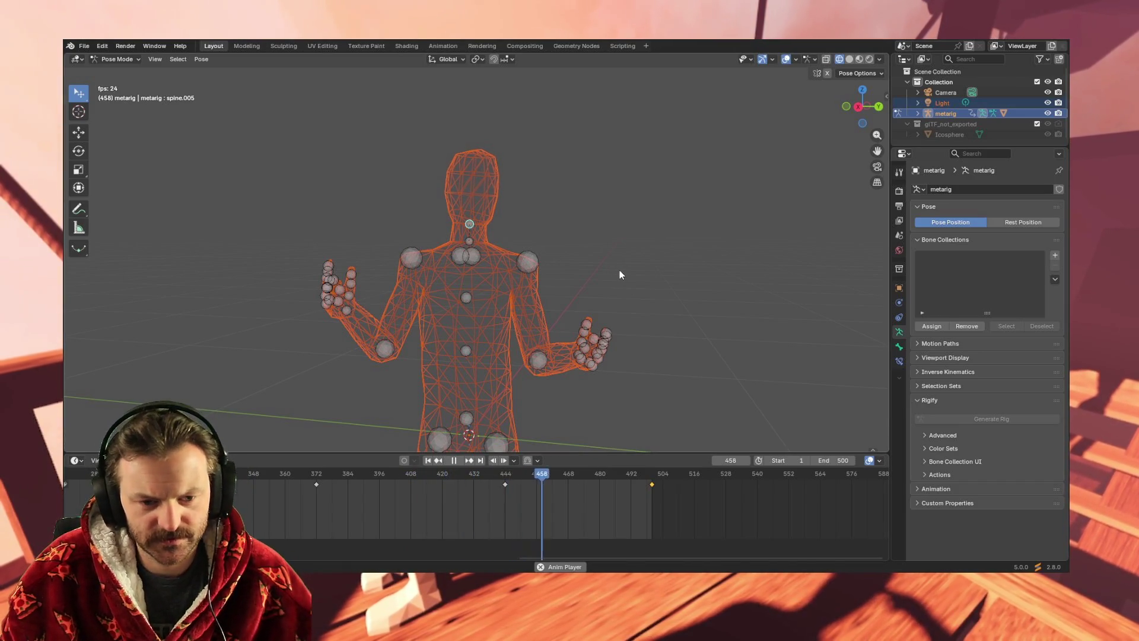
key(space)
key(space)
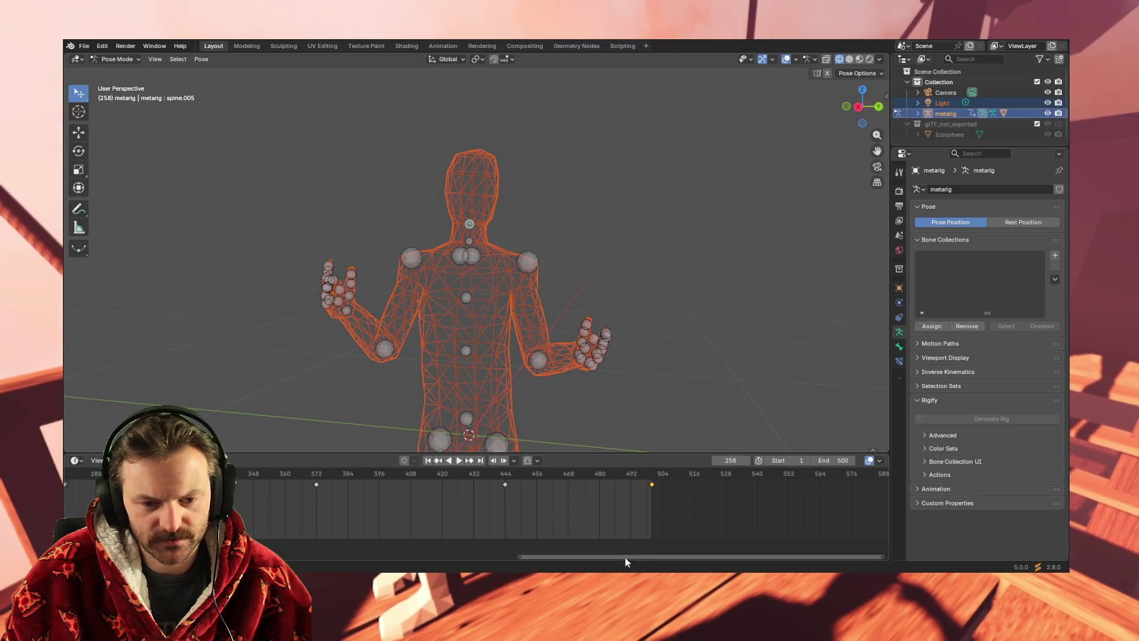
key(space)
drag(623, 558, 157, 556)
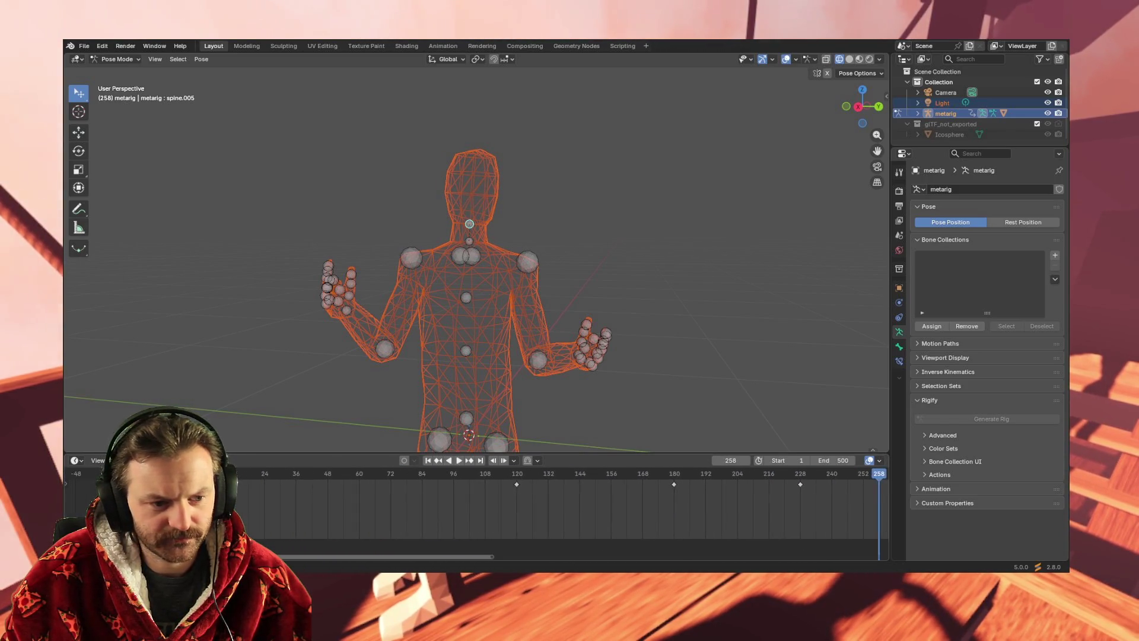
key(space)
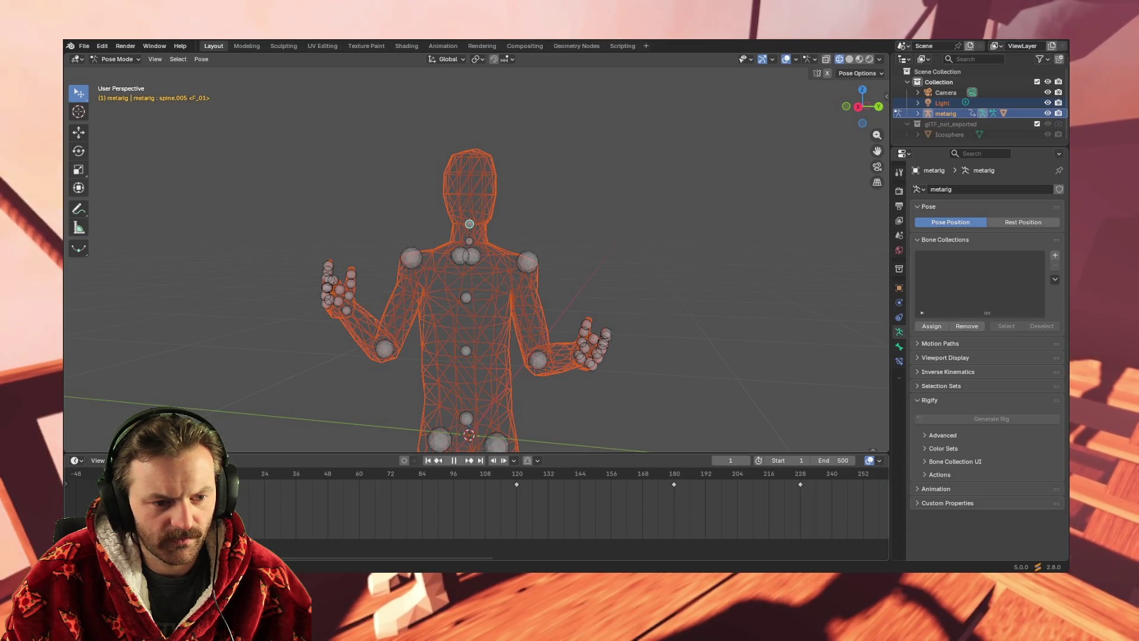
key(space)
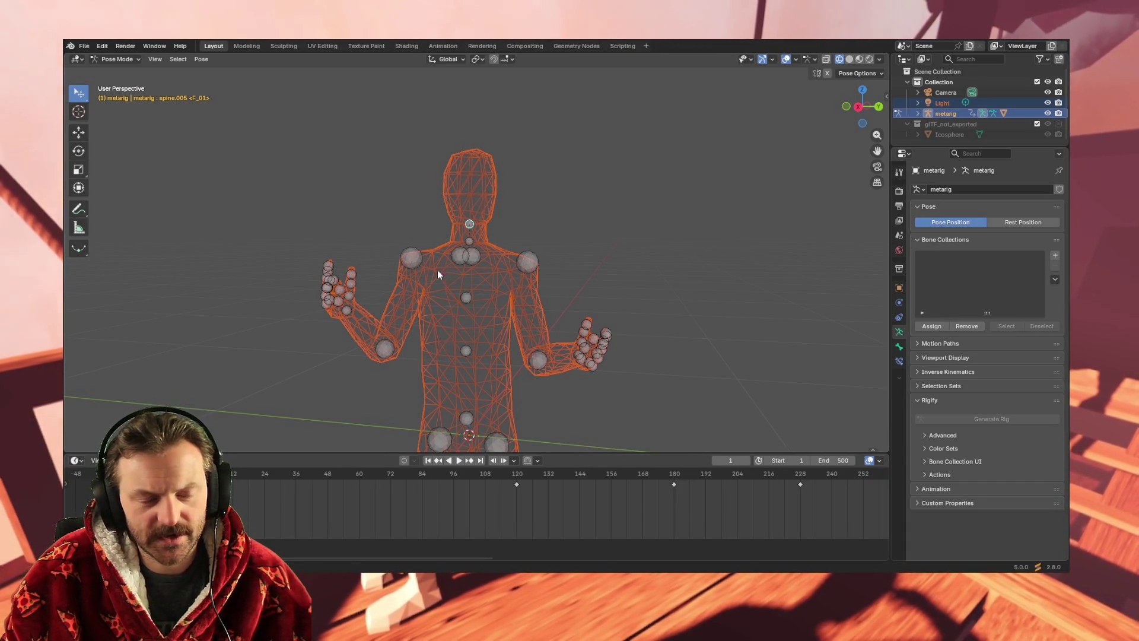
click(347, 311)
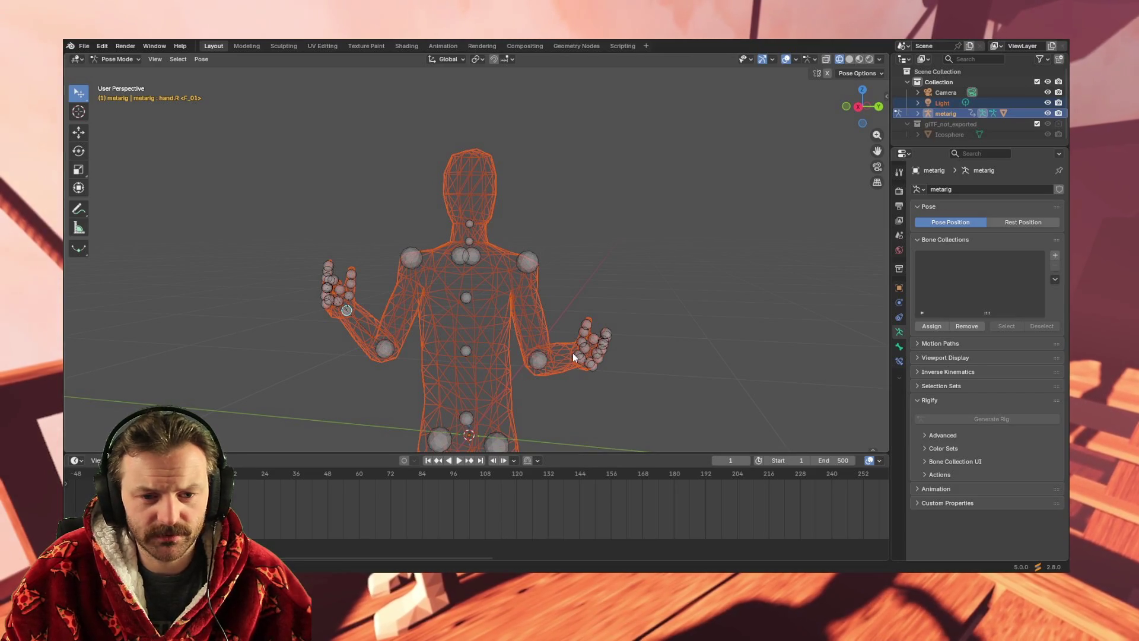
middle_drag(364, 365, 368, 366)
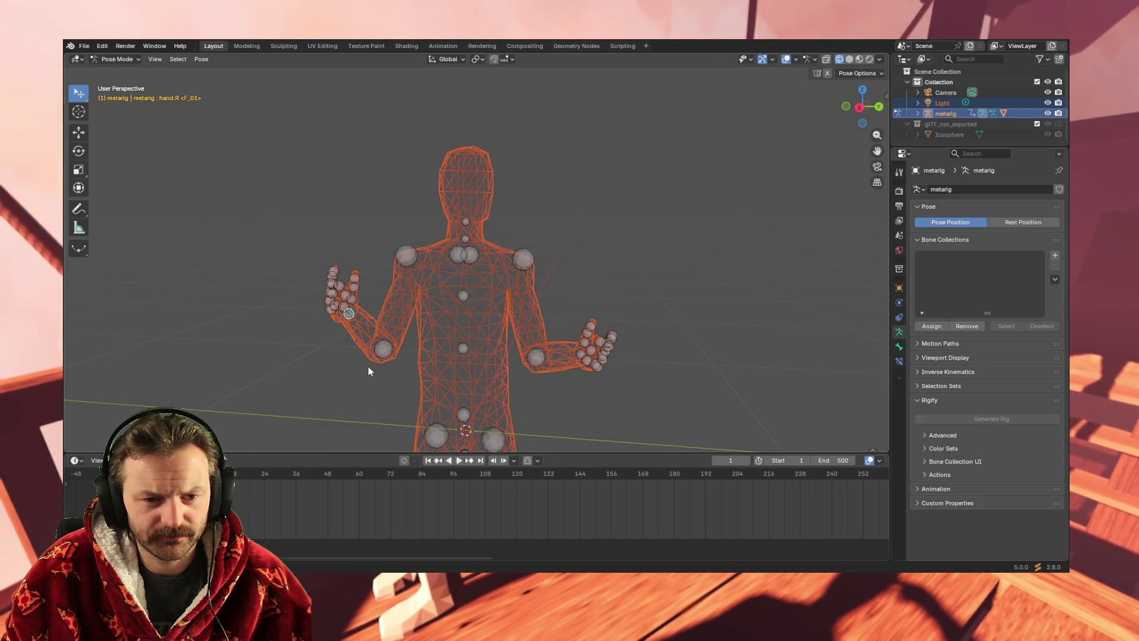
click(585, 356)
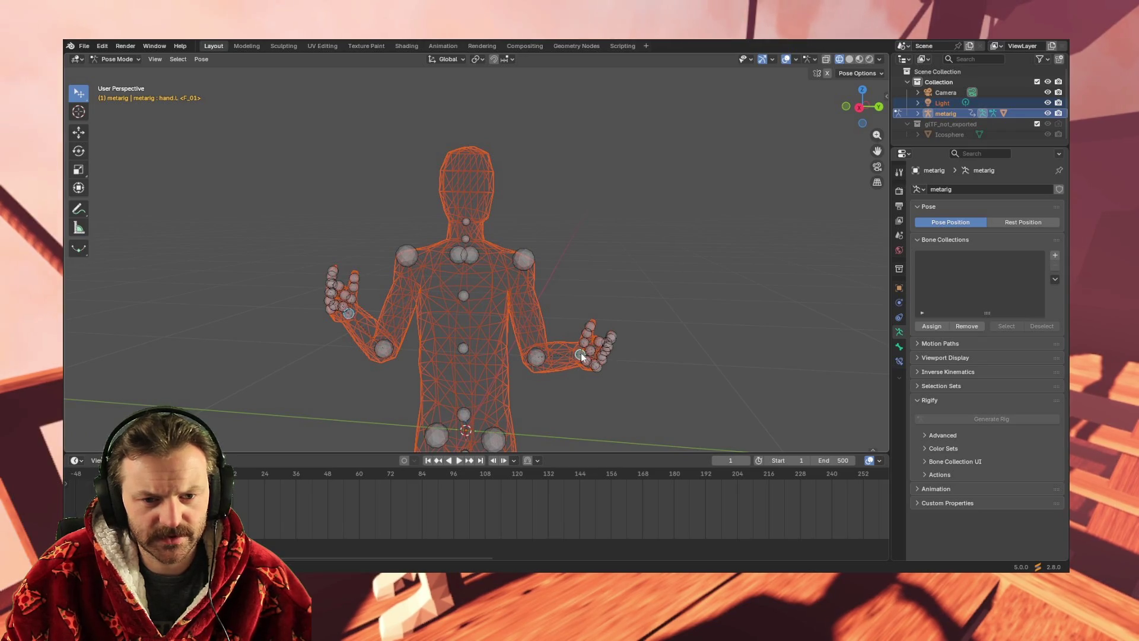
key(r)
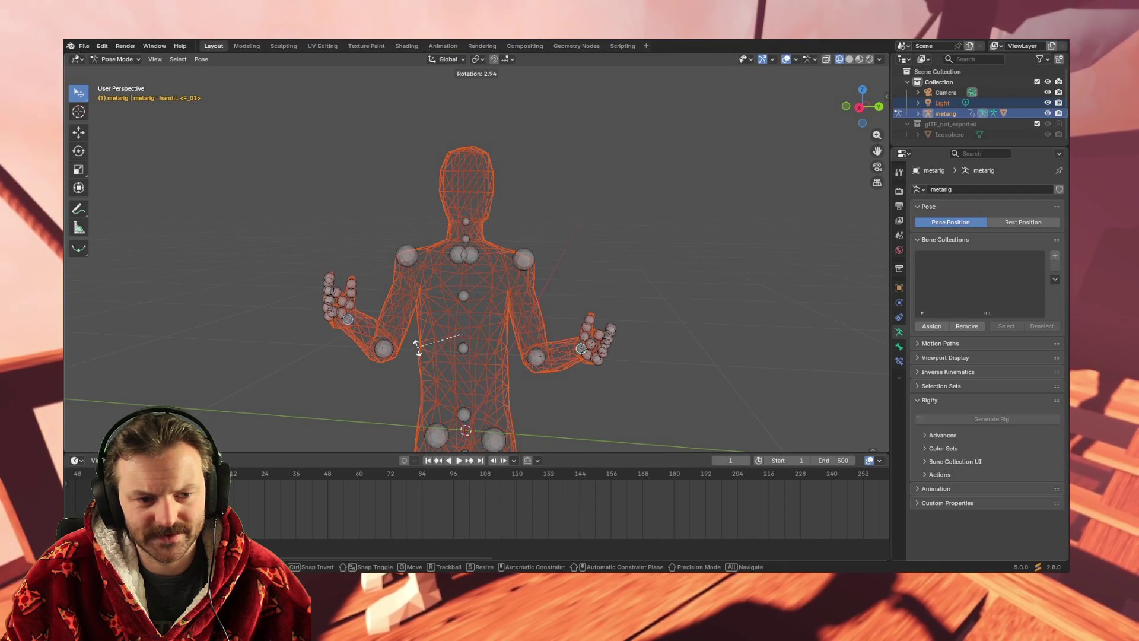
key(r)
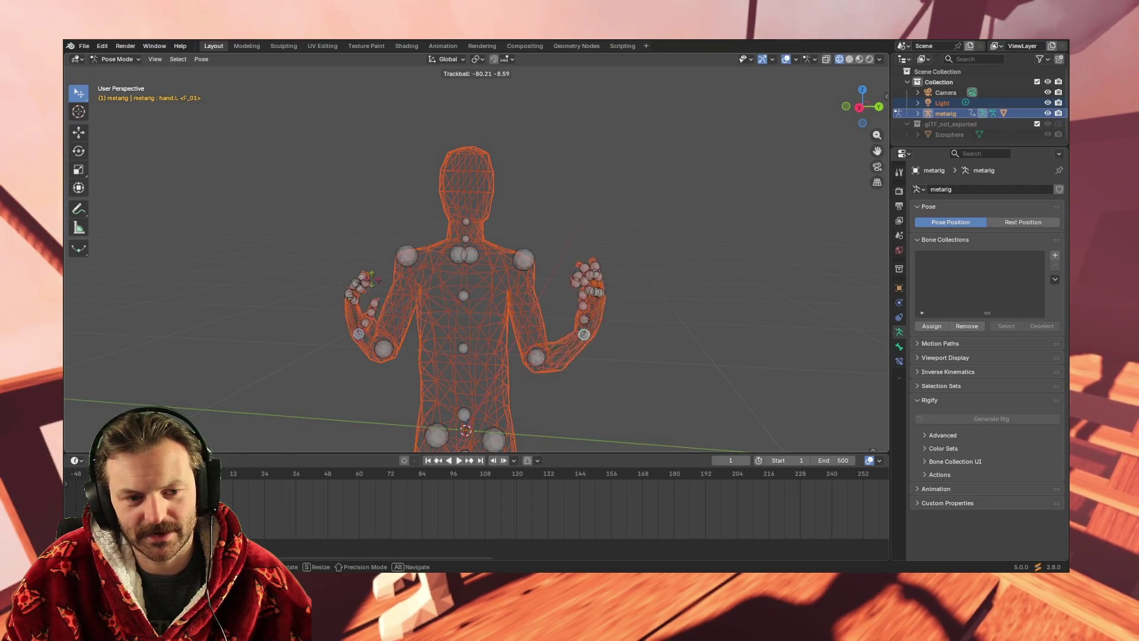
click(357, 382)
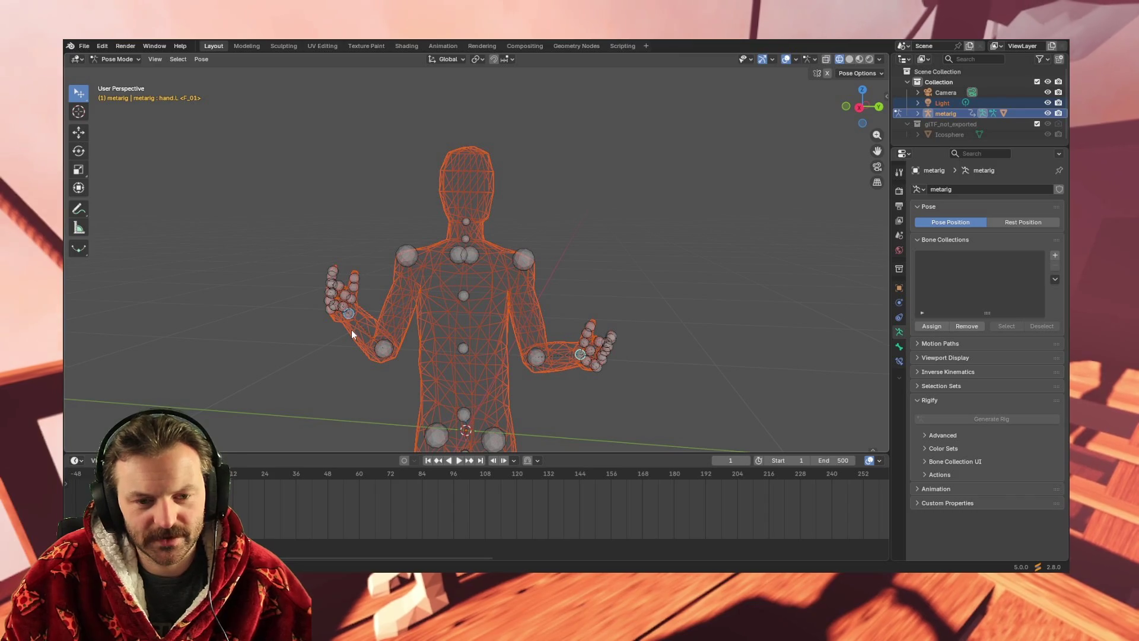
click(350, 314)
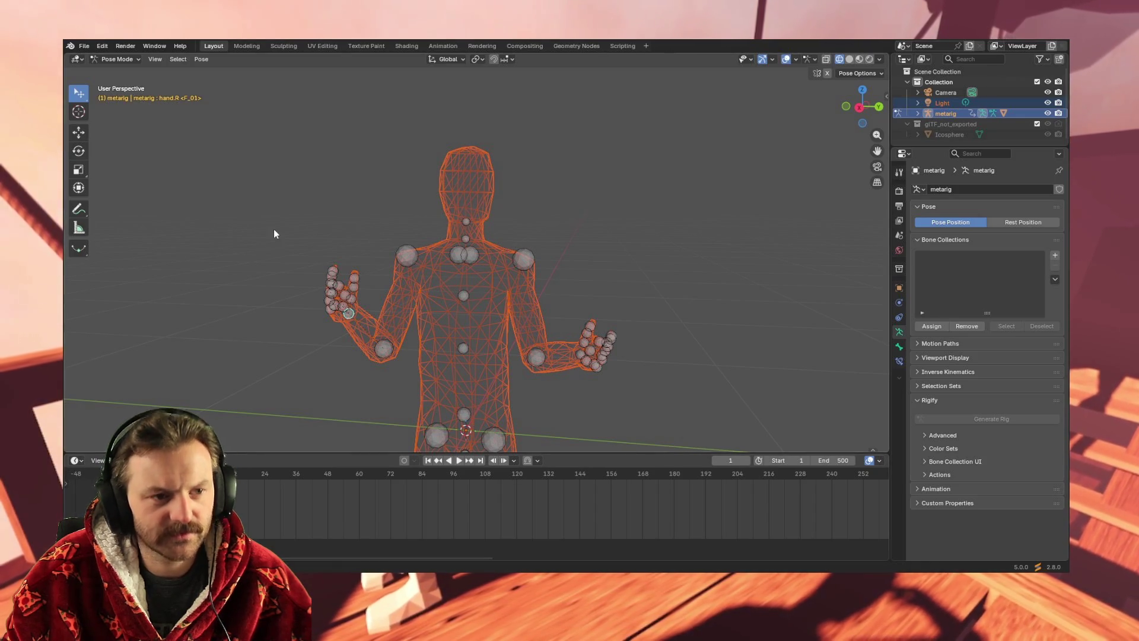
Keyframe the right hand's starting pose at frame 1 via Pose > Animation > Insert Keyframe.
click(201, 59)
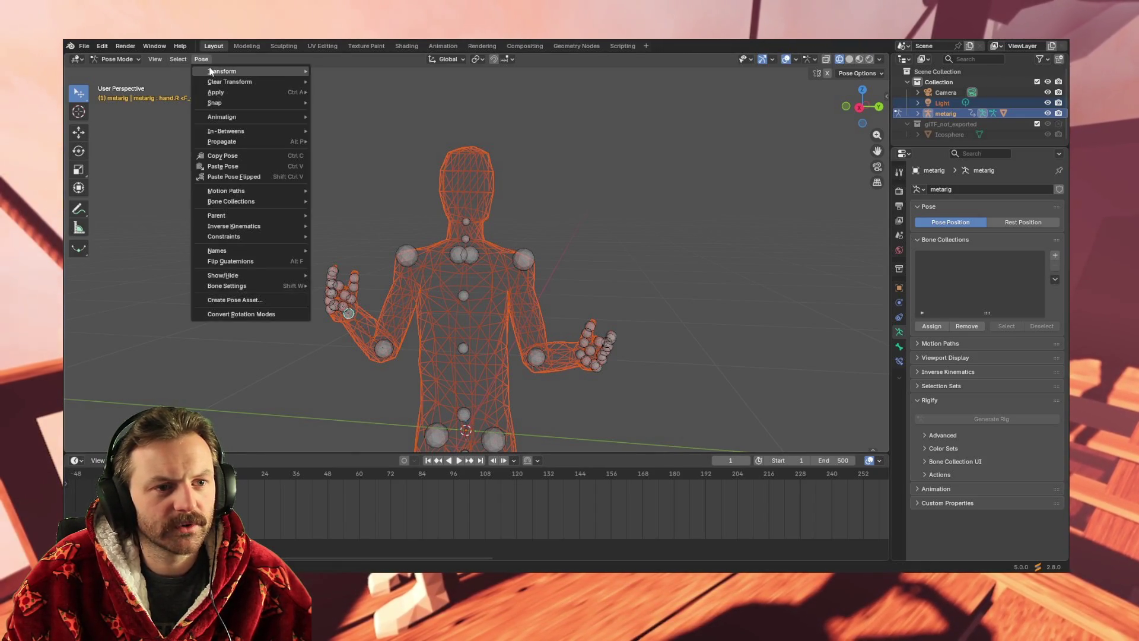
mouse_move(210, 71)
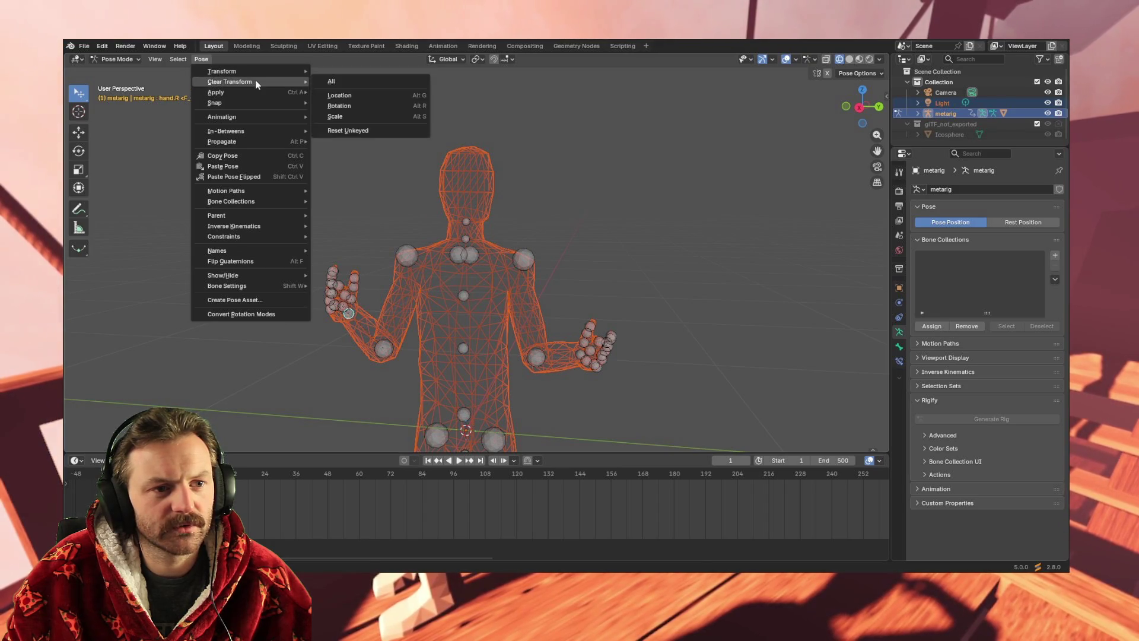
mouse_move(285, 117)
click(357, 118)
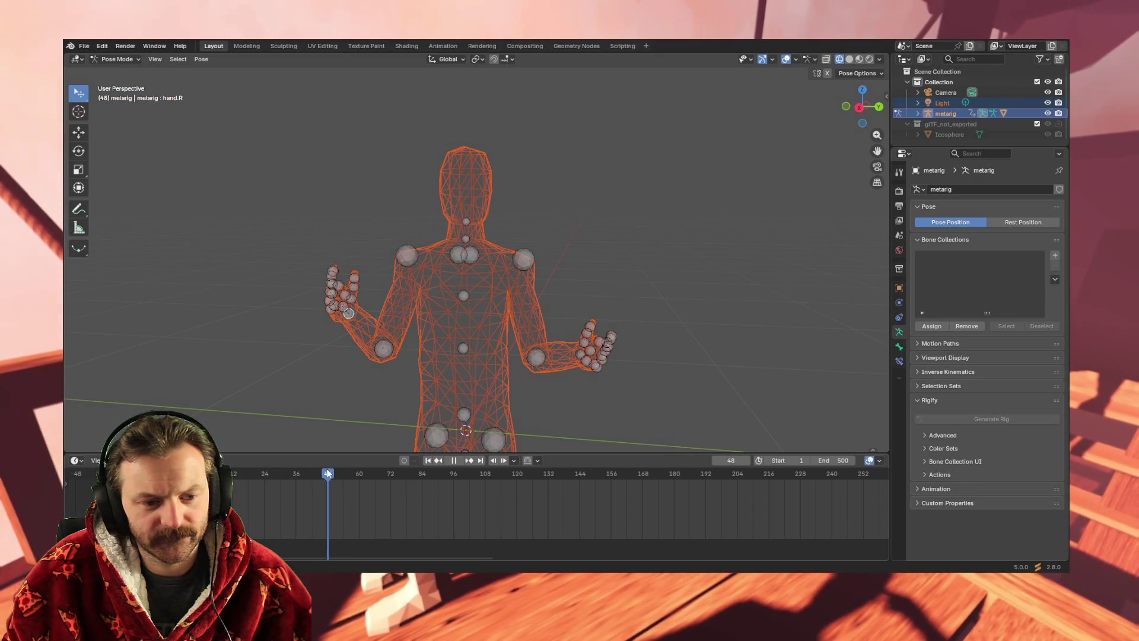
Rotate the right hand 42.61° at frame 60 and keyframe it.
drag(358, 472, 359, 467)
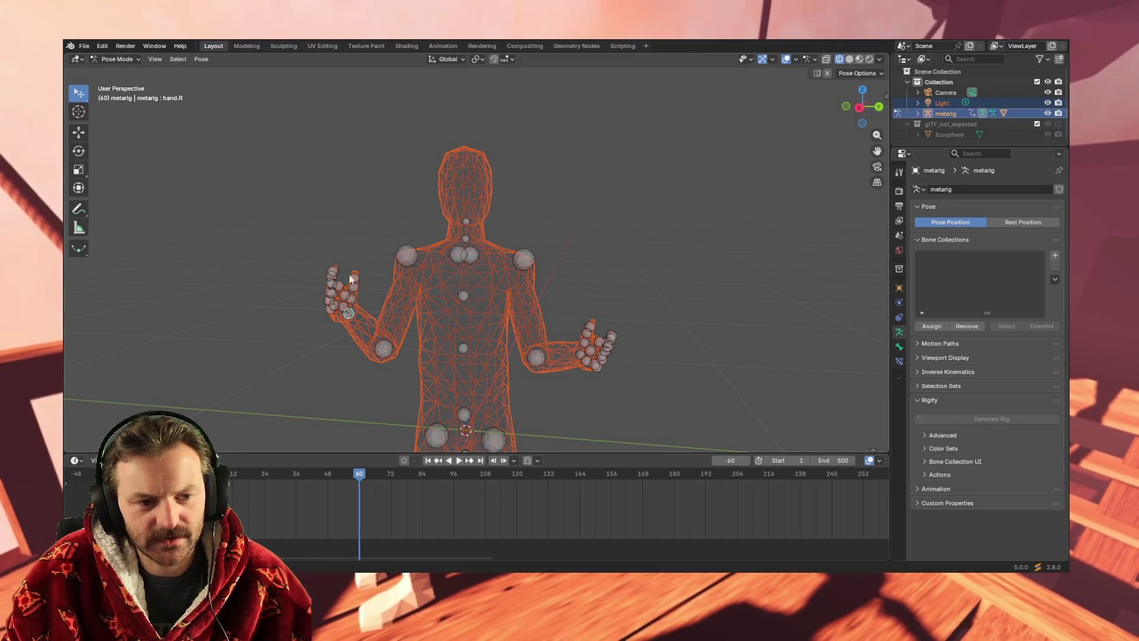
key(r)
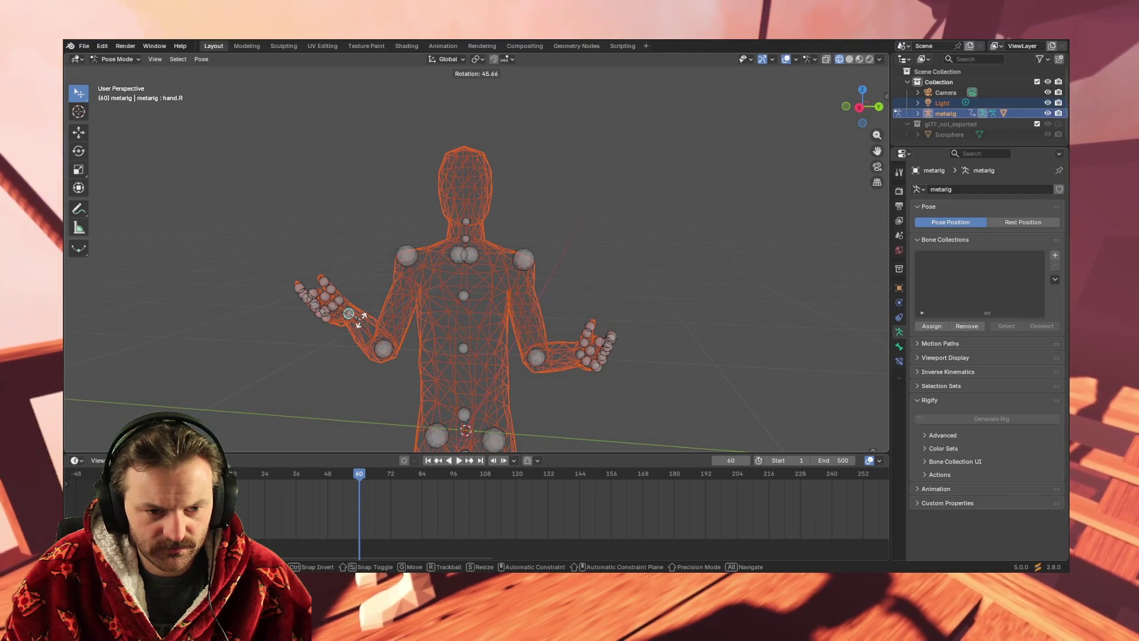
key(r)
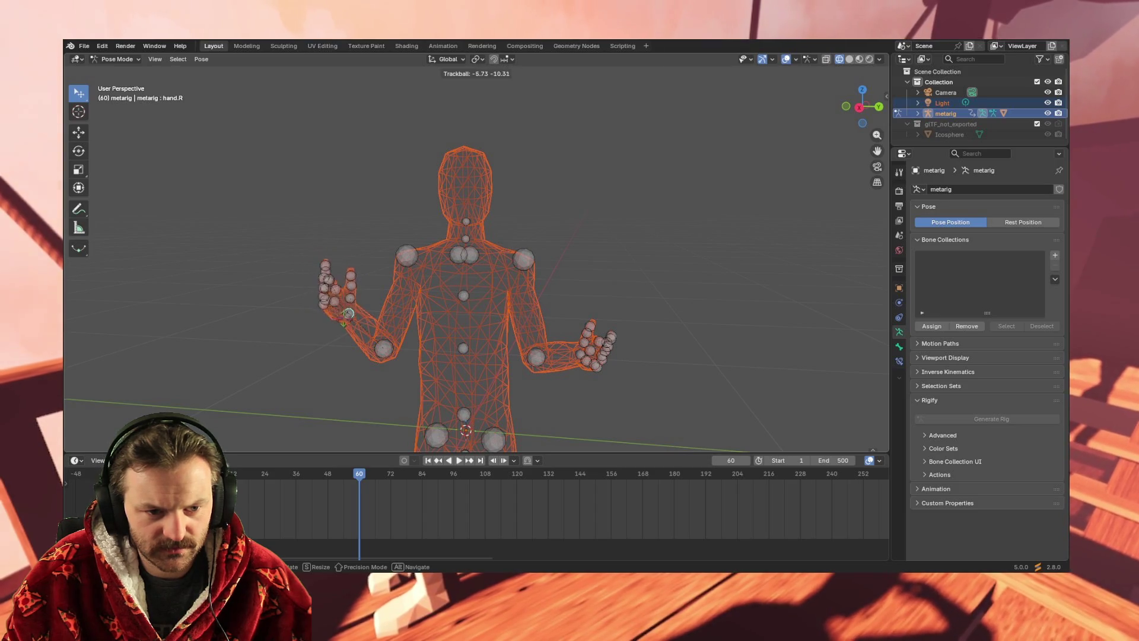
key(r)
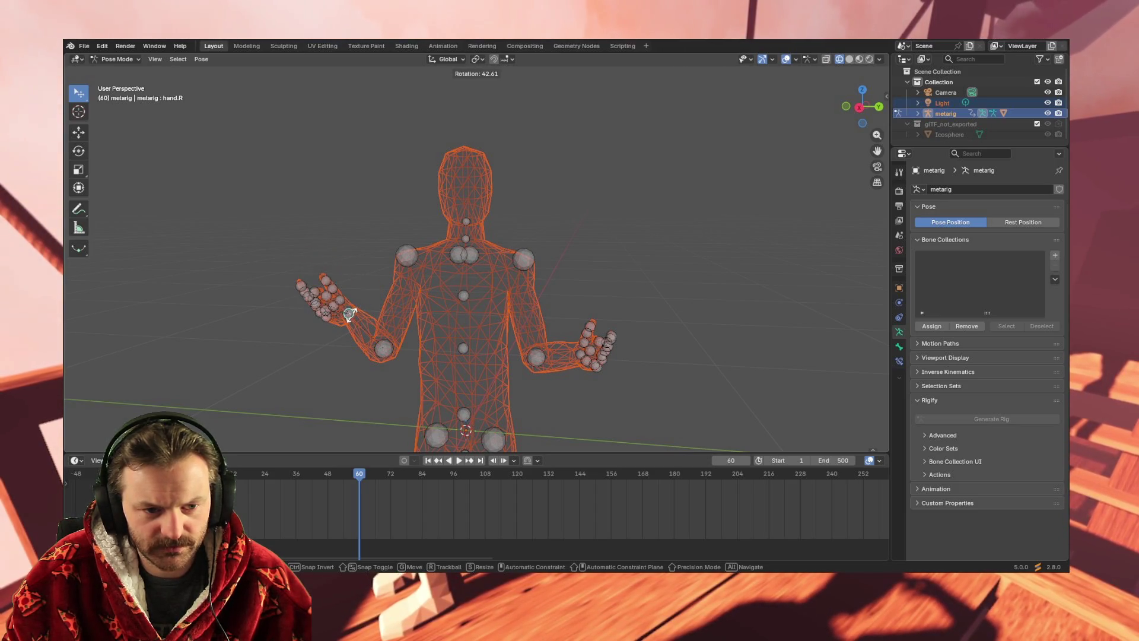
click(350, 315)
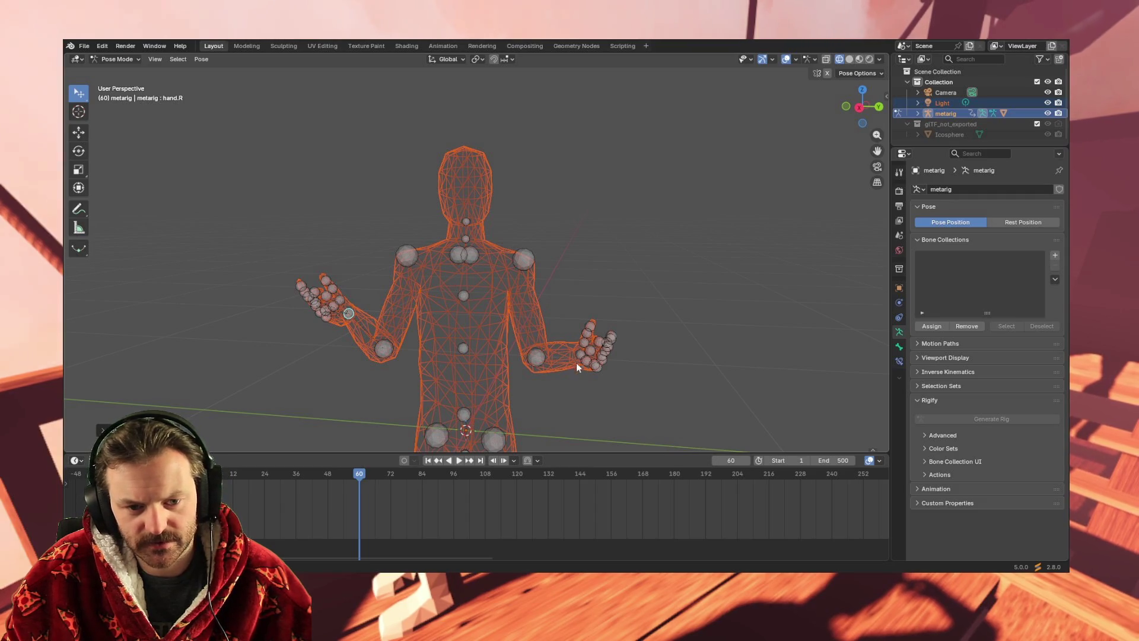
key(i)
click(351, 484)
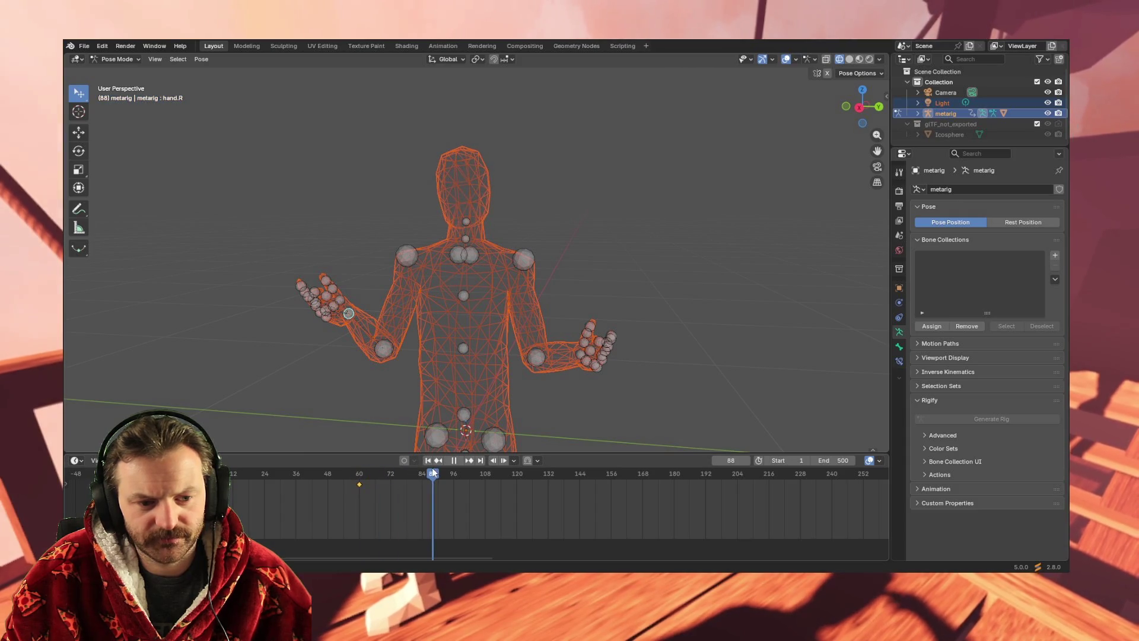
Play the animation to frame 120 and return the hand to its starting pose there.
mouse_move(437, 473)
mouse_down()
mouse_move(244, 472)
mouse_move(572, 468)
mouse_move(371, 473)
mouse_move(498, 474)
mouse_up()
key(space)
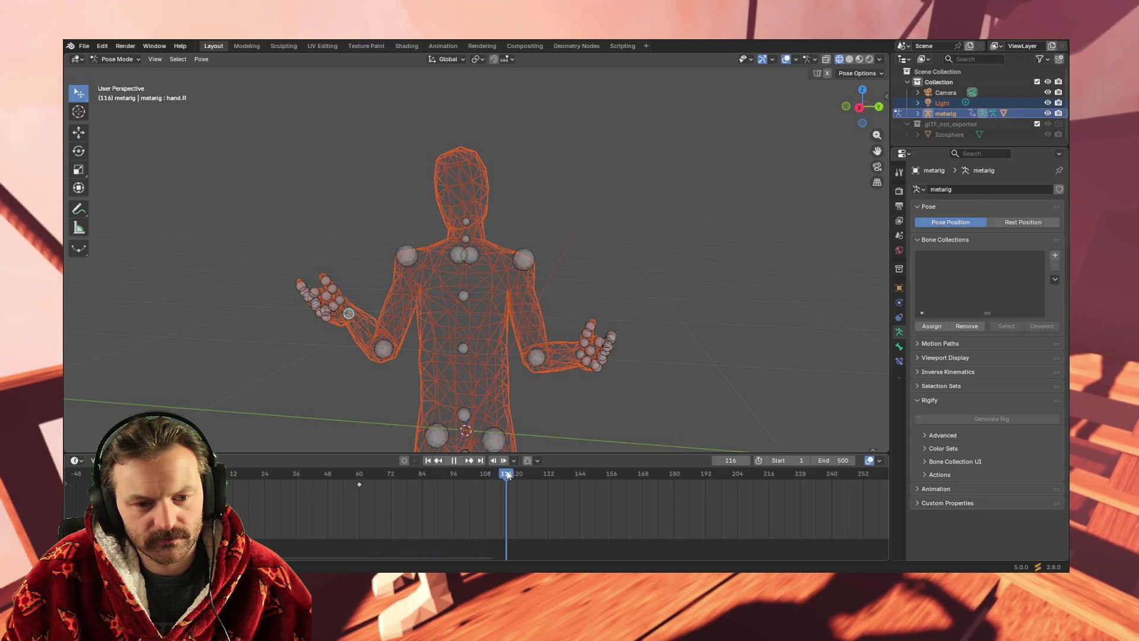
key(space)
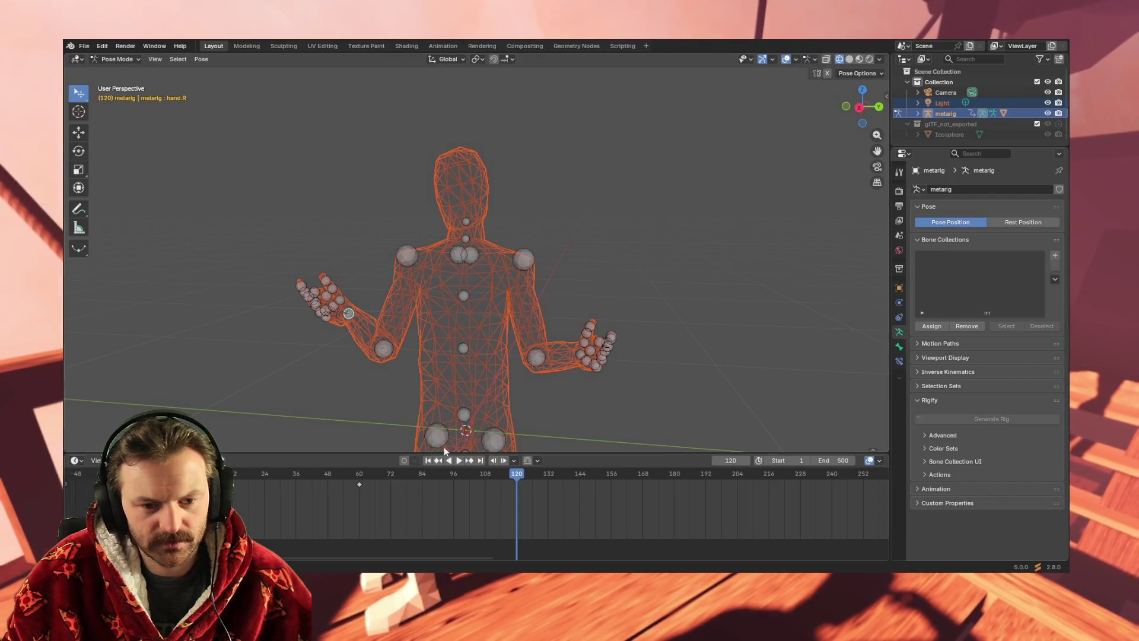
click(516, 474)
Key the hand pose at frame 120 and play back the hand motion to review it.
key(i)
drag(517, 474, 254, 471)
key(space)
drag(344, 478, 489, 474)
key(space)
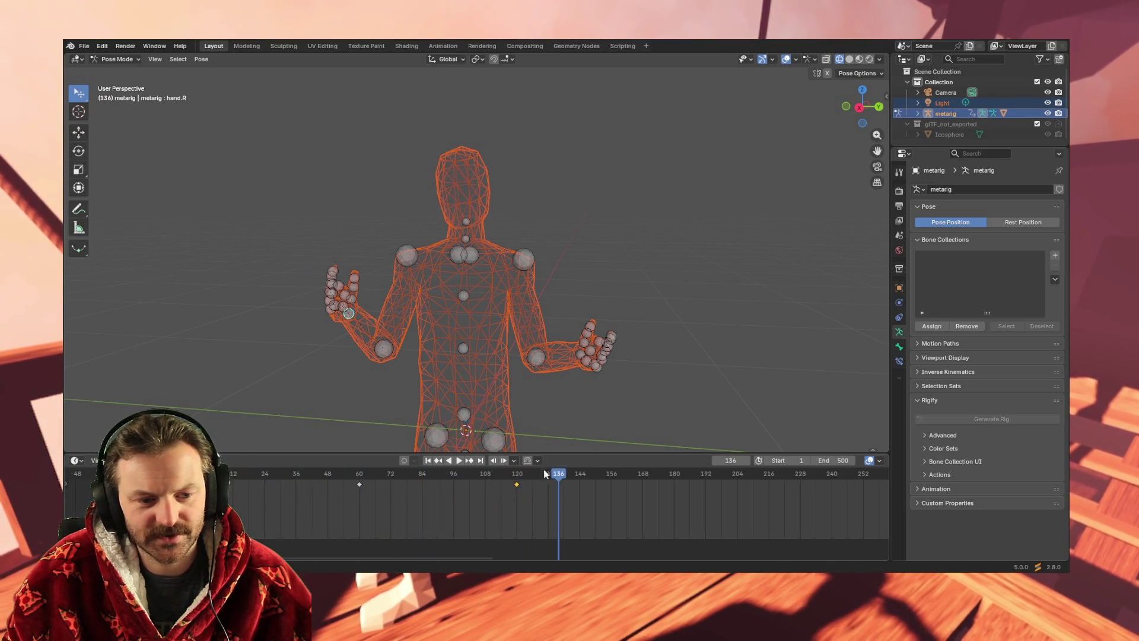
Retime the hand keys by moving the frame-60 key later and another to 120, then review.
drag(359, 484, 768, 485)
drag(501, 484, 516, 485)
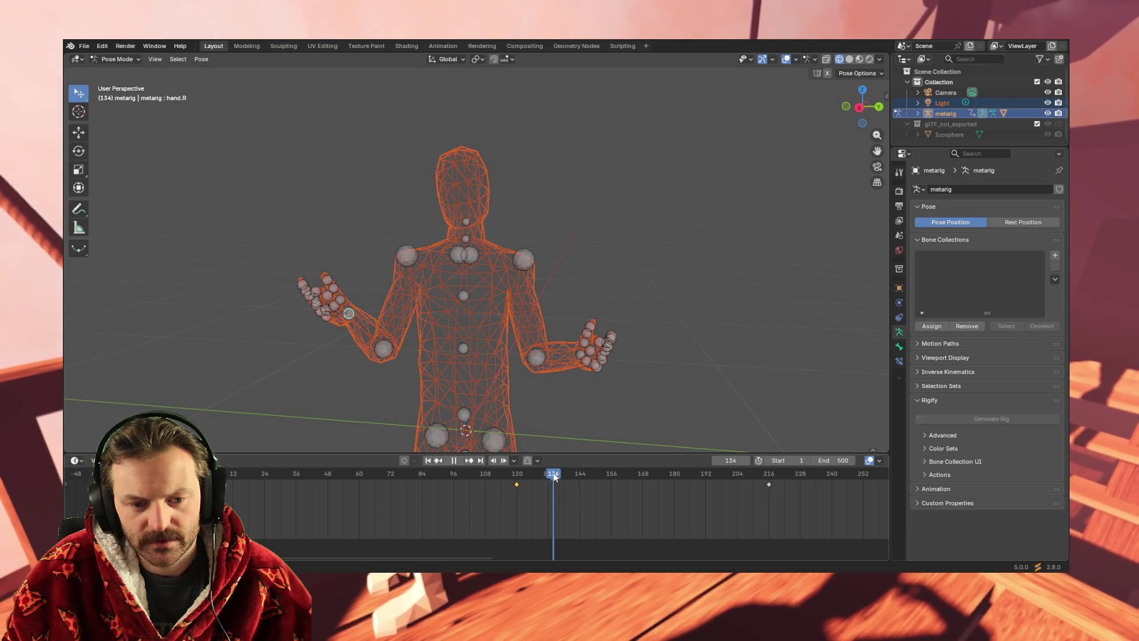
click(231, 475)
drag(236, 475, 751, 479)
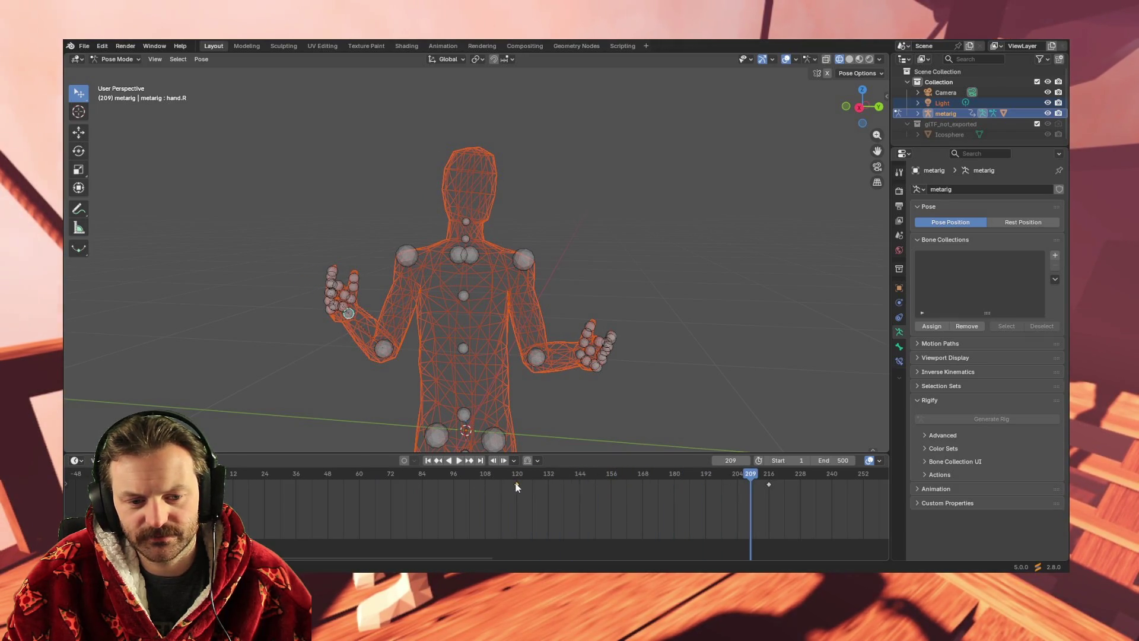
Slide the hand.R keyframe to frame 252 and scroll the timeline right.
mouse_move(517, 485)
mouse_down()
mouse_move(891, 485)
mouse_move(866, 487)
mouse_up()
mouse_move(748, 478)
mouse_down()
mouse_move(317, 472)
mouse_move(884, 478)
mouse_up()
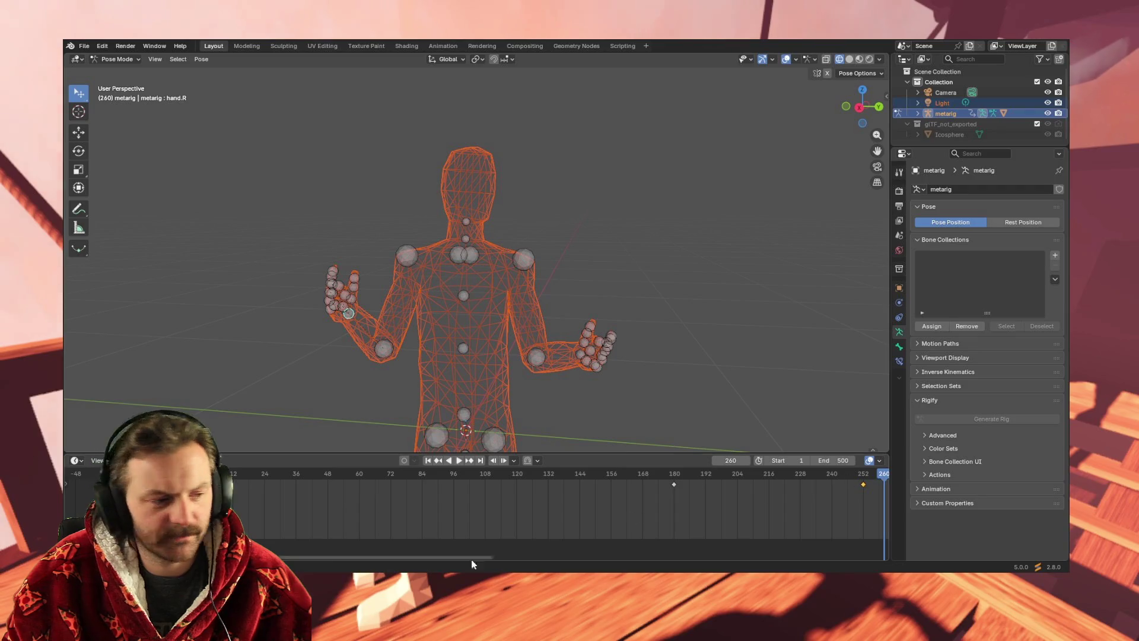
drag(410, 556, 712, 555)
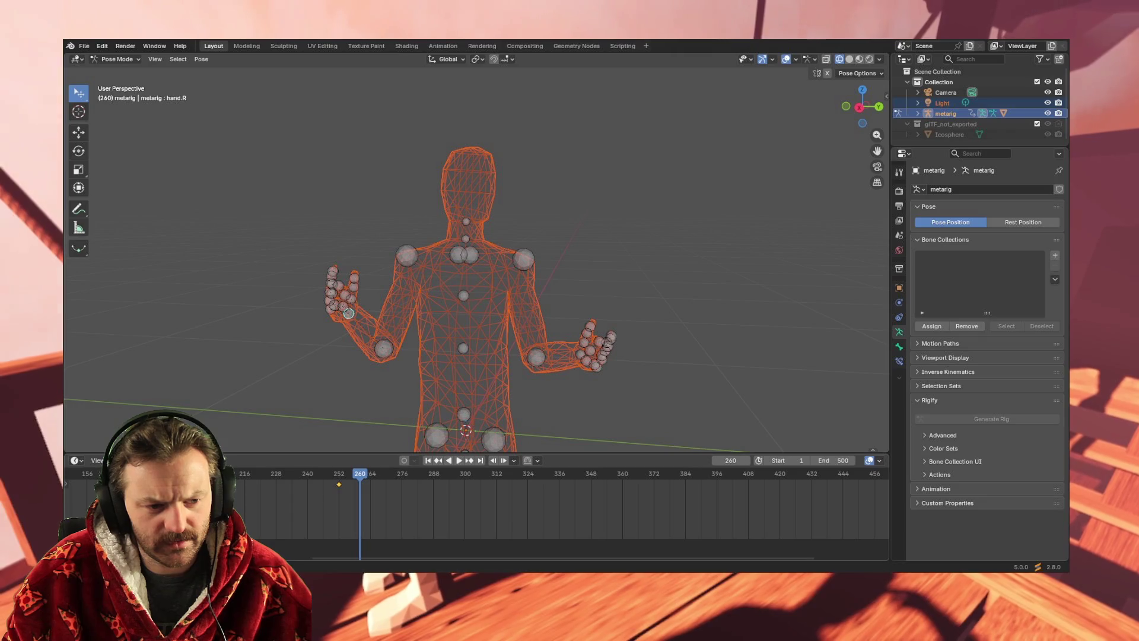
Key the right hand pose at frame 396 and scrub back to review it.
click(357, 479)
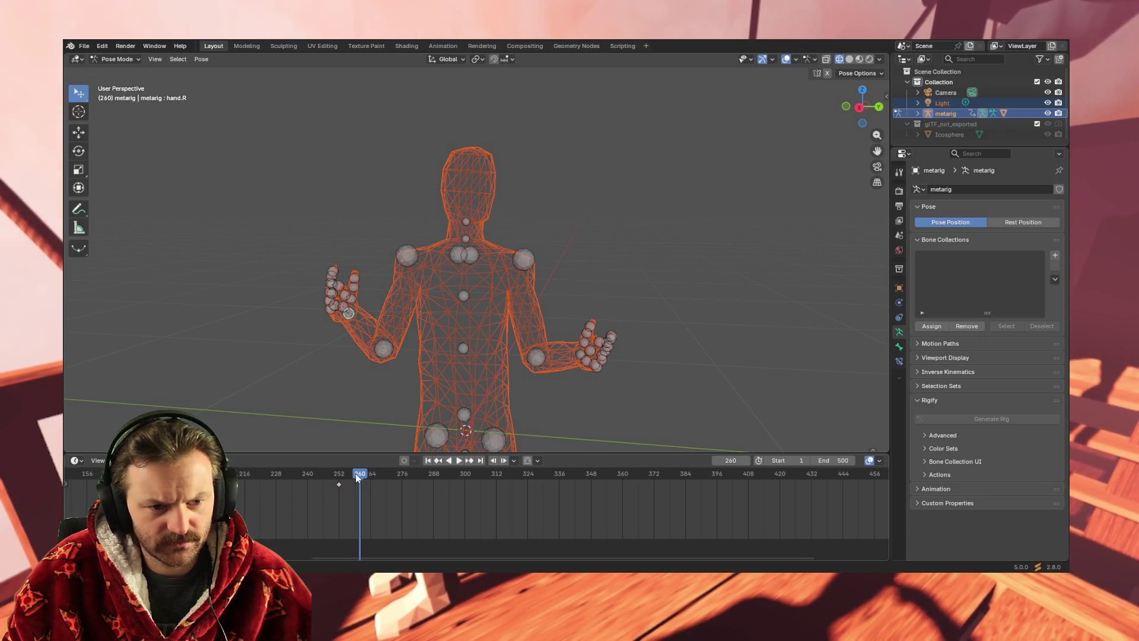
drag(356, 480, 717, 475)
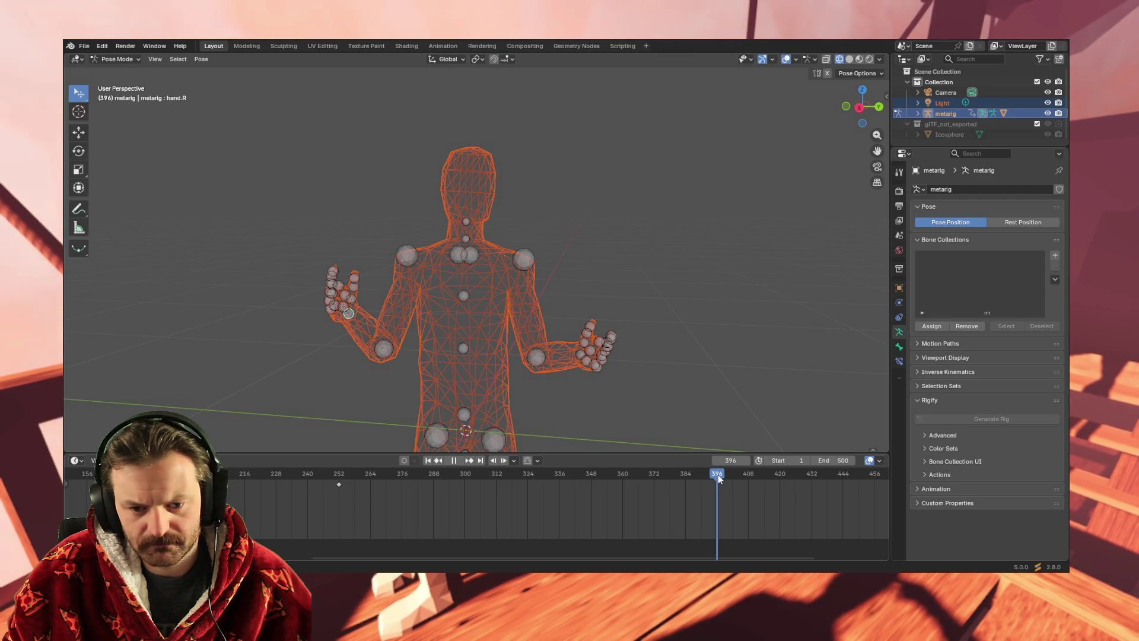
key(i)
mouse_move(713, 473)
mouse_down()
mouse_move(283, 482)
mouse_move(860, 477)
mouse_move(837, 477)
mouse_up()
Key the same hand pose at frame 500, then play the idle animation from the start and stop it.
ctrl+scroll(801, 555, right, 5)
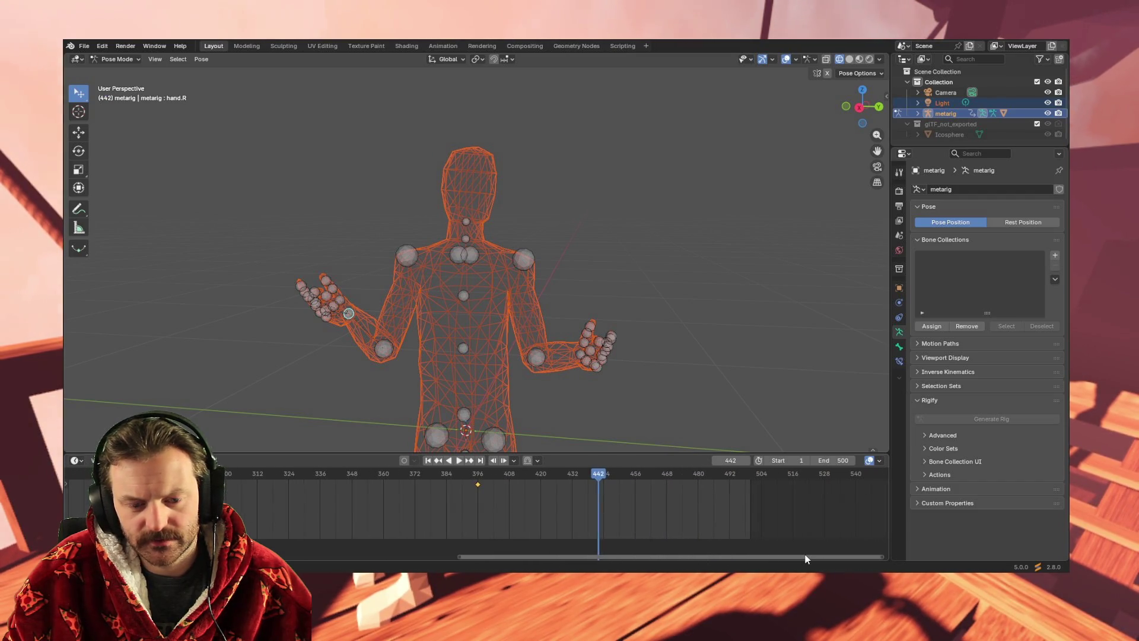
drag(597, 477, 755, 480)
key(i)
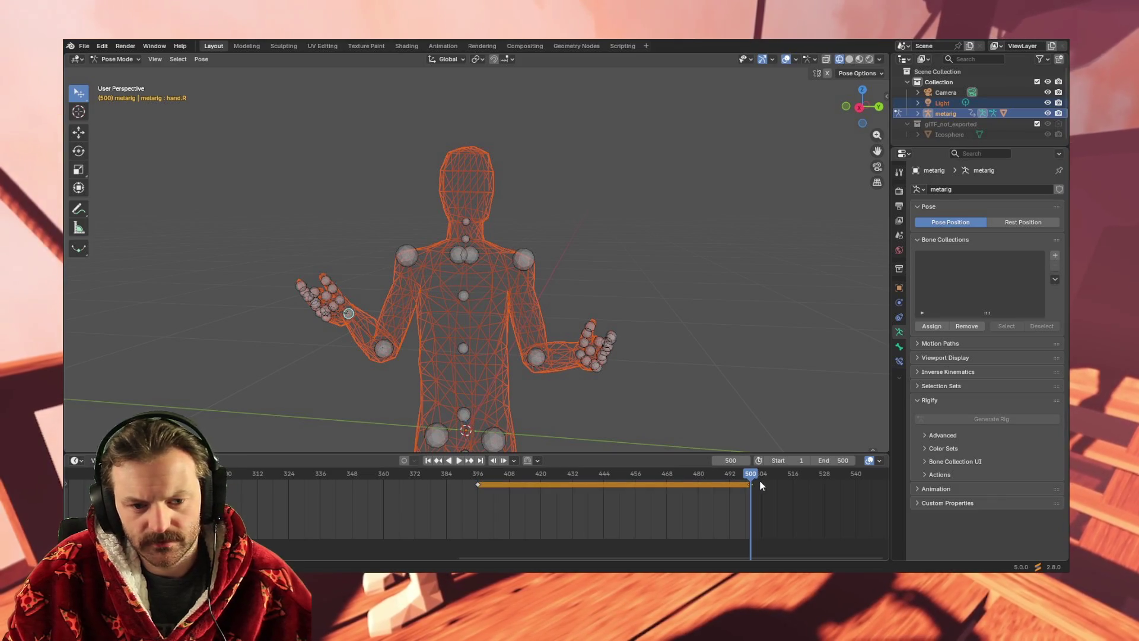
key(ctrl+z)
drag(552, 475, 227, 475)
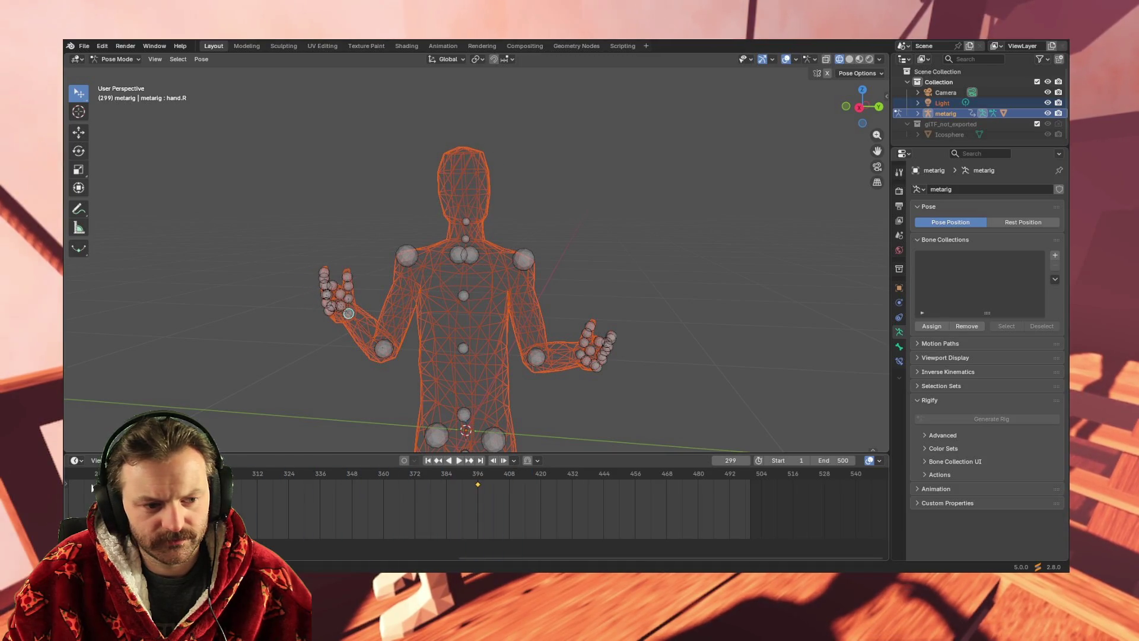
drag(227, 475, 752, 473)
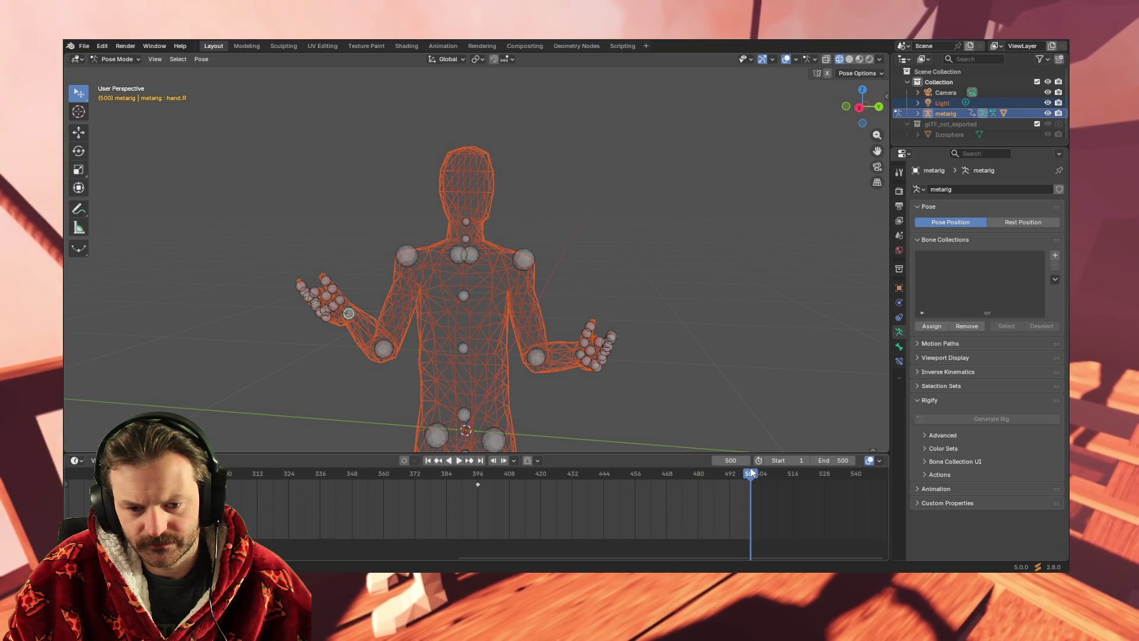
click(458, 461)
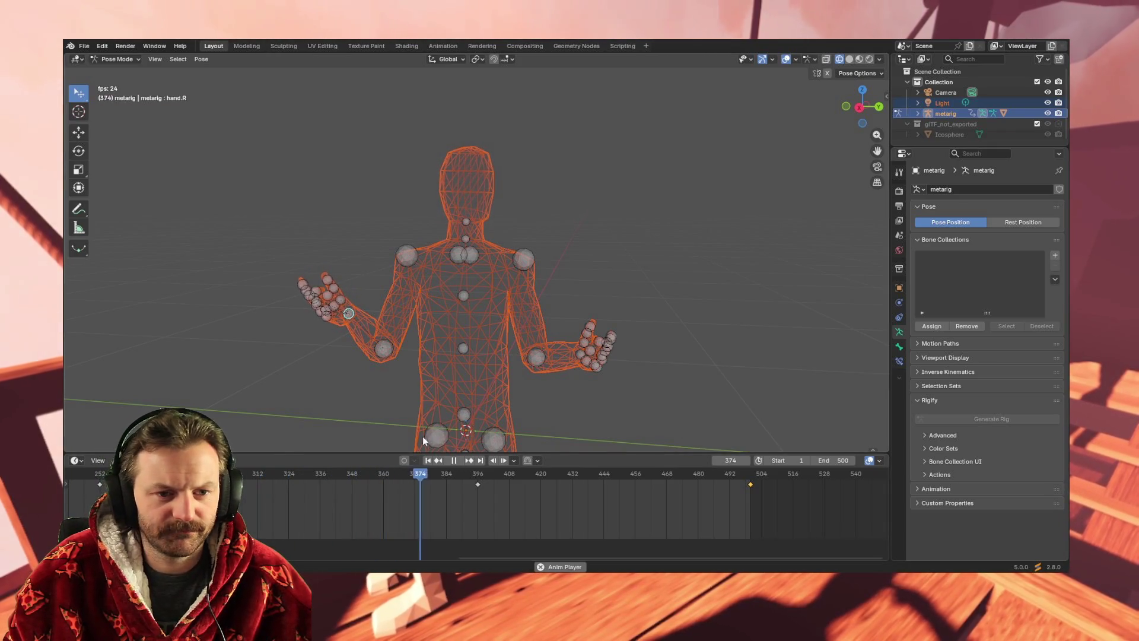
key(space)
Orbit to an angled view and restart playback from frame 1.
mouse_move(533, 372)
middle_down()
mouse_move(657, 407)
mouse_move(635, 407)
mouse_move(604, 371)
middle_up()
drag(456, 475, 215, 474)
drag(503, 558, 139, 557)
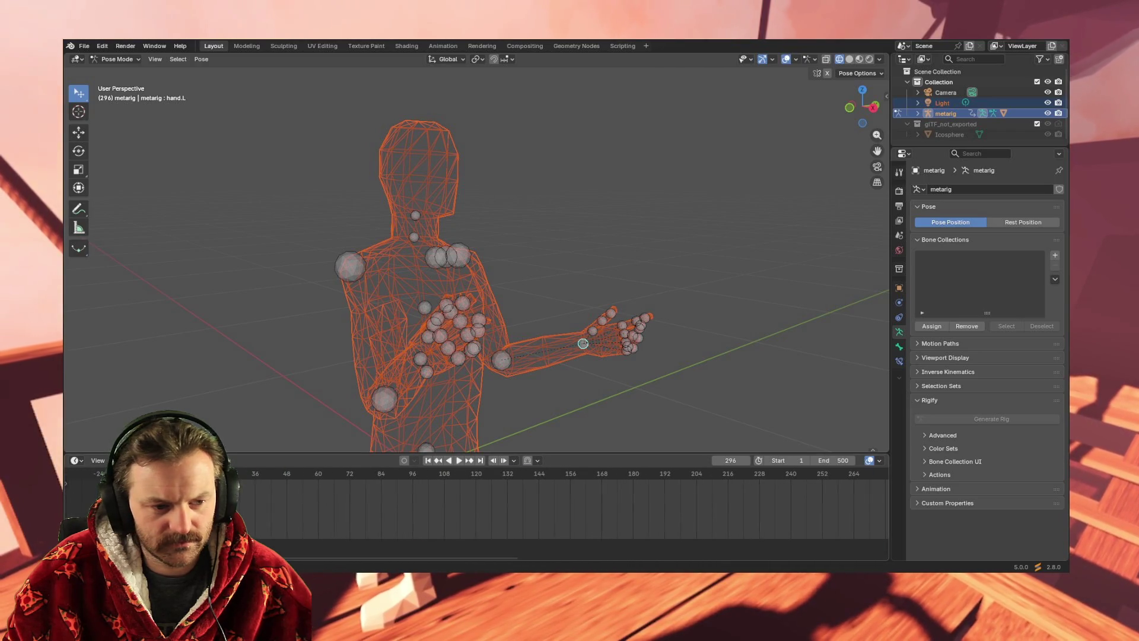
click(161, 475)
key(space)
key(space)
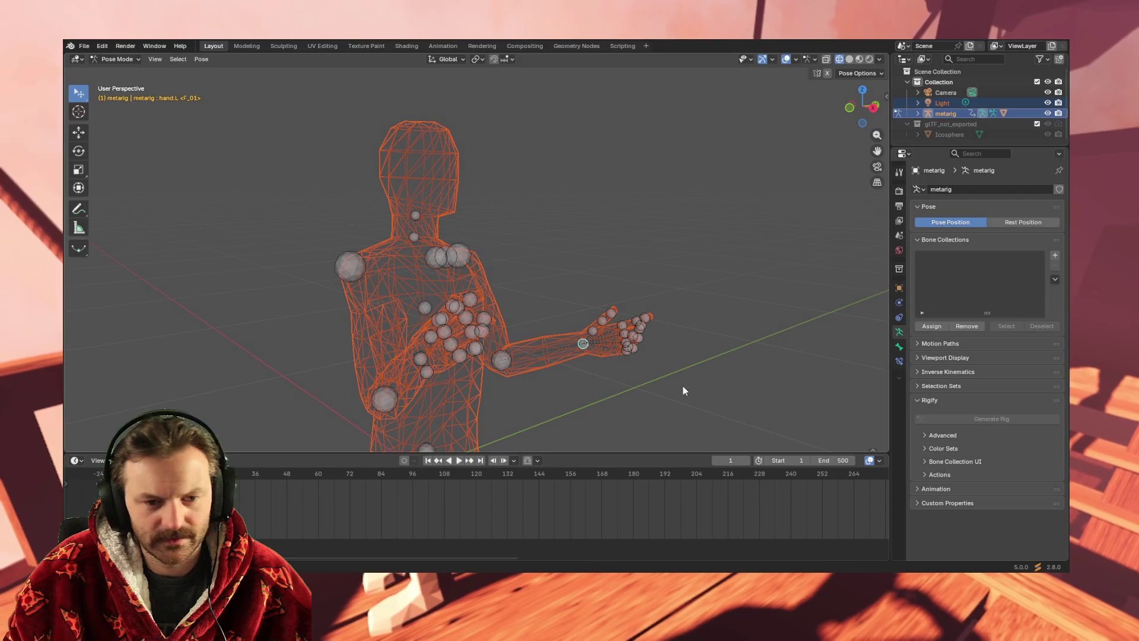
Zoom in and center the view on the left hand, then start and cancel a rotation of it.
scroll(624, 350, up, 2)
scroll(668, 407, up, 3)
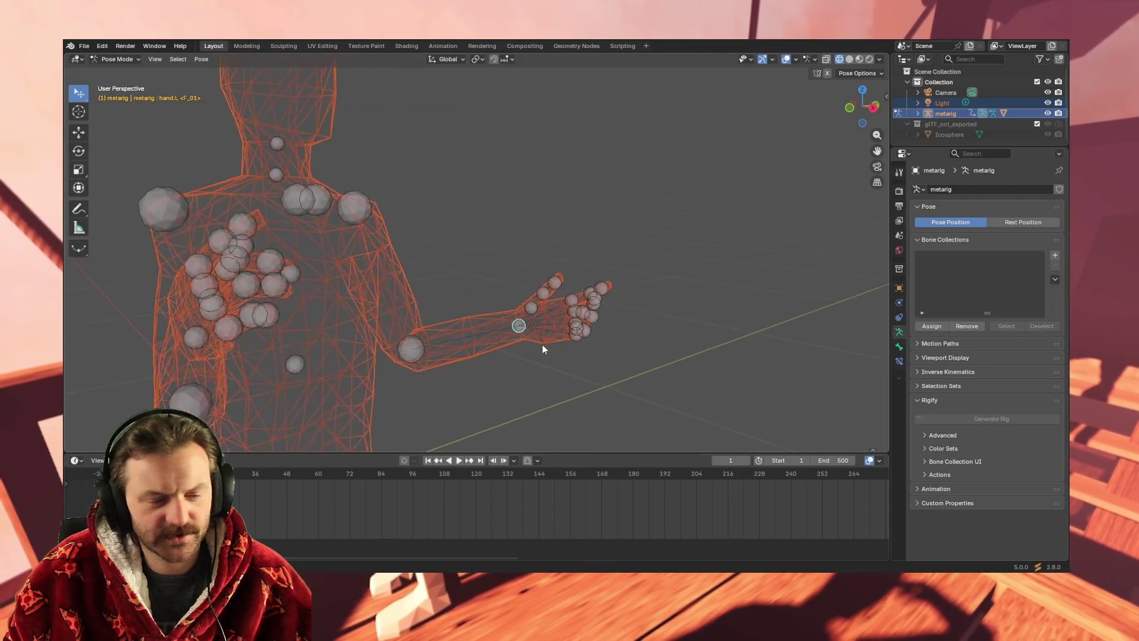
mouse_move(521, 372)
shift+middle_down()
mouse_move(488, 344)
mouse_move(531, 406)
mouse_move(399, 396)
mouse_move(450, 408)
shift+middle_up()
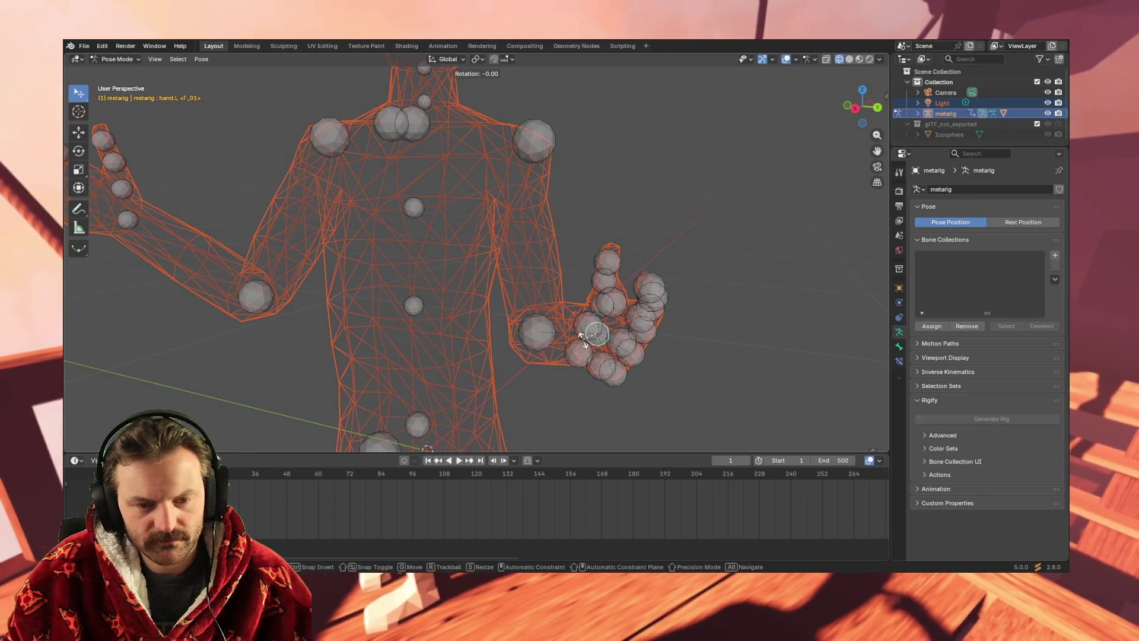
key(r)
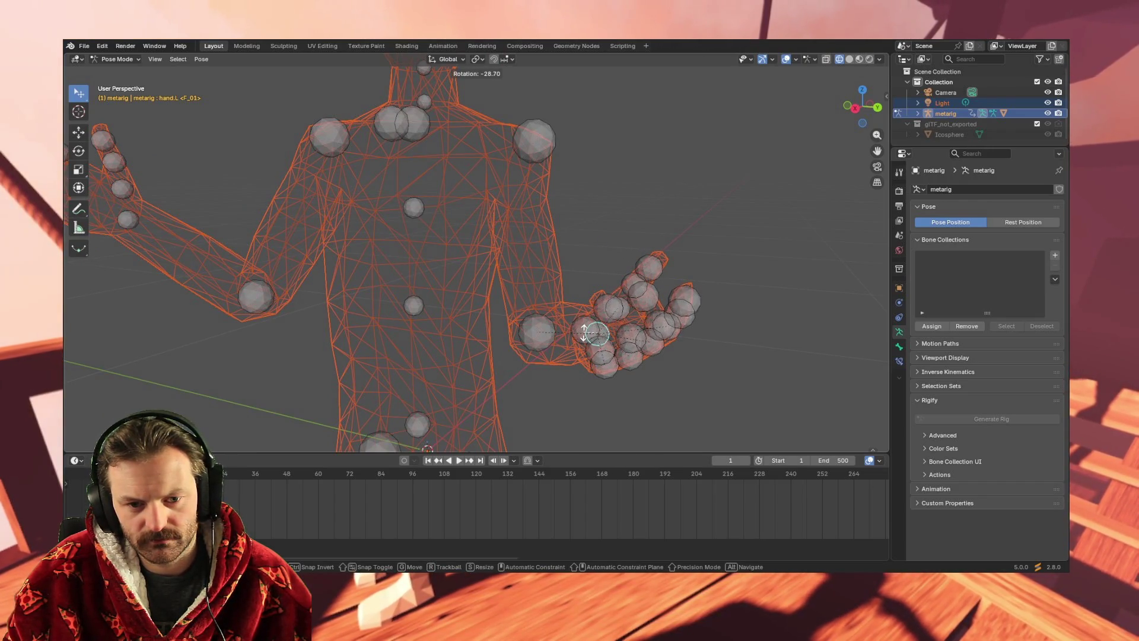
key(Escape)
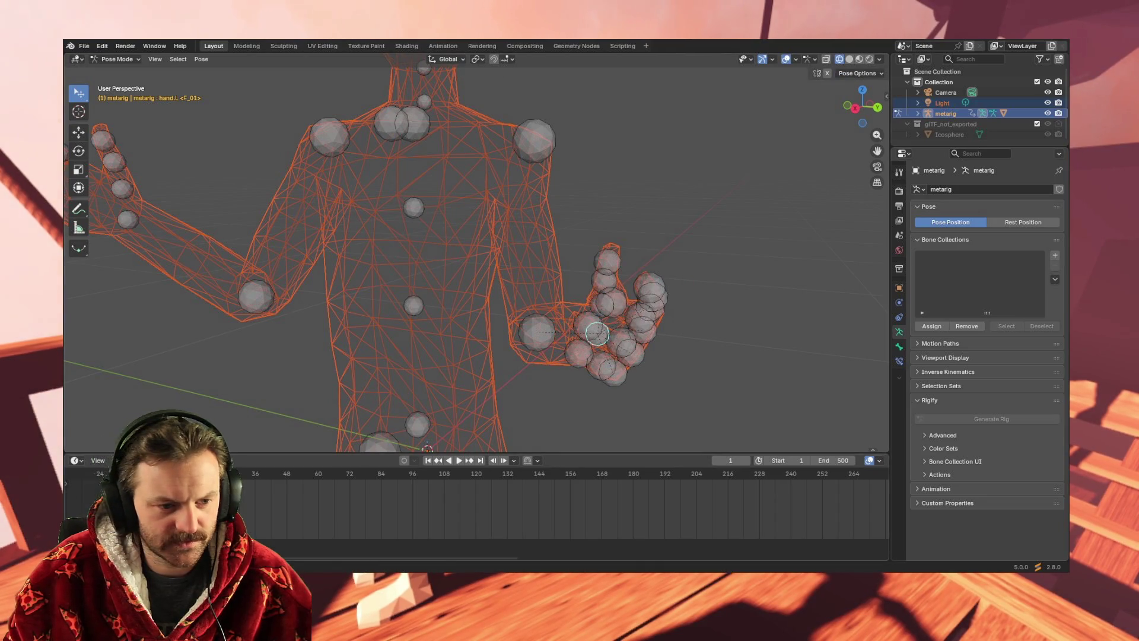
click(196, 59)
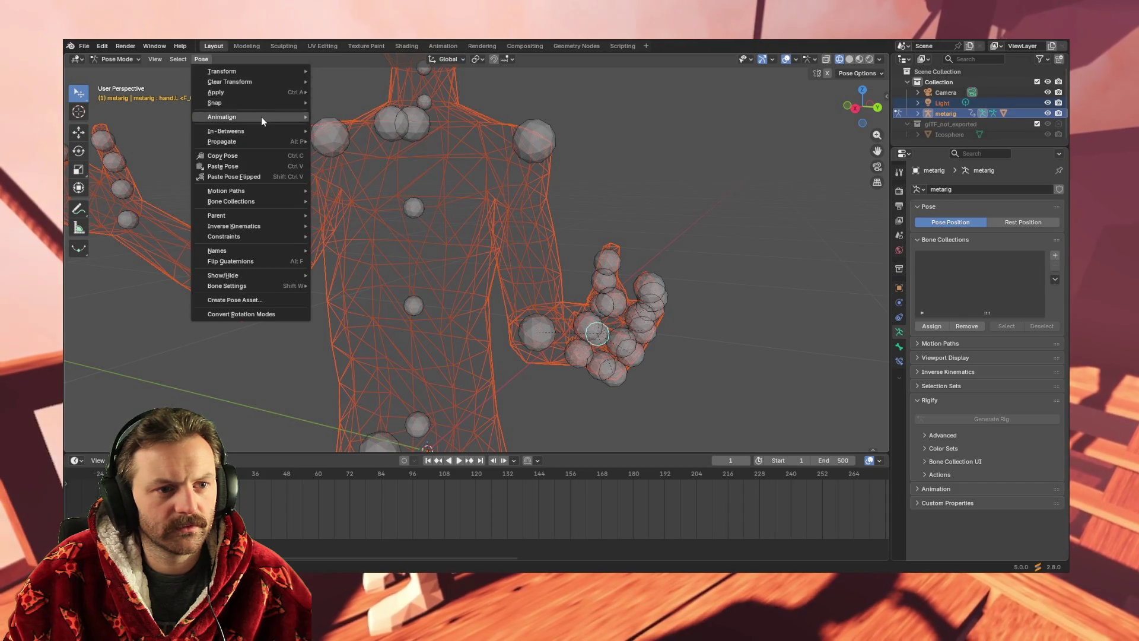
Check the Pose > Animation commands, try a left hand rotation, then undo it.
click(354, 113)
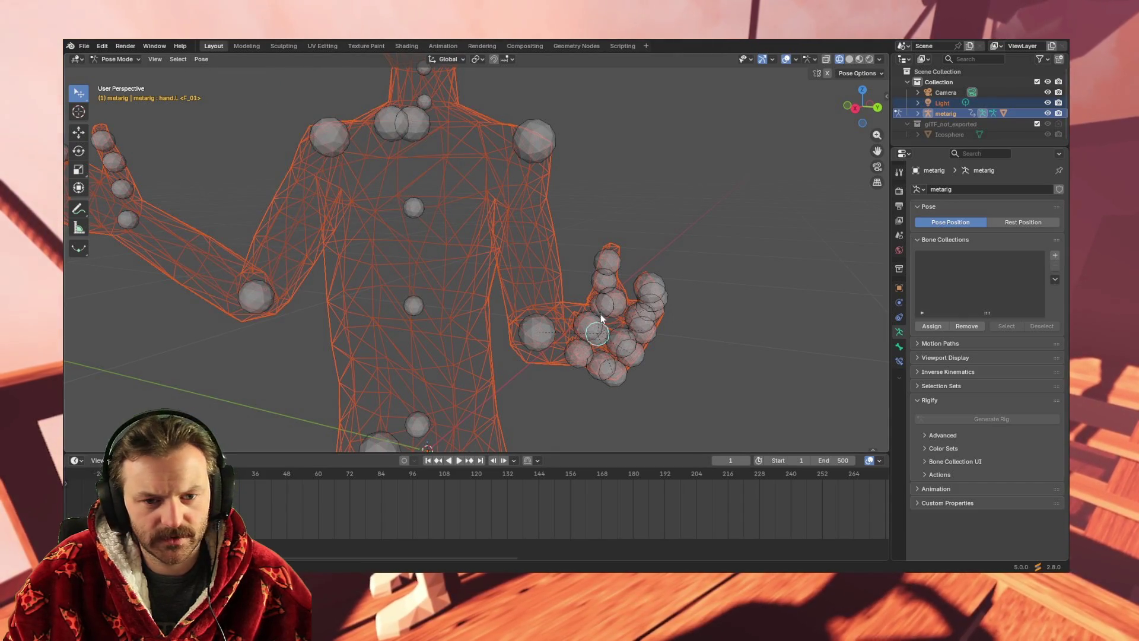
key(r)
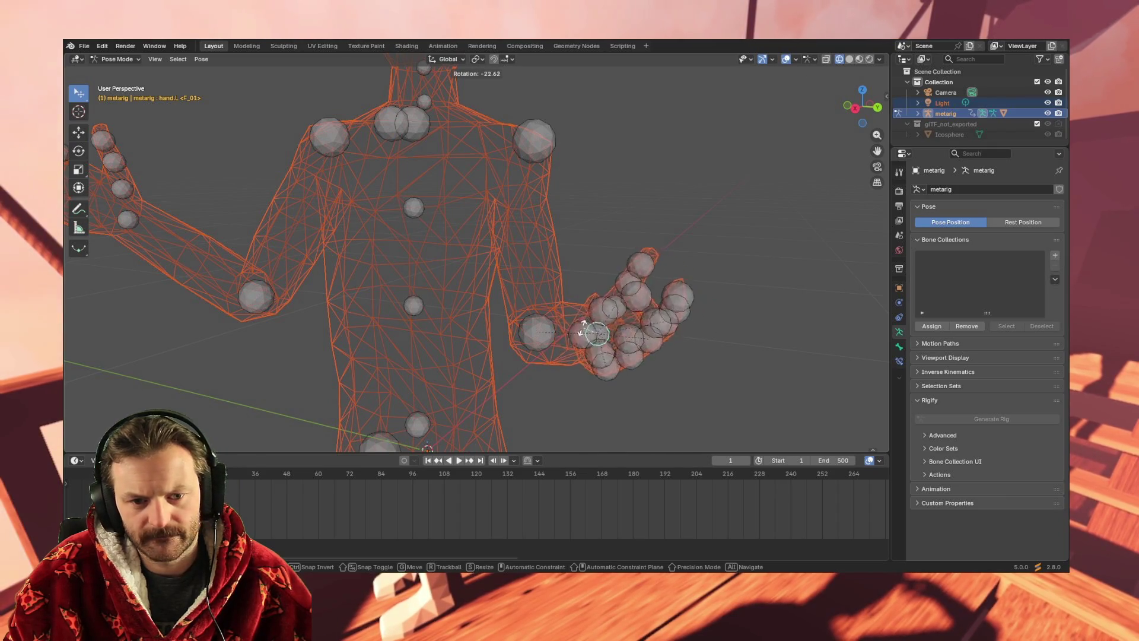
click(481, 236)
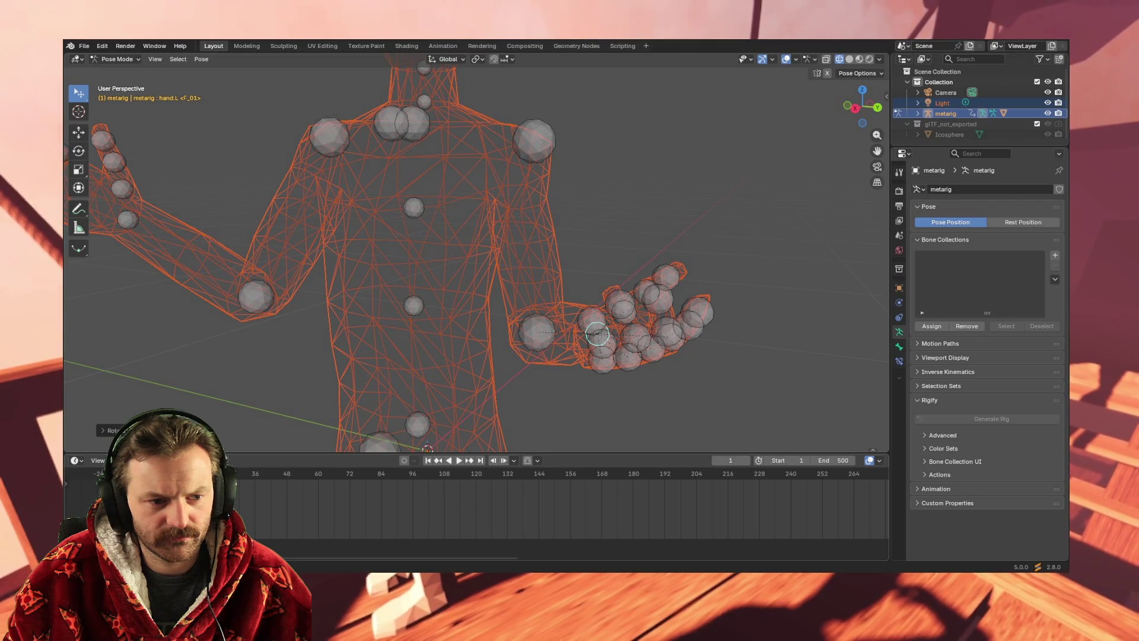
key(ctrl+z)
Rotate the left hand at frame 180 so its fingers spread flatter and outward.
mouse_move(469, 477)
mouse_down()
mouse_move(400, 478)
mouse_move(492, 478)
mouse_move(396, 477)
mouse_up()
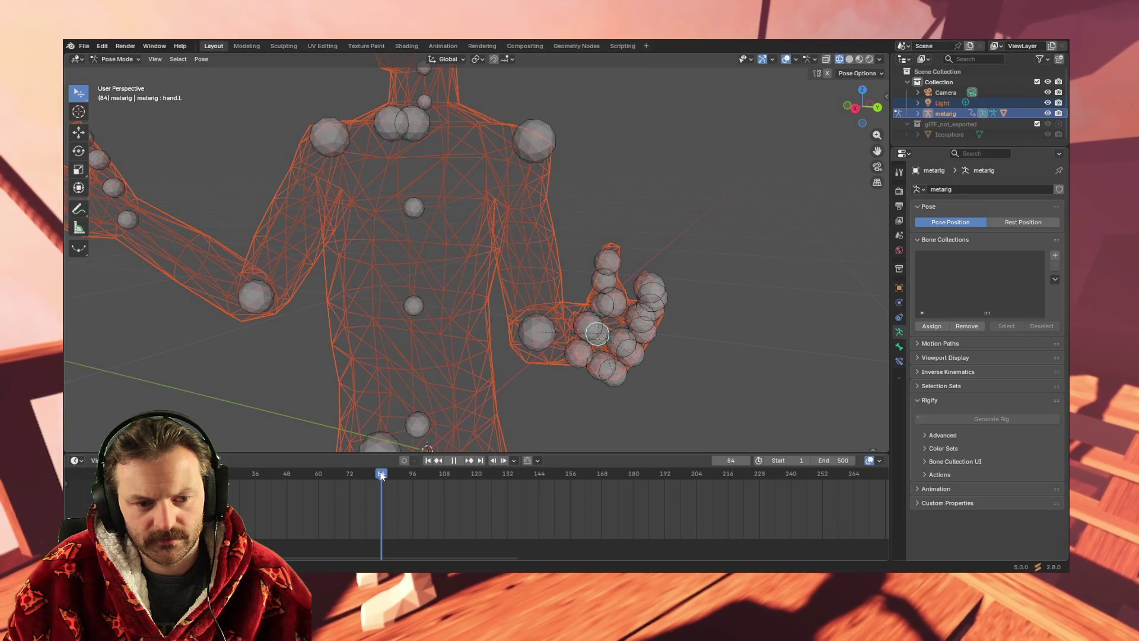
drag(390, 475, 633, 473)
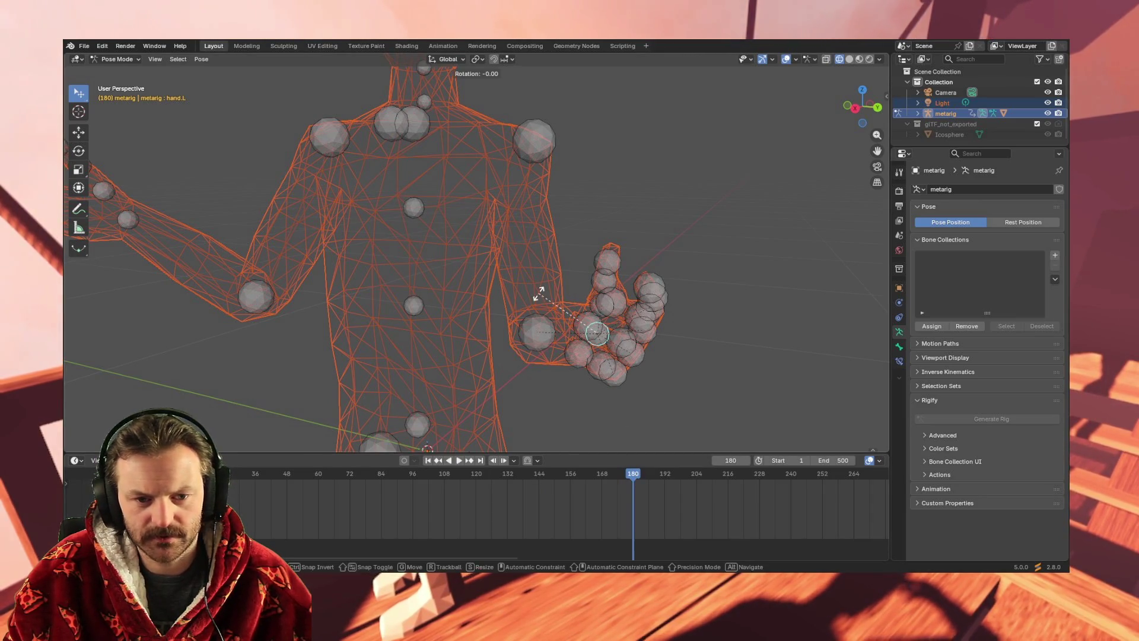
key(r)
click(572, 274)
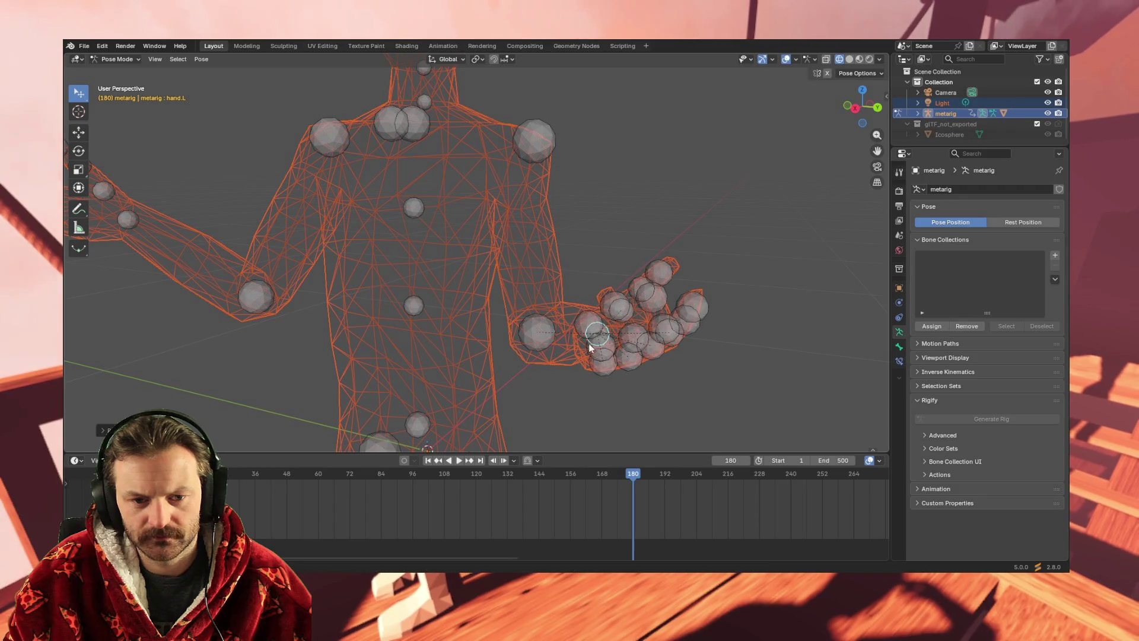
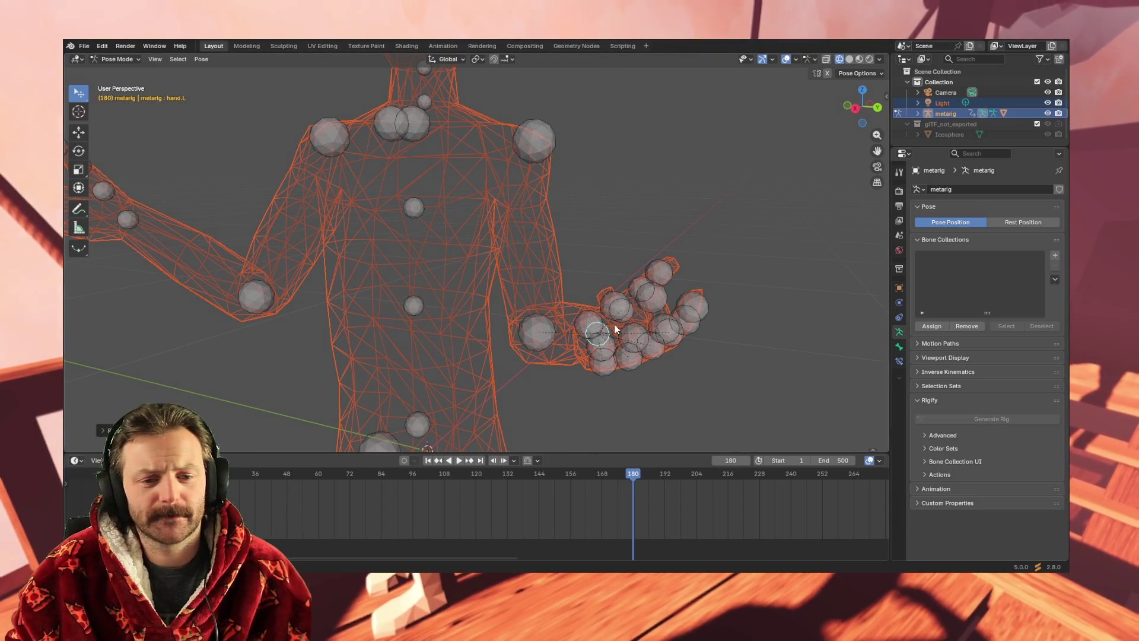
Play the animation and scrub back through the hand motion around frame 179.
right_click(637, 474)
key(Escape)
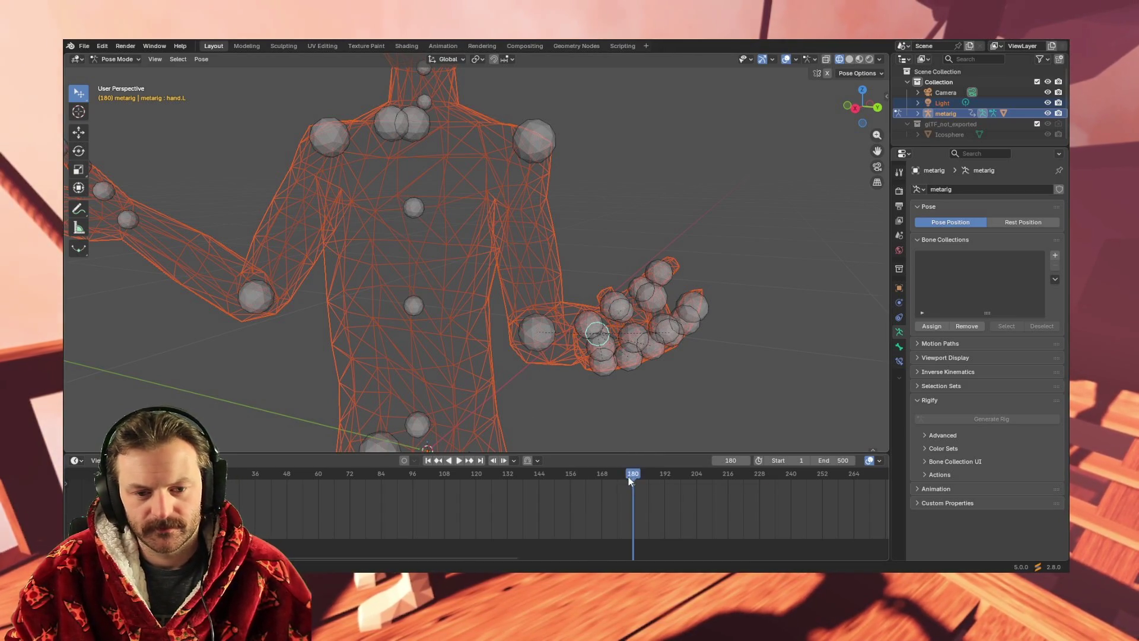
drag(632, 475, 630, 472)
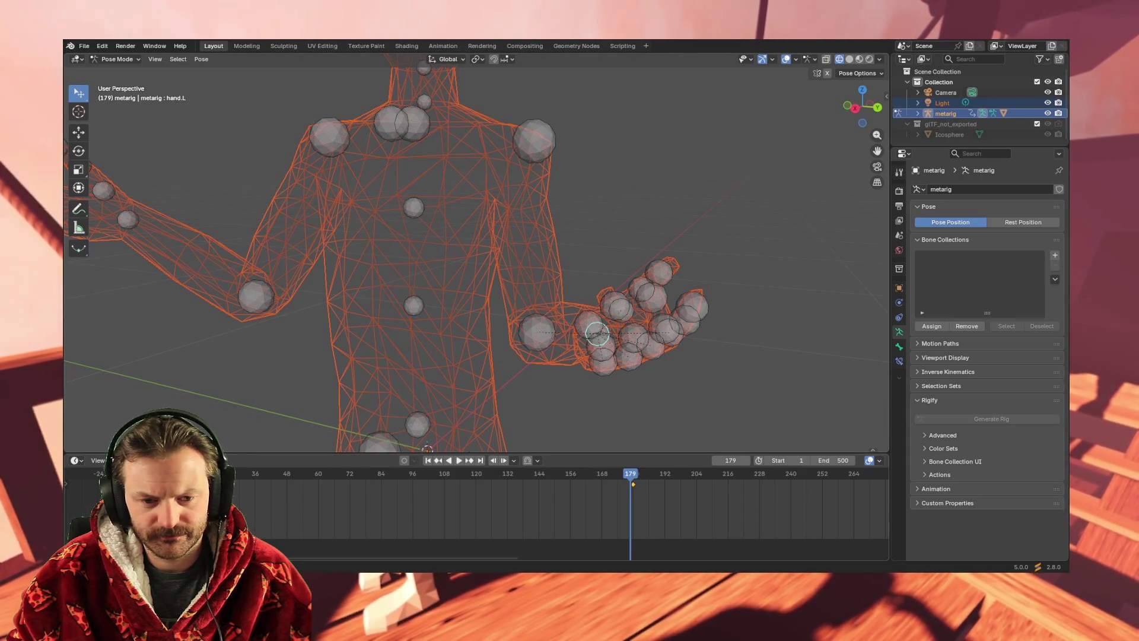
key(space)
mouse_move(866, 473)
mouse_down()
mouse_move(153, 473)
mouse_move(775, 475)
mouse_up()
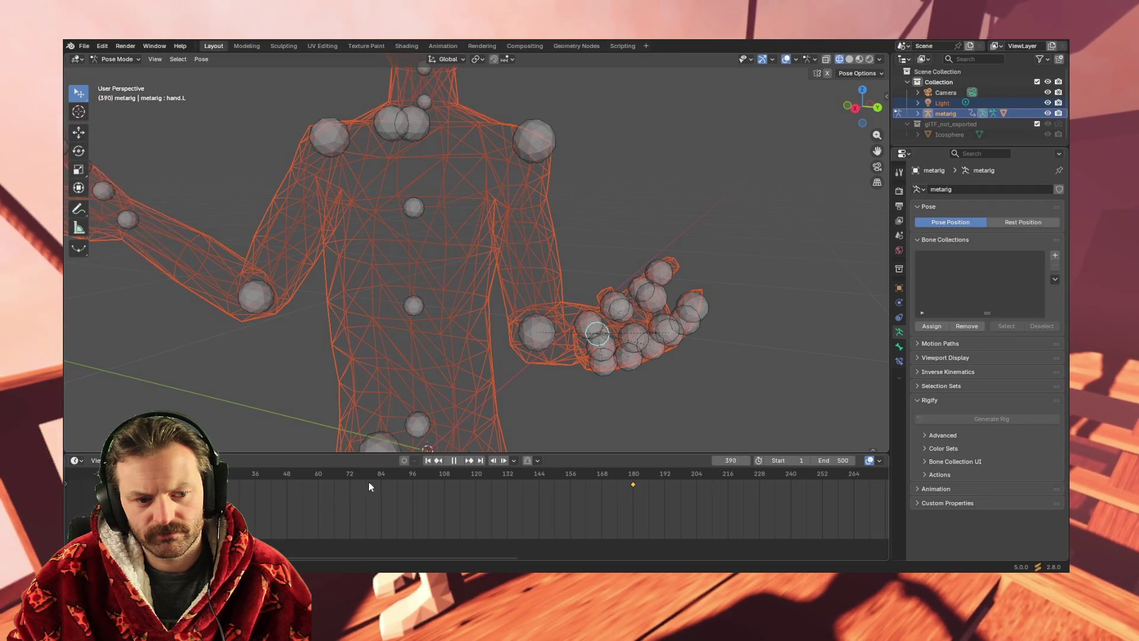
key(shift+ctrl+space)
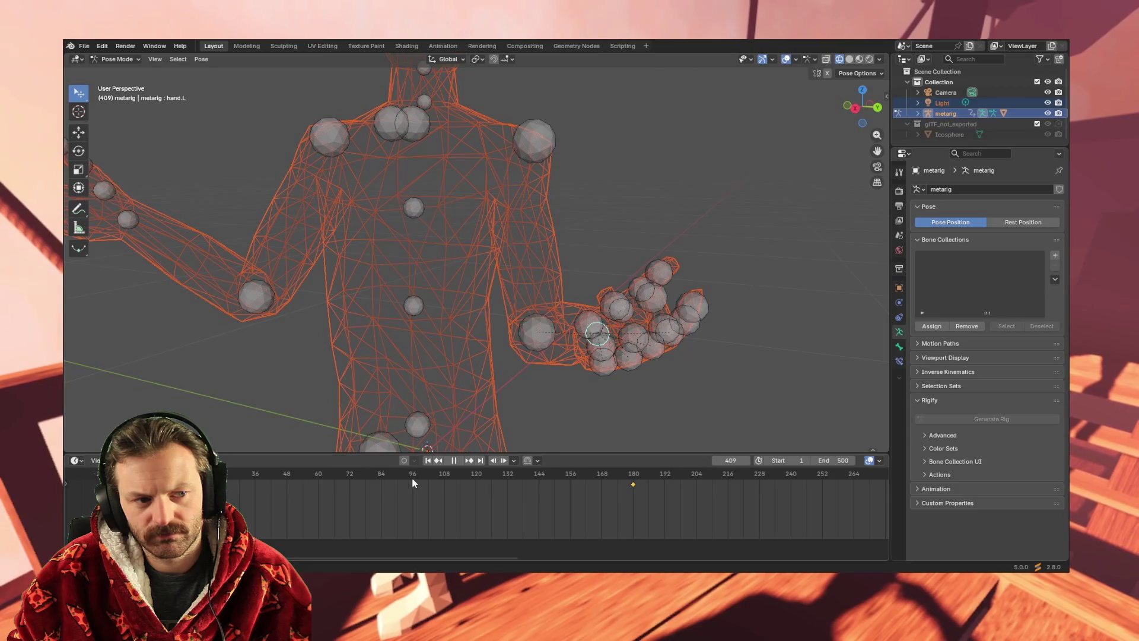
key(space)
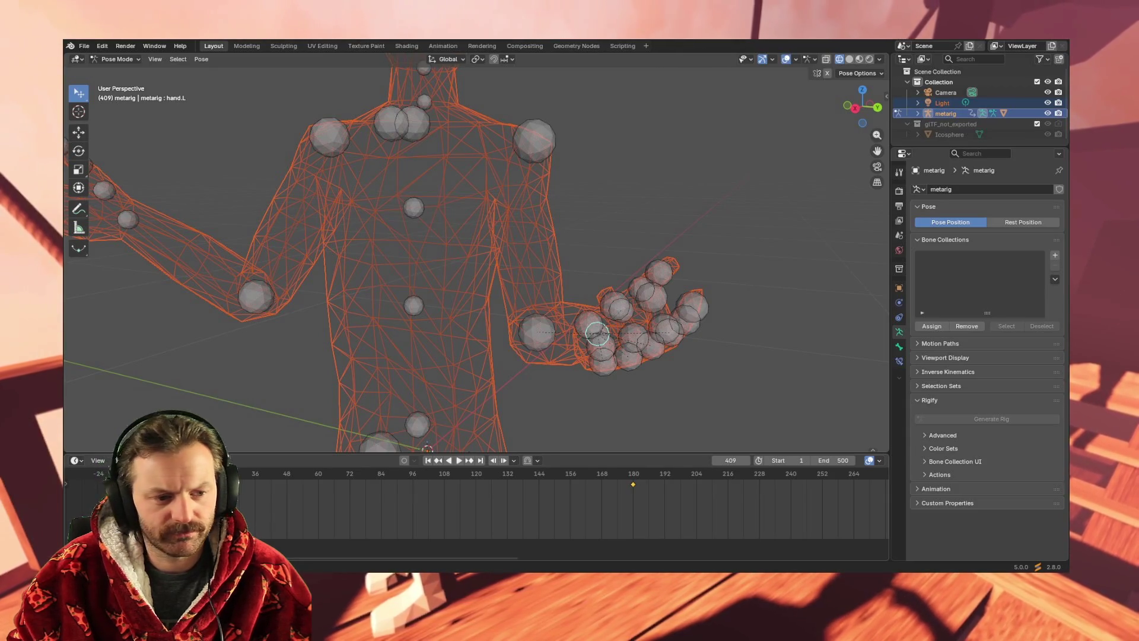
Select the hand.L bone, go to frame 396 and clear the keyframe selection.
click(128, 219)
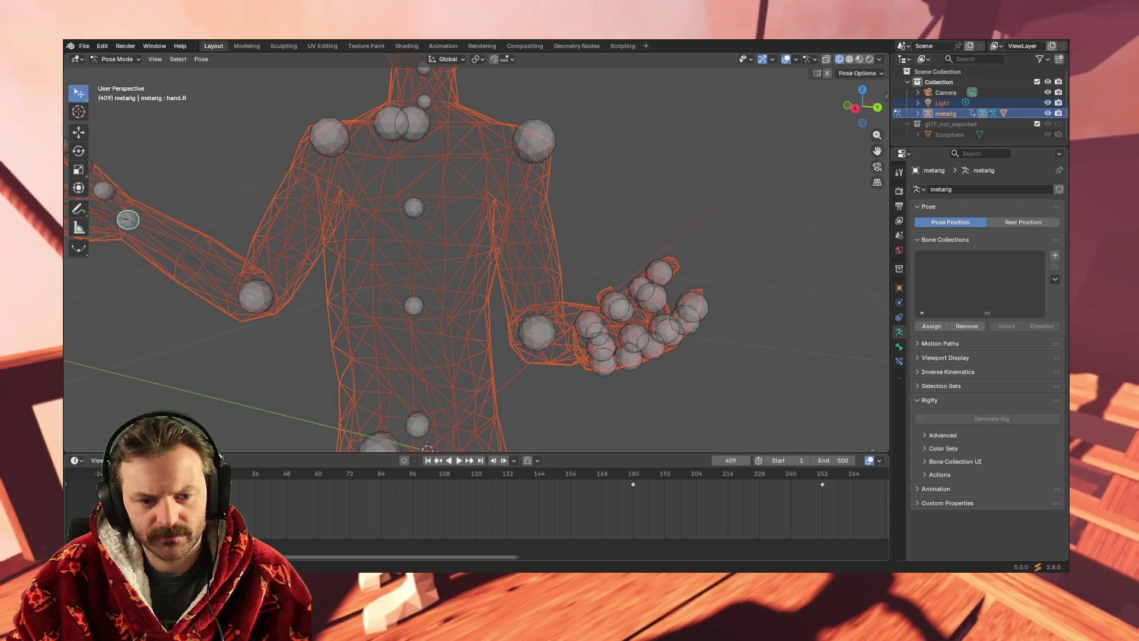
drag(343, 554, 536, 547)
click(605, 473)
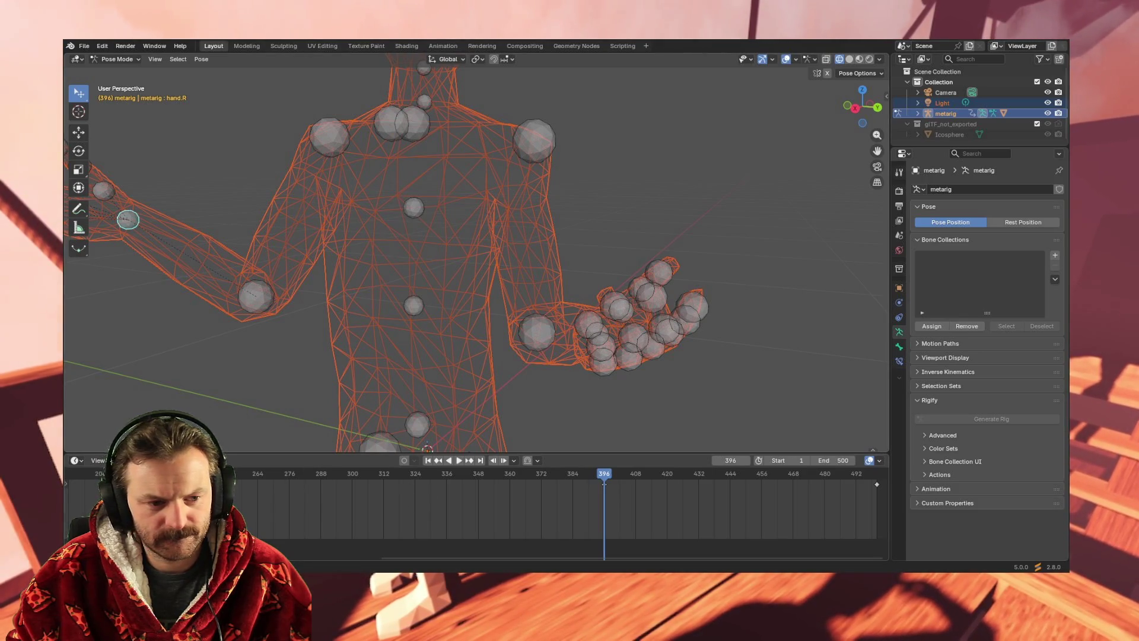
mouse_move(573, 341)
middle_down()
mouse_move(571, 409)
mouse_move(585, 419)
middle_up()
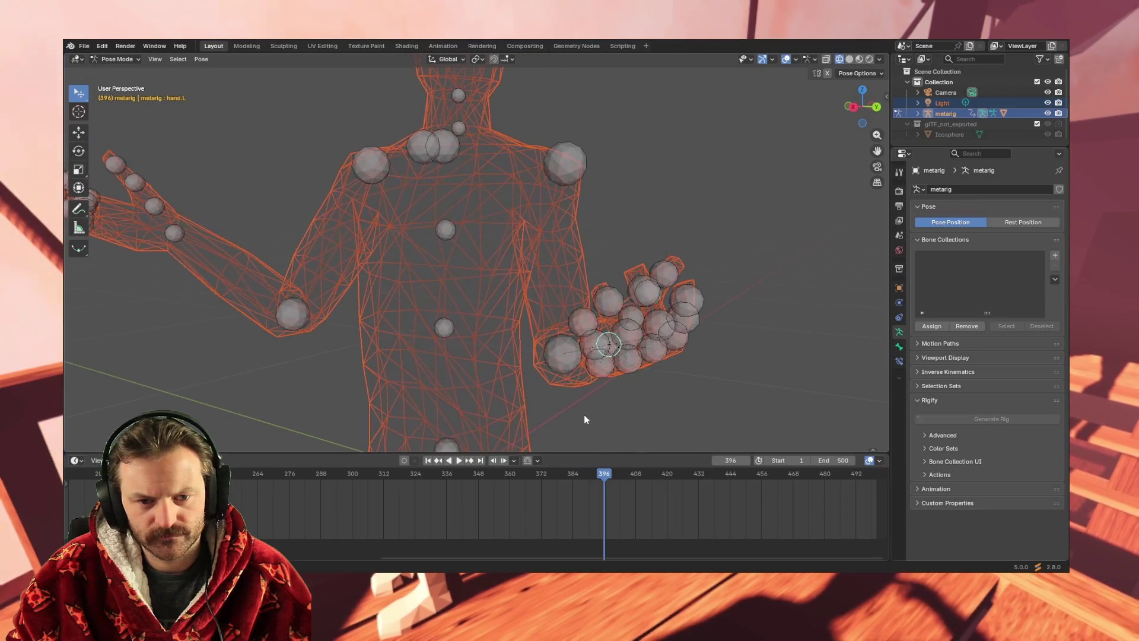
drag(517, 557, 261, 554)
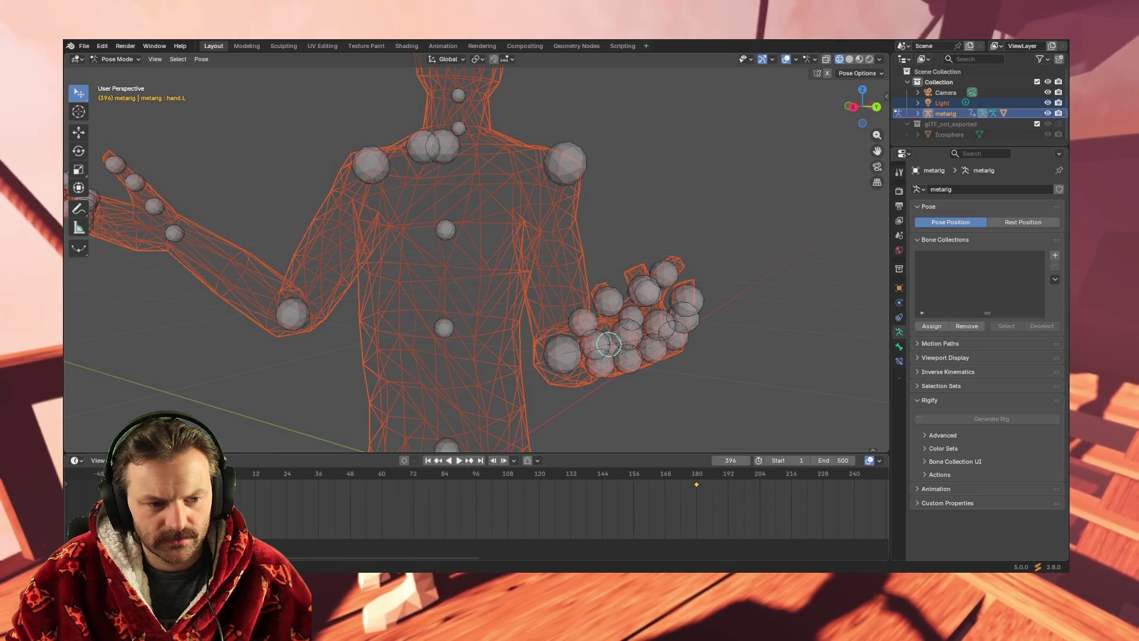
key(alt+a)
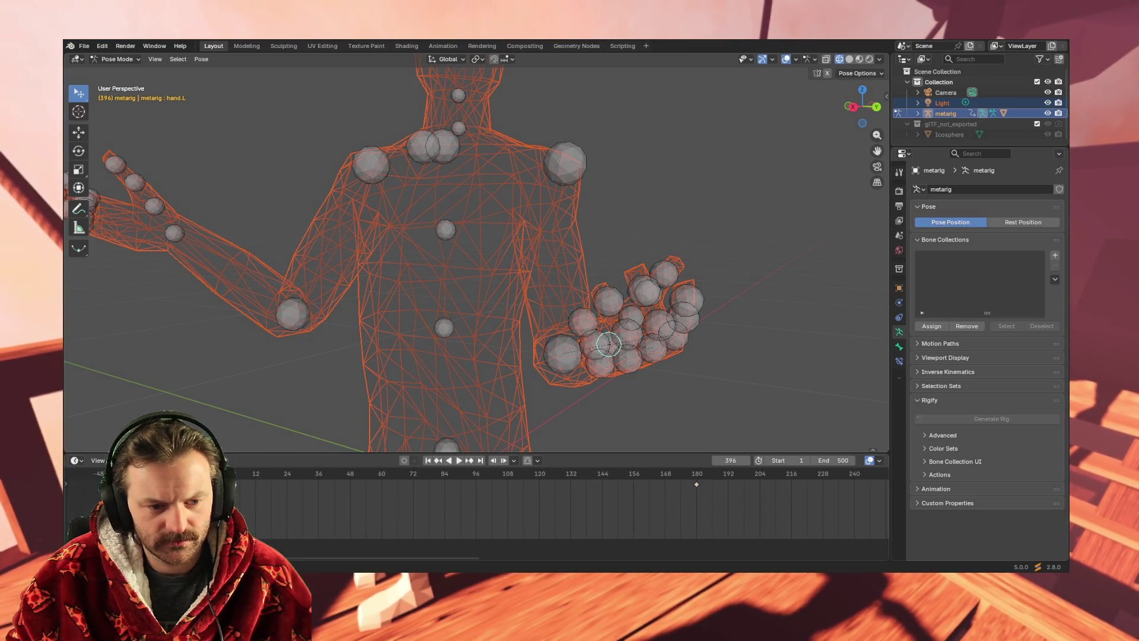
mouse_move(279, 556)
mouse_down()
mouse_move(593, 554)
mouse_move(636, 534)
mouse_up()
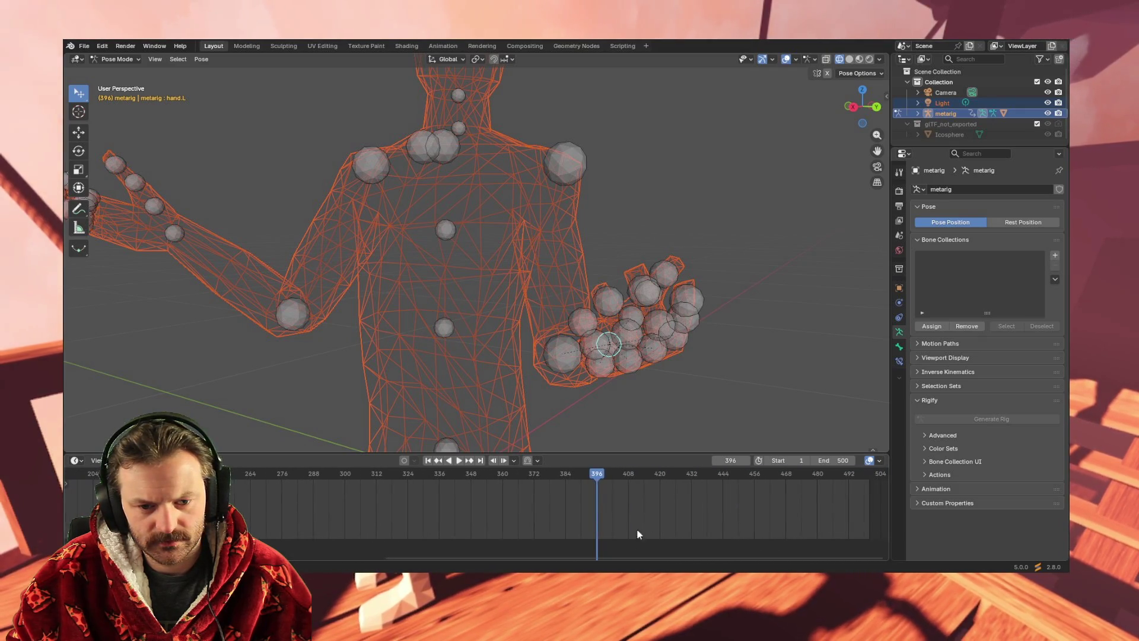
Move the frame-396 hand keyframe earlier to about frame 312 and replay the animation.
click(598, 474)
mouse_move(598, 478)
mouse_down()
mouse_move(421, 485)
mouse_move(835, 483)
mouse_move(231, 479)
mouse_up()
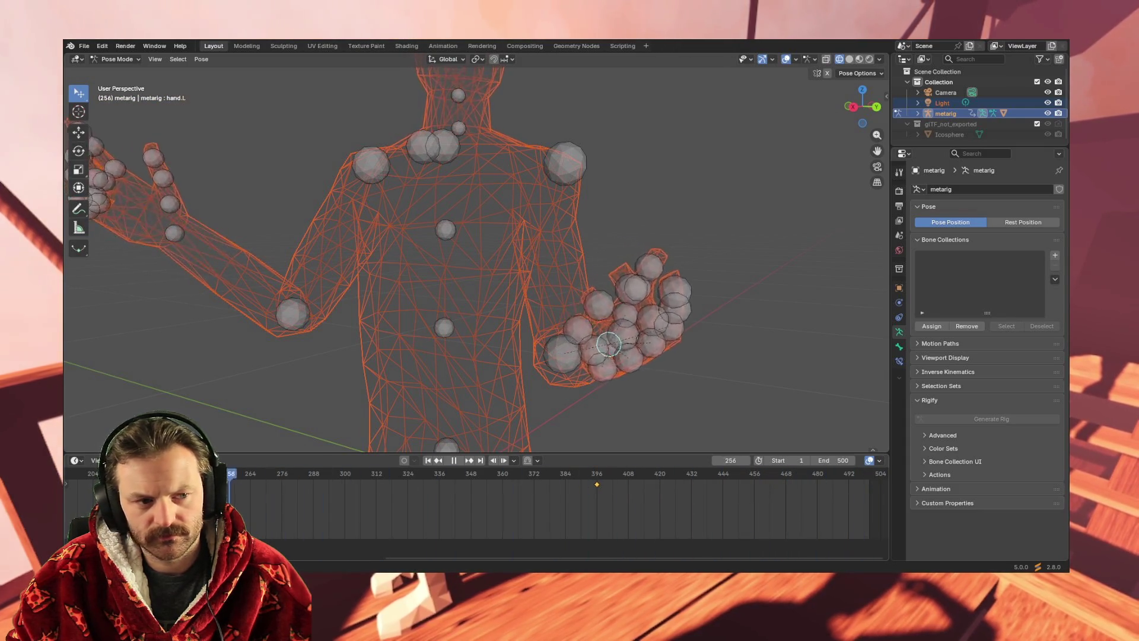
drag(159, 479, 828, 479)
click(724, 473)
mouse_move(724, 473)
mouse_down()
mouse_move(592, 480)
mouse_move(622, 482)
mouse_up()
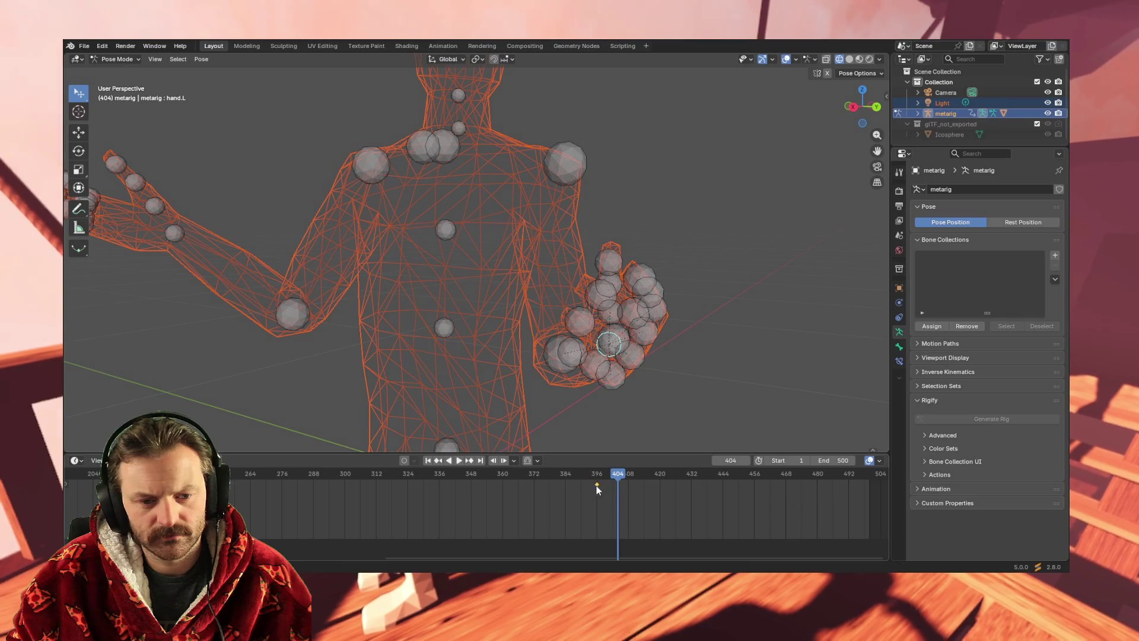
mouse_move(598, 486)
mouse_down()
mouse_move(388, 488)
mouse_move(262, 472)
mouse_move(521, 475)
mouse_up()
click(343, 473)
key(space)
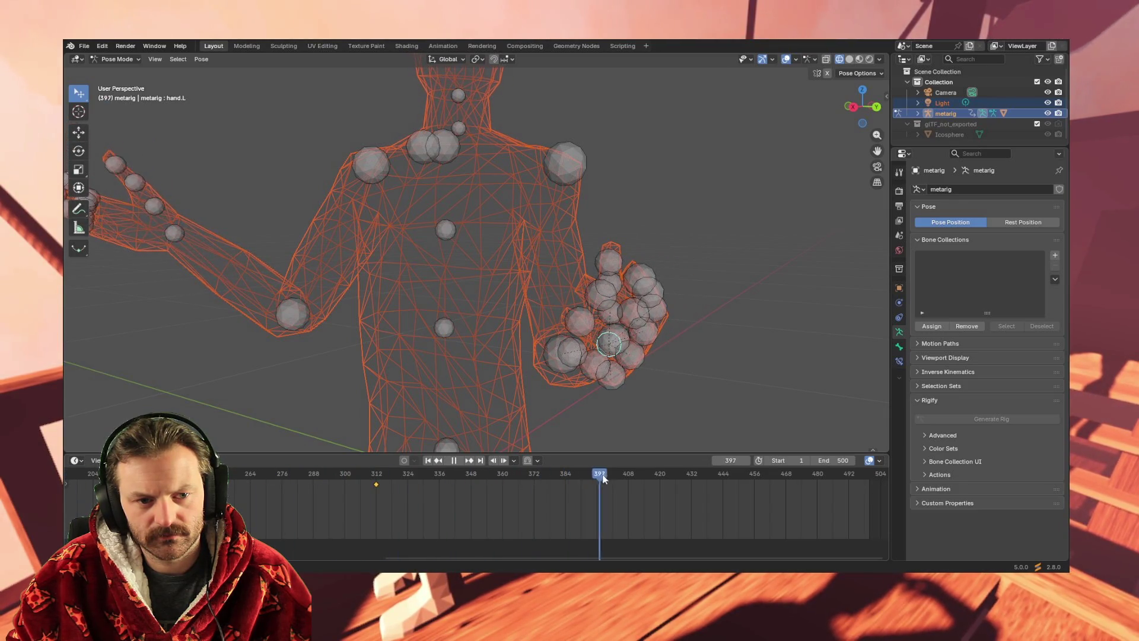
mouse_move(656, 486)
mouse_down()
mouse_move(849, 480)
mouse_move(642, 480)
mouse_move(658, 477)
mouse_up()
middle_drag(592, 382, 589, 392)
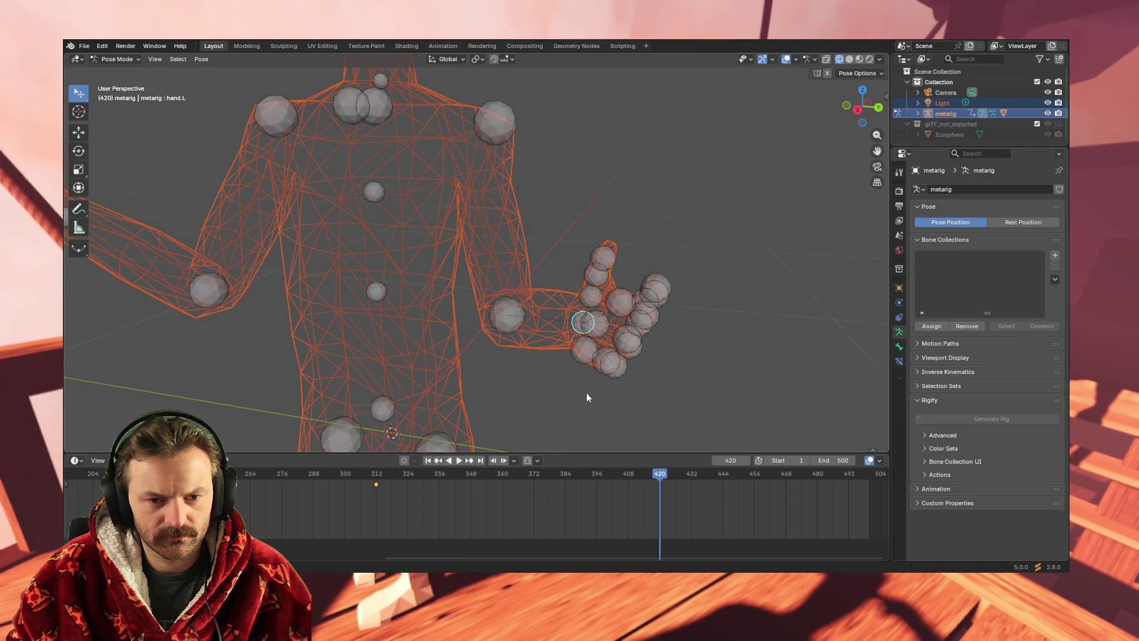
Rotate the left hand and key all channels at frame 420.
key(r)
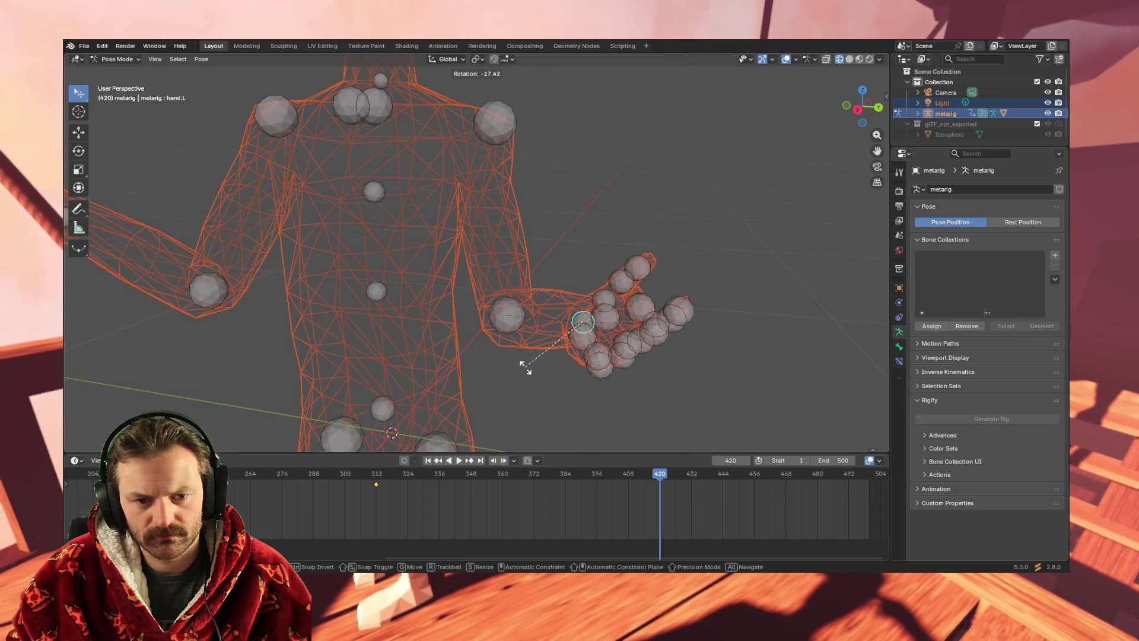
click(523, 361)
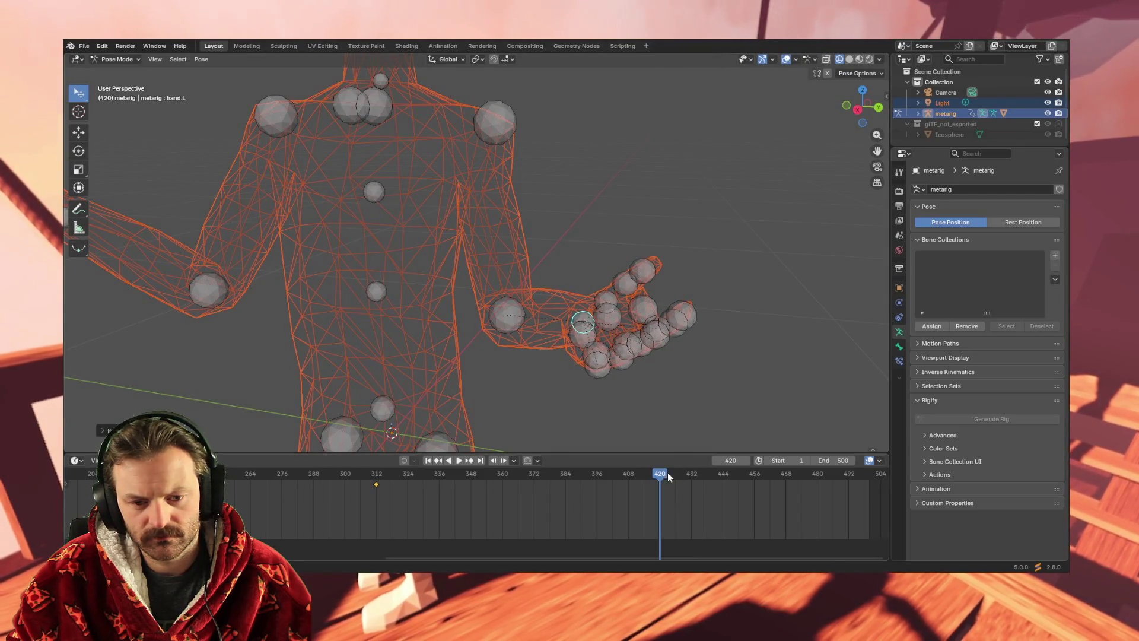
key(i)
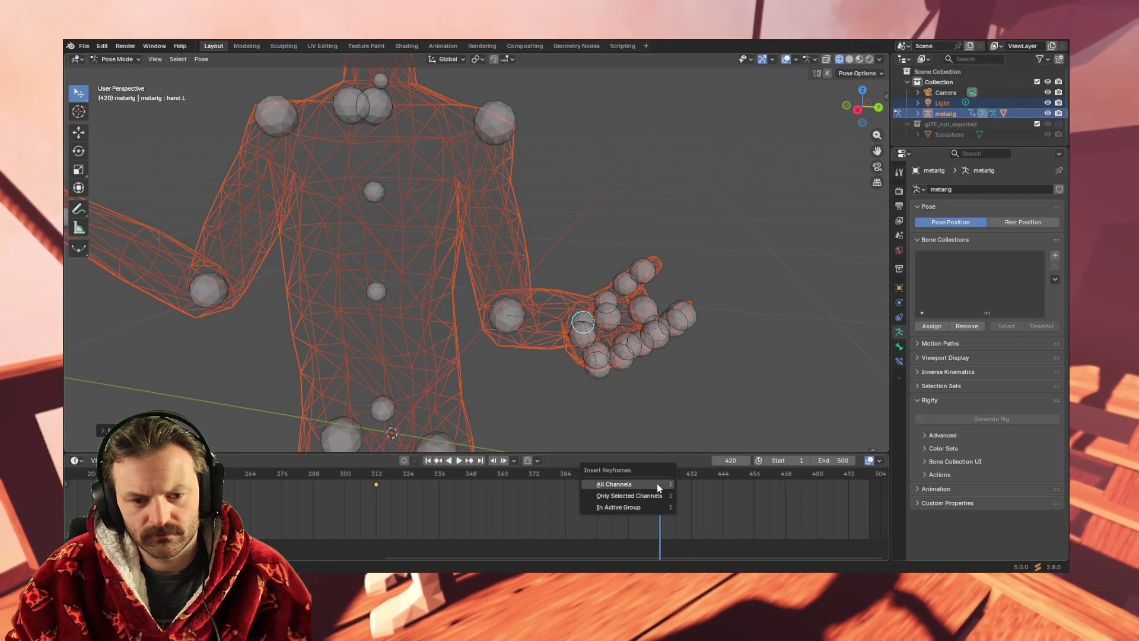
click(653, 484)
Copy the frame-312 hand pose to a new key at frame 500.
drag(660, 469, 867, 468)
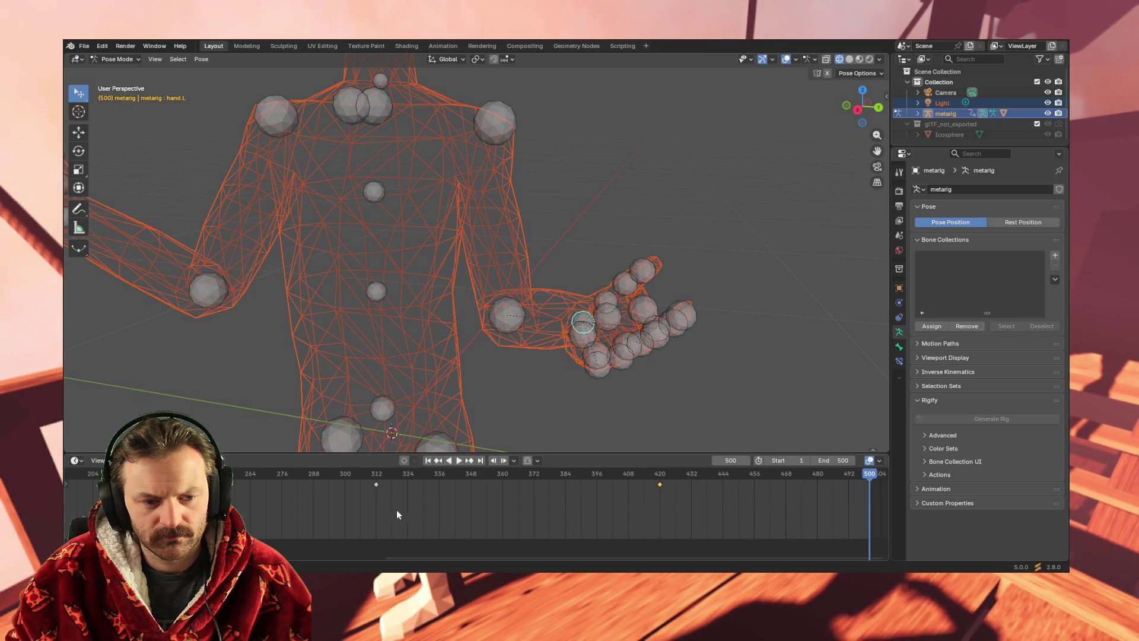
click(375, 484)
key(ctrl+c)
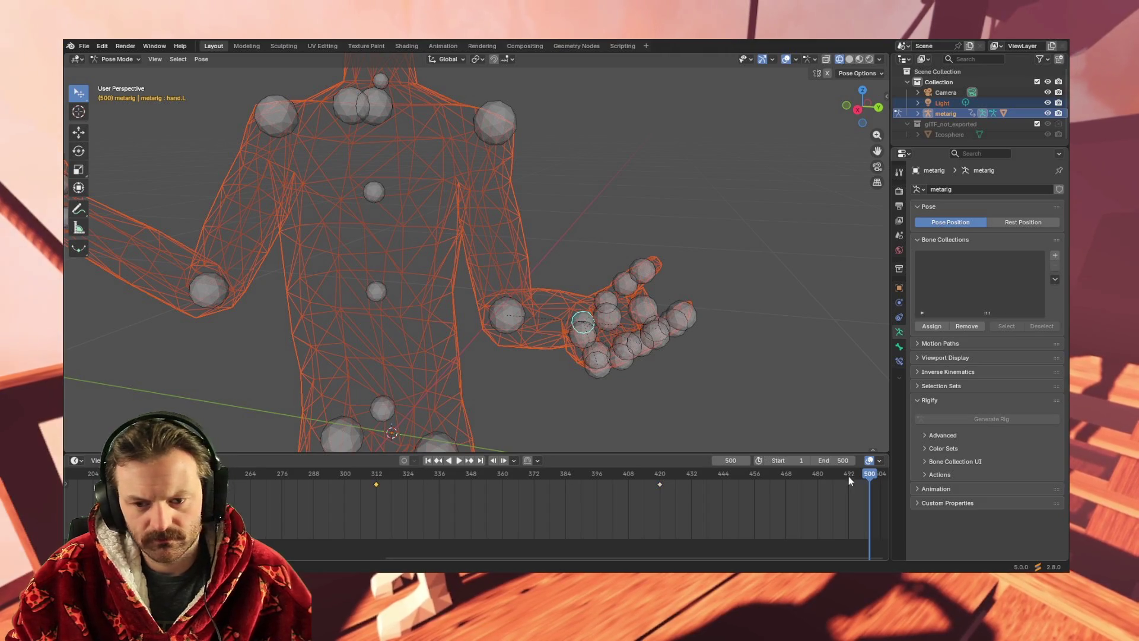
key(ctrl+v)
Shift the hand keys at 180 and 312 earlier, to about frames 162 and 268.
drag(869, 472, 279, 473)
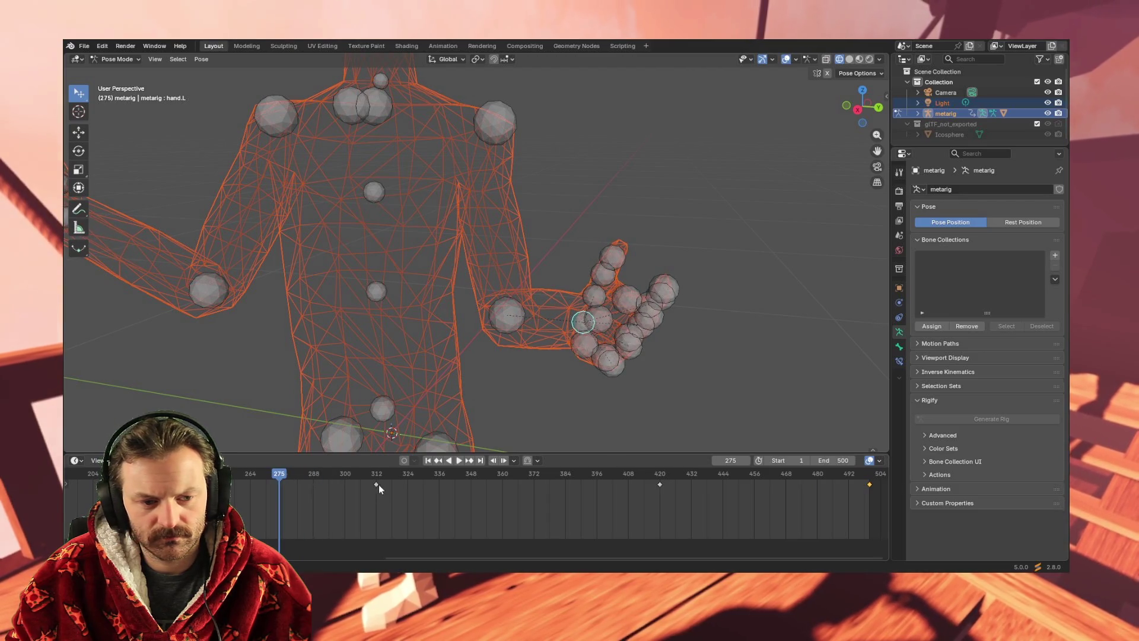
mouse_move(406, 557)
mouse_down()
mouse_move(57, 557)
mouse_move(69, 557)
mouse_up()
drag(418, 483, 385, 484)
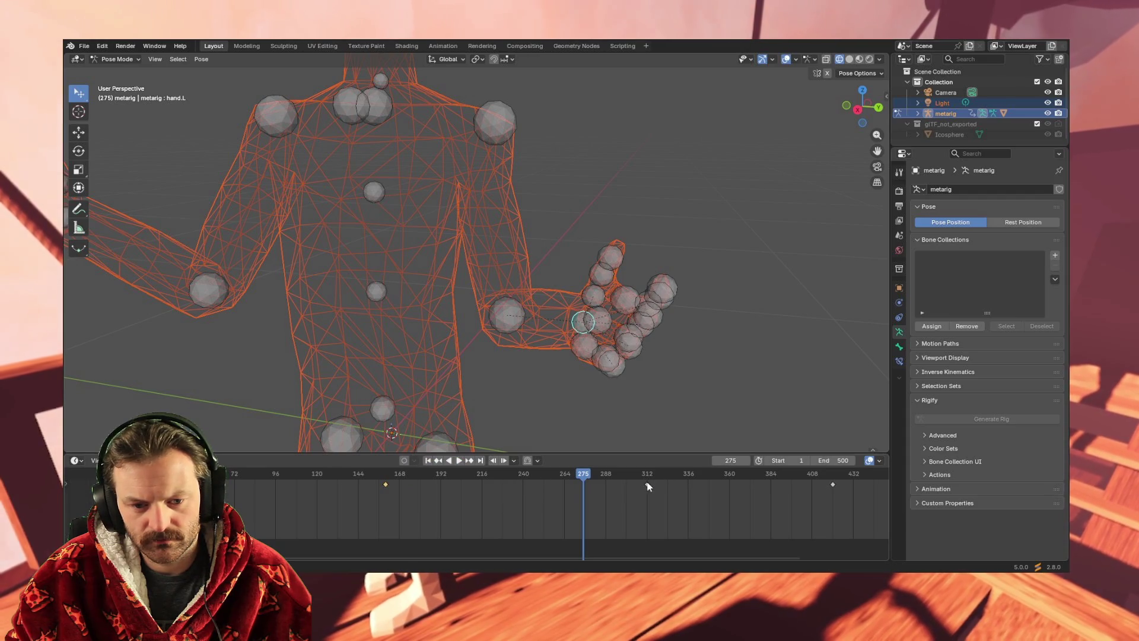
drag(647, 484, 568, 484)
mouse_move(829, 481)
mouse_down()
mouse_move(753, 483)
mouse_move(820, 484)
mouse_move(754, 484)
mouse_move(767, 484)
mouse_up()
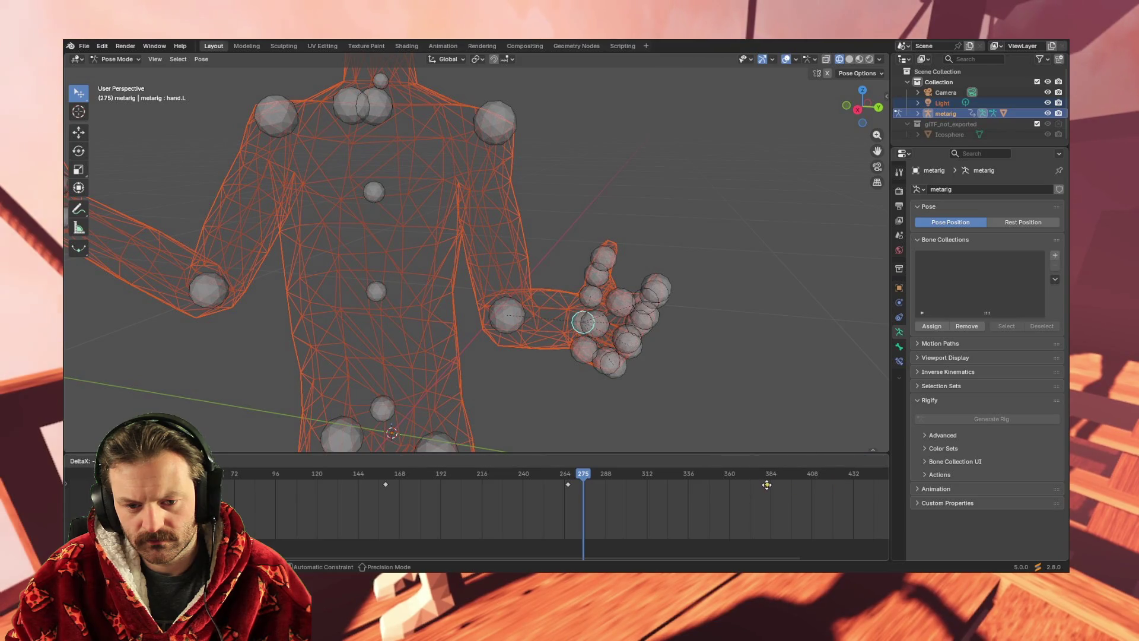
mouse_move(698, 560)
mouse_down()
mouse_move(776, 557)
mouse_move(568, 556)
mouse_up()
scroll(416, 324, down, 3)
middle_drag(416, 323, 371, 299)
scroll(361, 285, up, 1)
scroll(360, 283, down, 1)
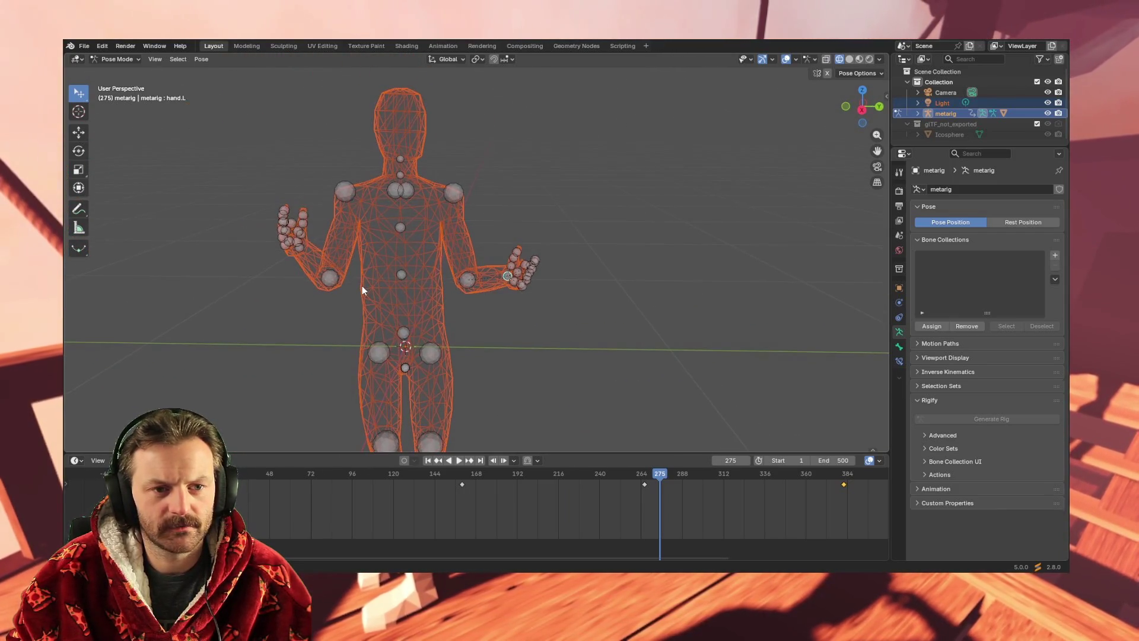
Play the animation from frame 1 to review the hand timing.
key(space)
drag(432, 470, 187, 472)
key(space)
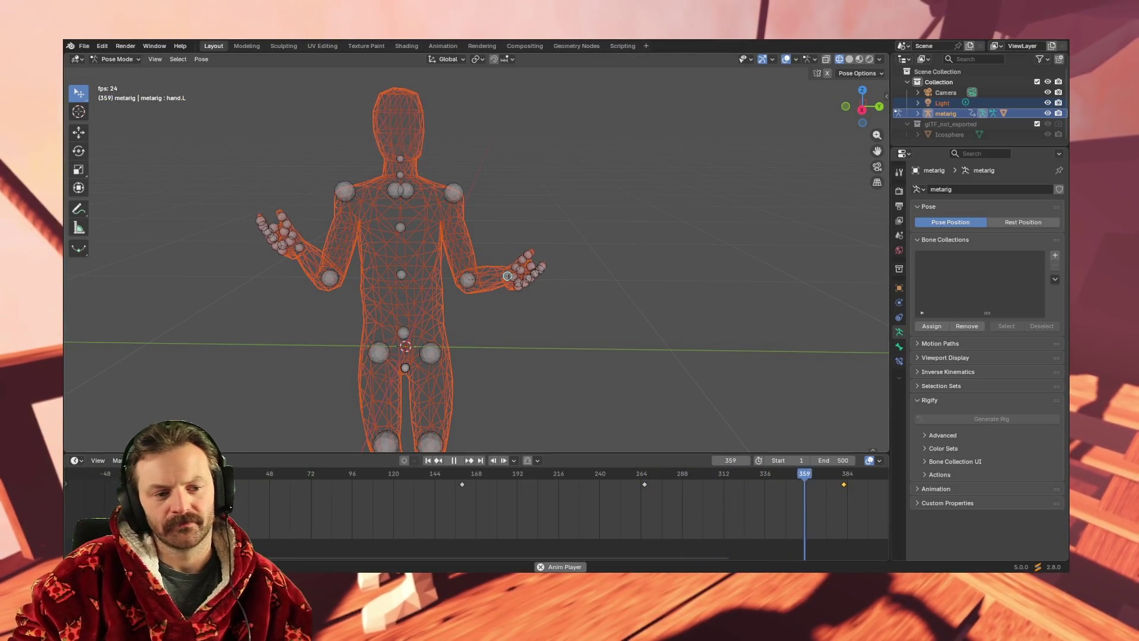
key(space)
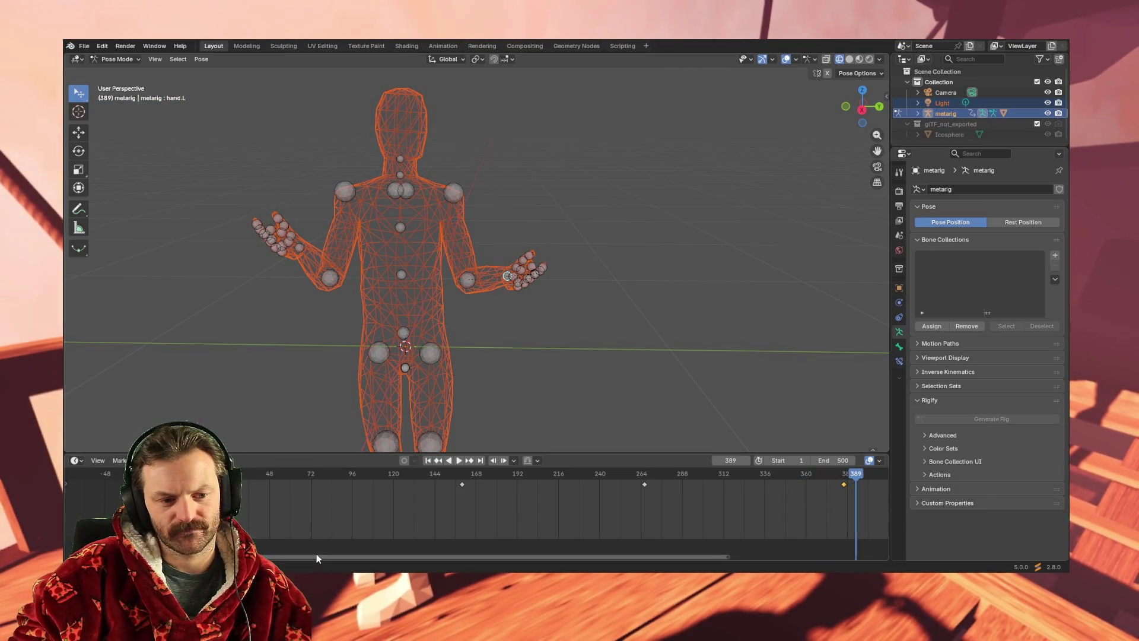
Pull the hand keys near 156 and 380 earlier to about 104 and 216, then select all four.
mouse_move(460, 484)
mouse_down()
mouse_move(364, 484)
mouse_move(668, 475)
mouse_move(712, 489)
mouse_move(436, 483)
mouse_up()
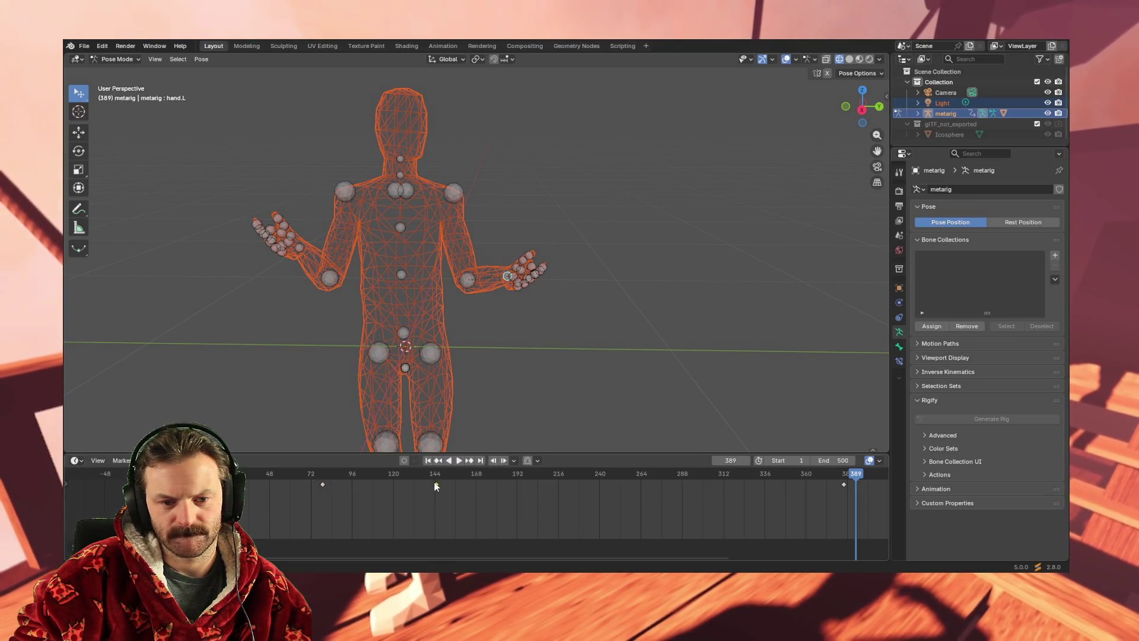
drag(841, 484, 558, 484)
mouse_move(526, 557)
mouse_down()
mouse_move(711, 552)
mouse_move(761, 491)
mouse_move(405, 485)
mouse_up()
drag(493, 562, 313, 559)
drag(662, 516, 241, 476)
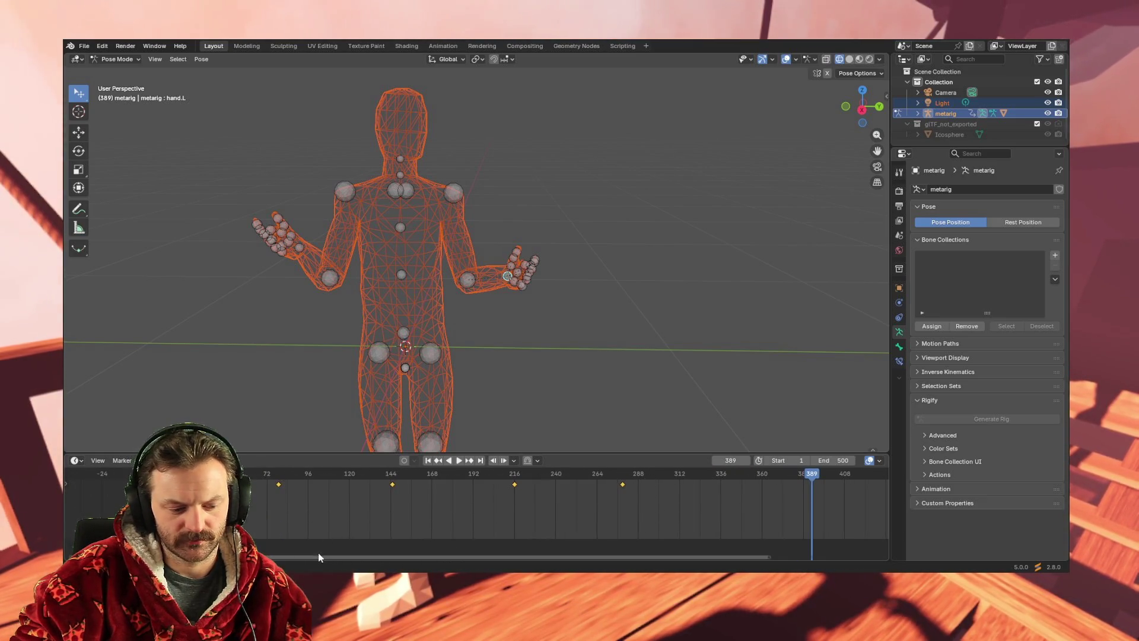
drag(372, 559, 541, 558)
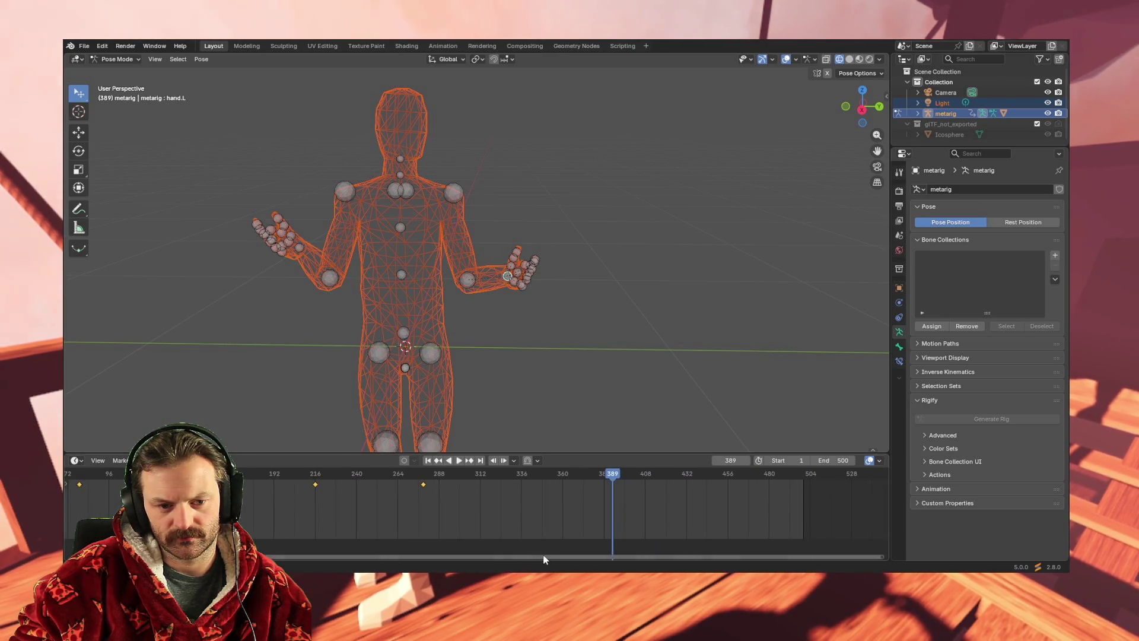
Insert and then delete a test key at frame 335, and select all four hand keys.
click(518, 473)
key(i)
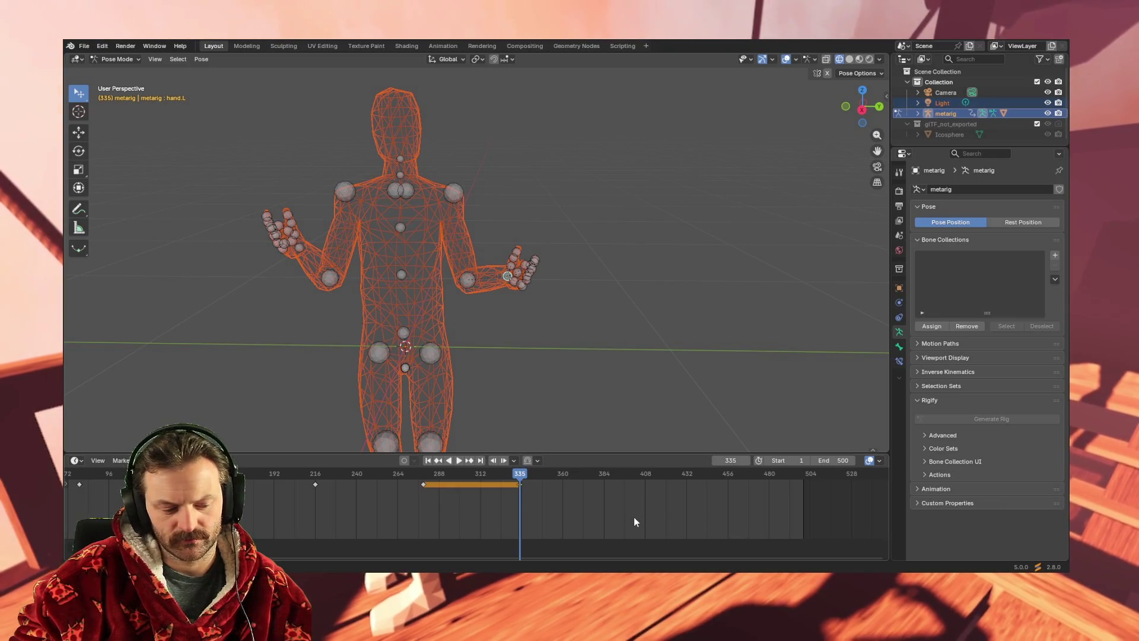
key(Delete)
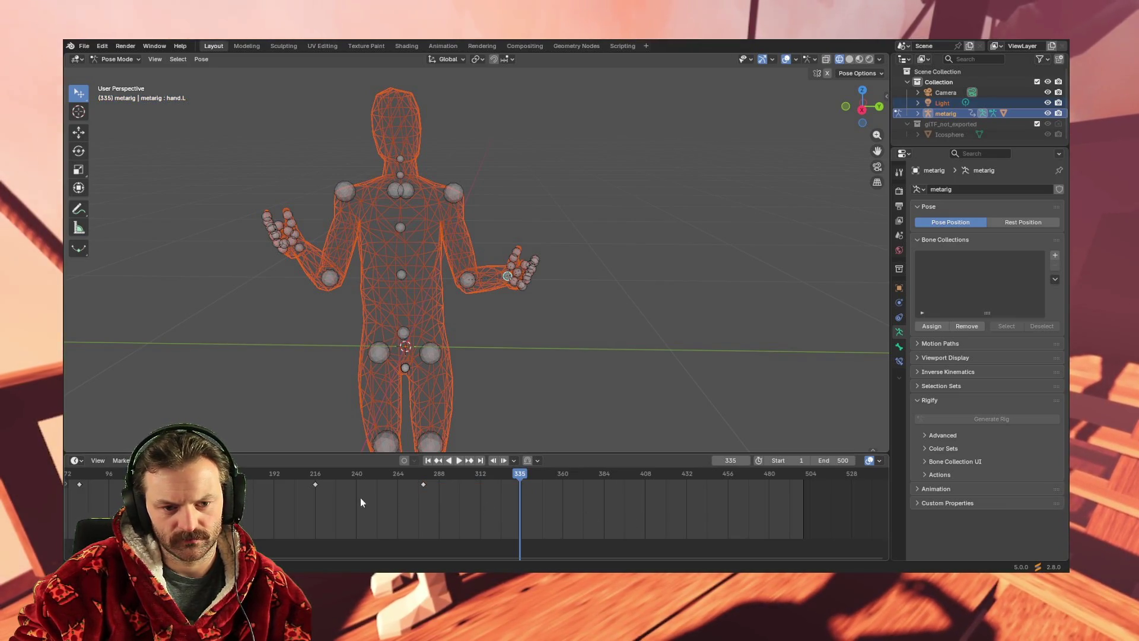
ctrl+scroll(370, 528, left, 5)
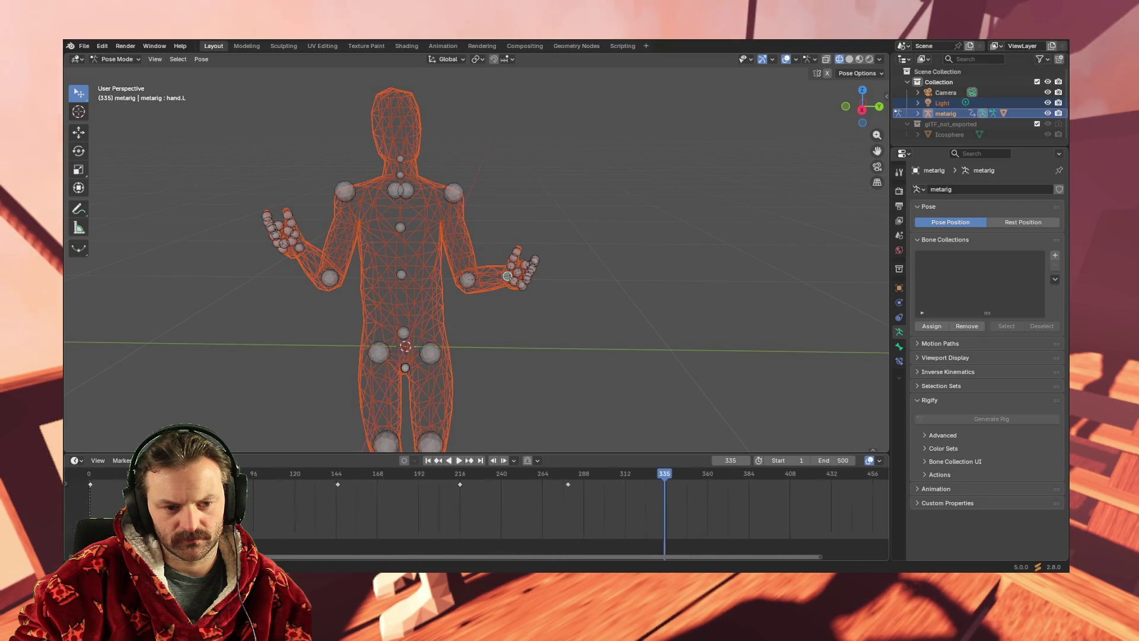
mouse_move(666, 501)
mouse_down()
mouse_move(240, 513)
mouse_move(246, 478)
mouse_up()
Duplicate the selected hand keyframes later in the timeline.
click(733, 475)
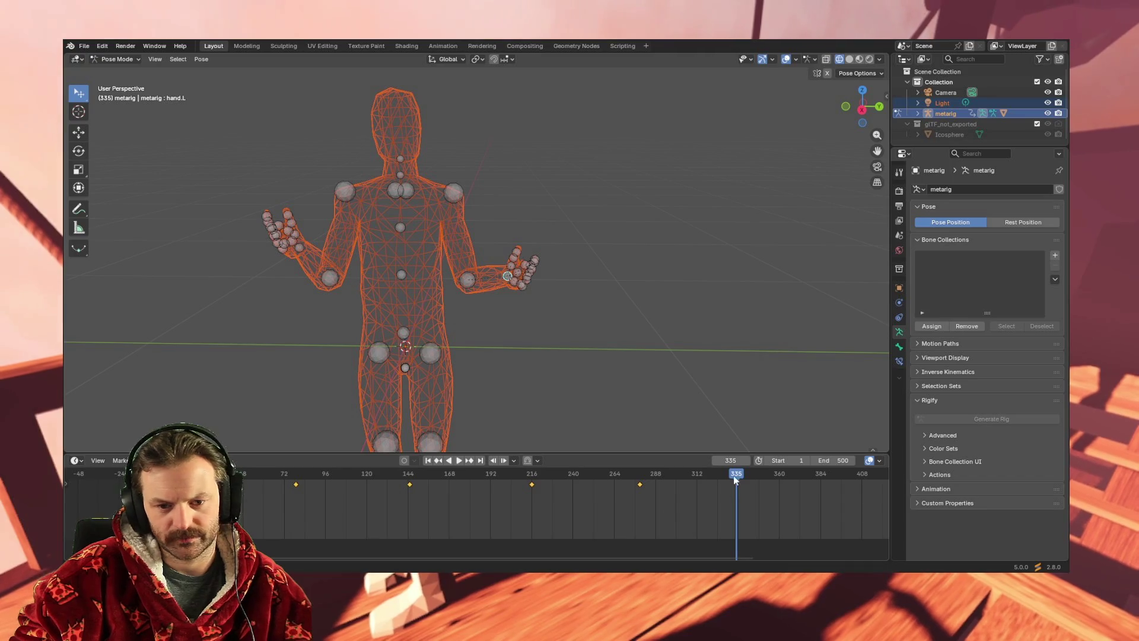
key(space)
key(i)
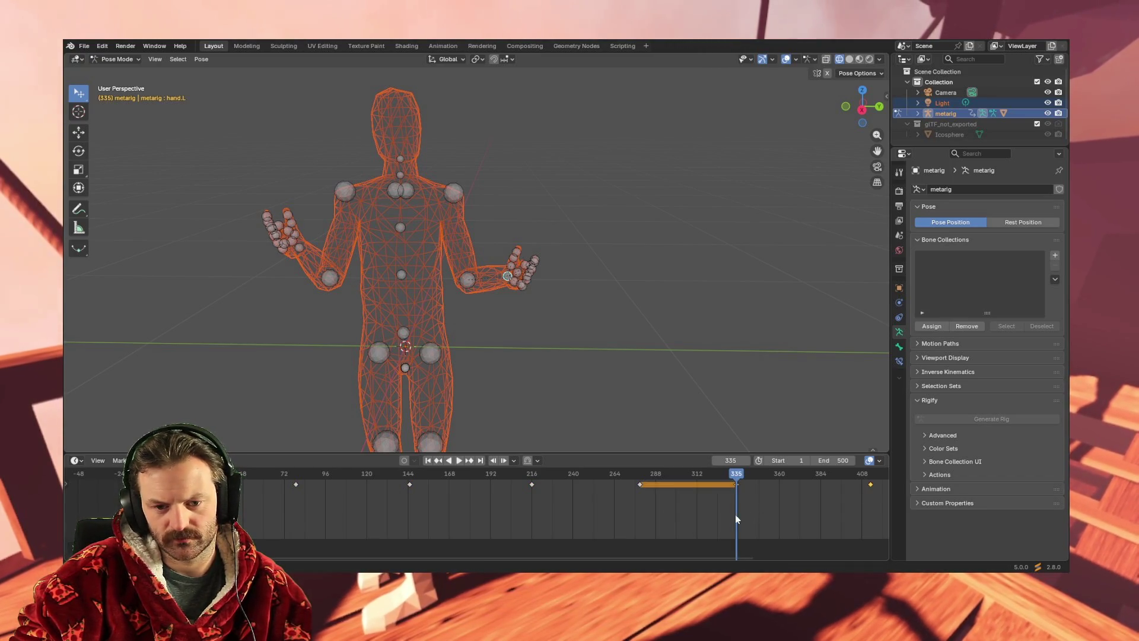
key(space)
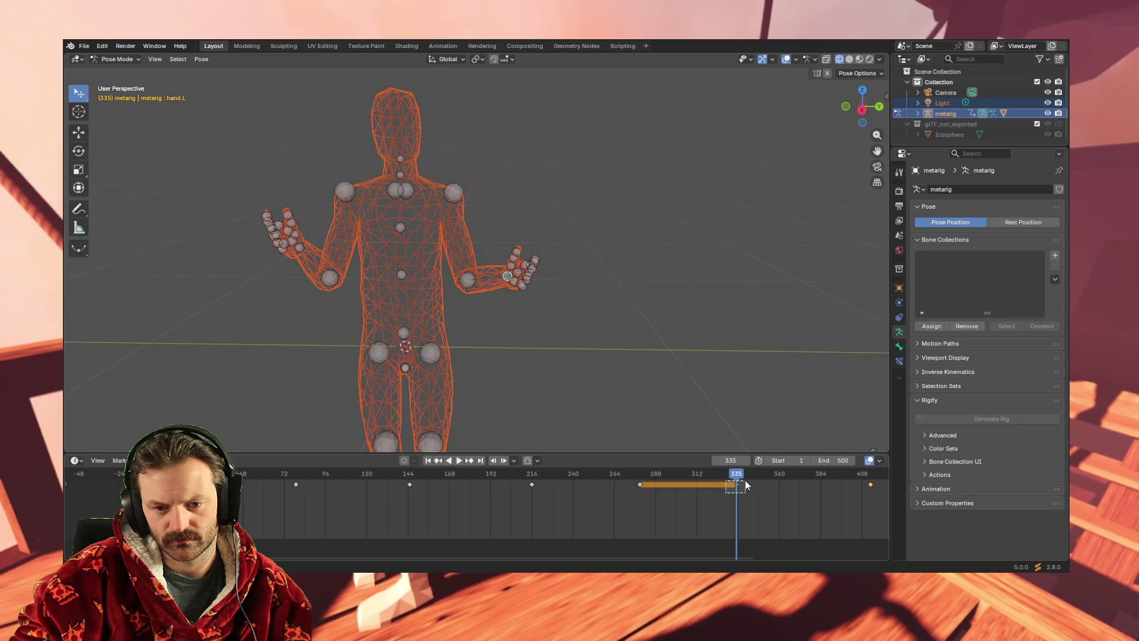
click(743, 493)
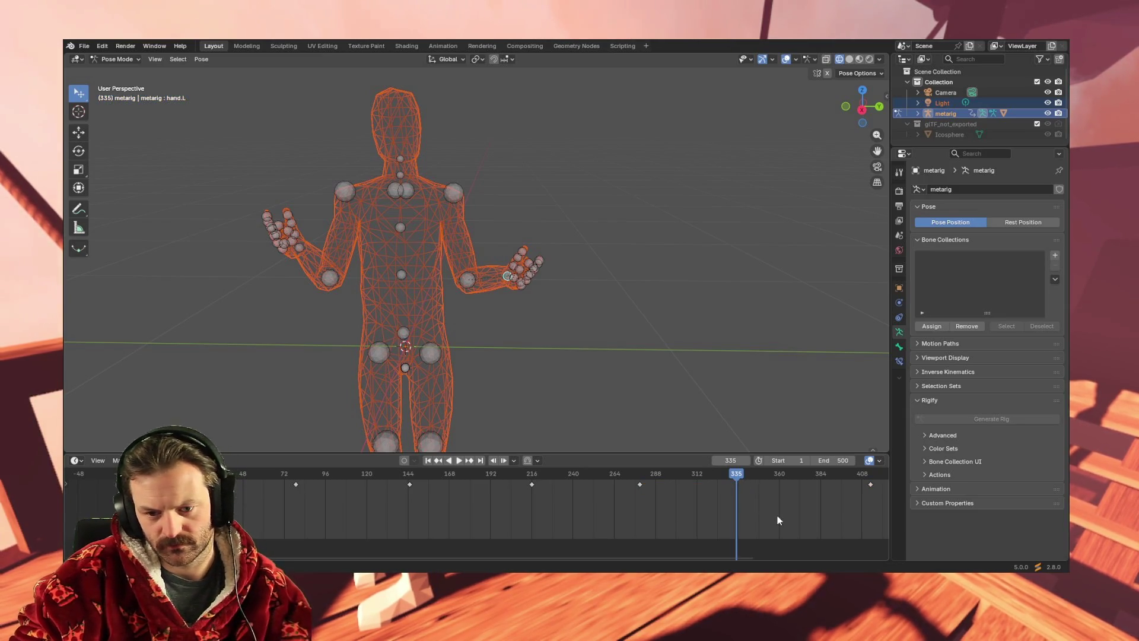
Select the later keyframes and slide them earlier in time.
drag(571, 558, 813, 544)
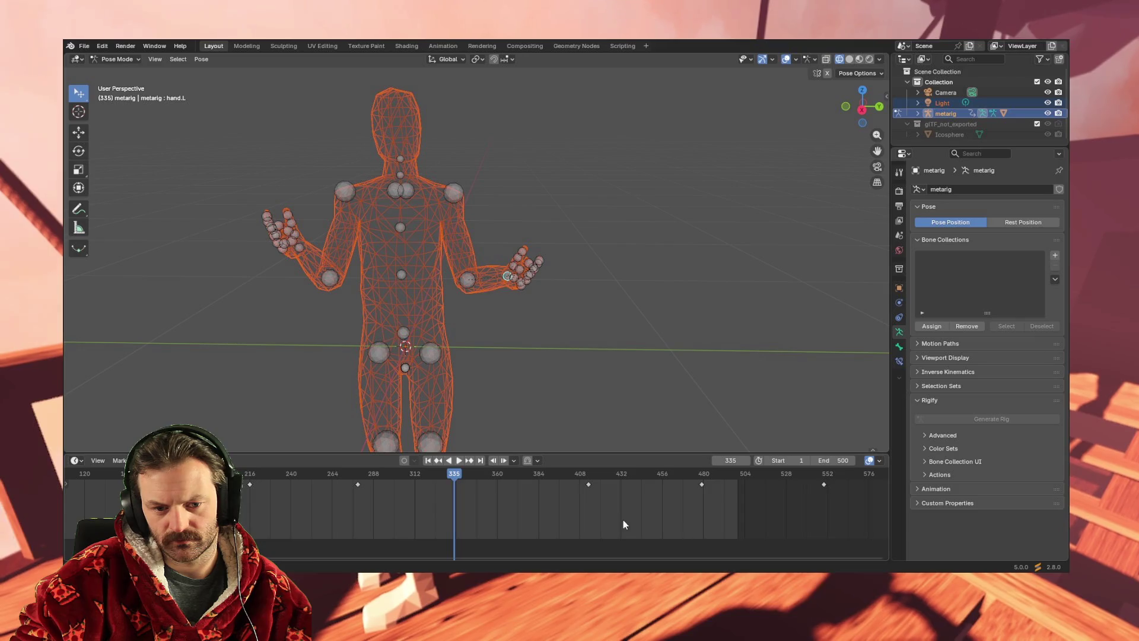
mouse_move(682, 559)
mouse_down()
mouse_move(798, 564)
mouse_move(776, 560)
mouse_up()
drag(432, 507, 821, 473)
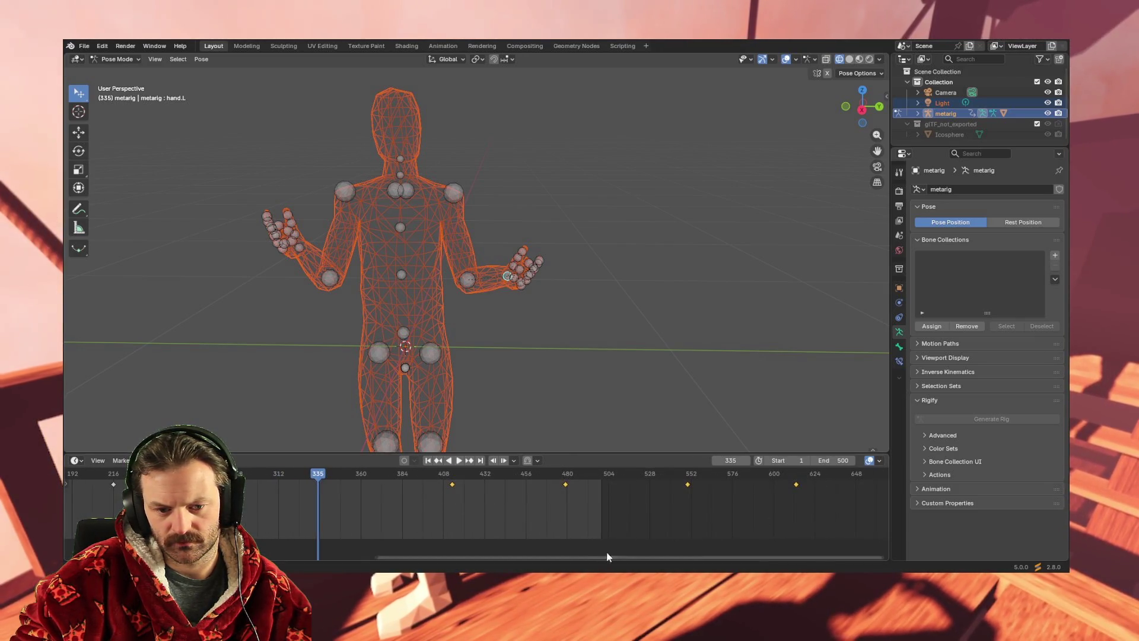
mouse_move(592, 557)
mouse_down()
mouse_move(809, 557)
mouse_move(498, 559)
mouse_up()
drag(574, 484, 436, 488)
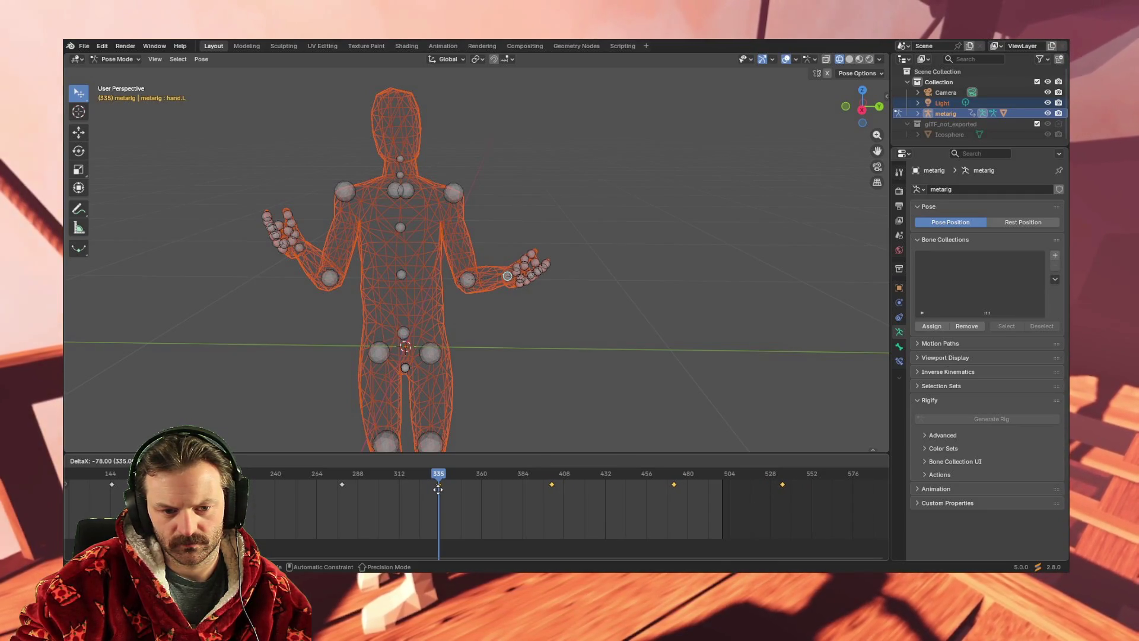
drag(438, 489, 437, 489)
Move the final keyframe to frame 500 and play the animation.
click(781, 484)
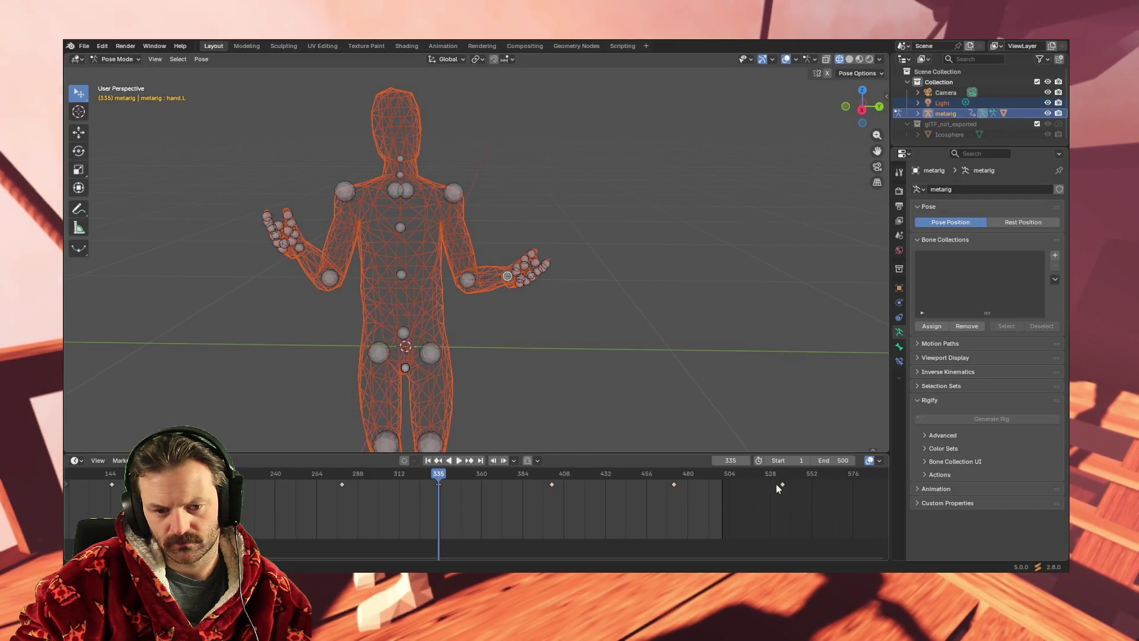
drag(783, 484, 720, 485)
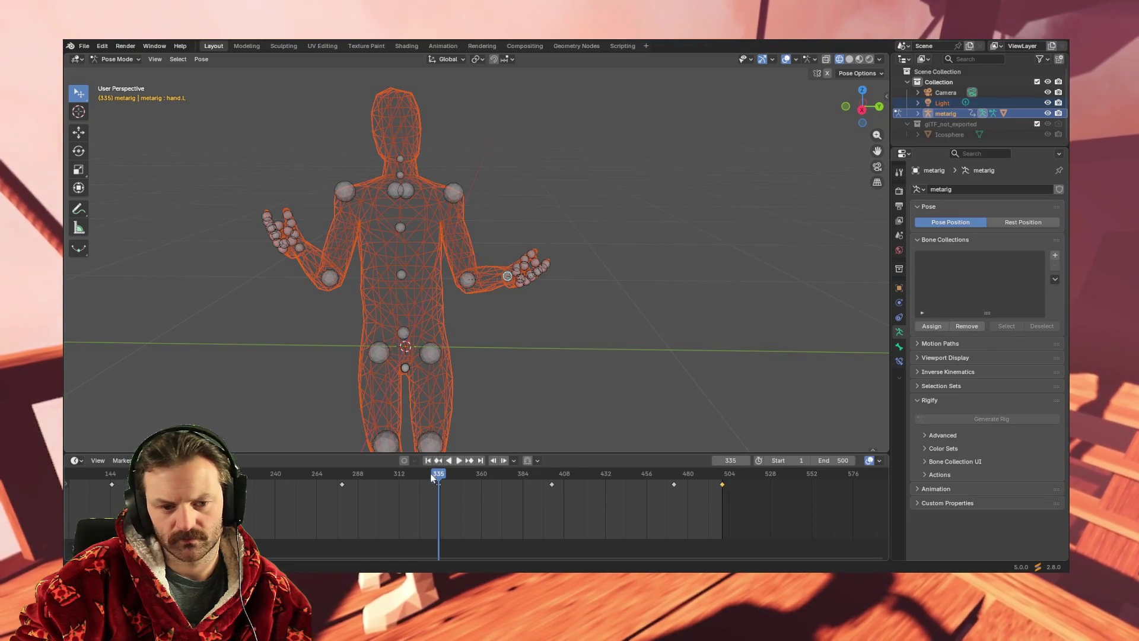
click(458, 460)
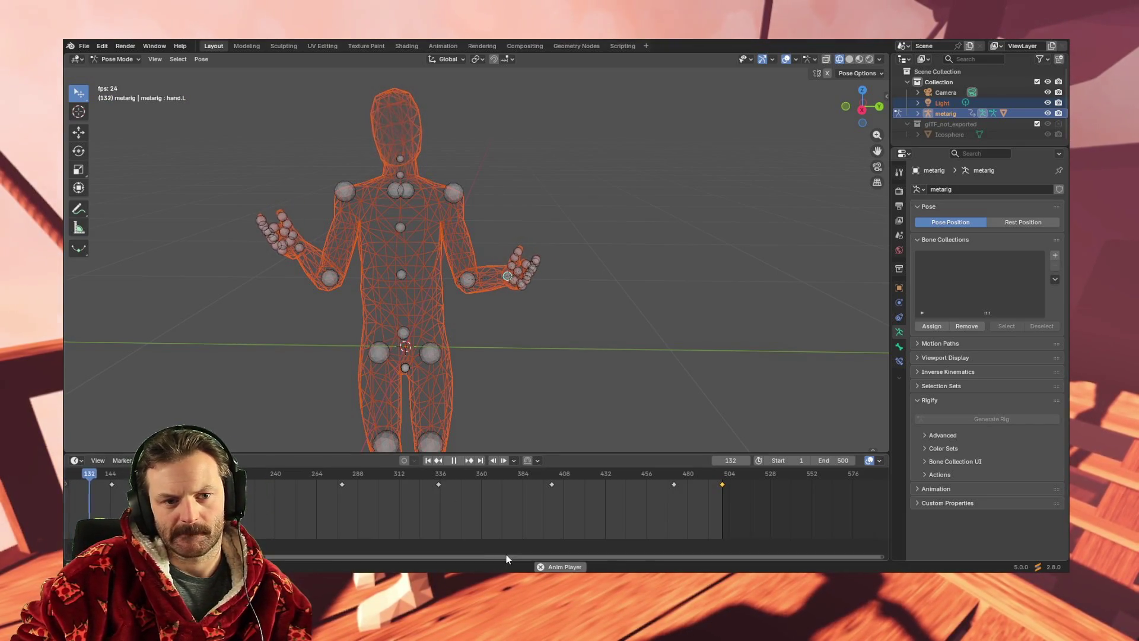
Select hand.R and move its keys at 180, 396 and 500 to about 102, 233 and 276.
drag(525, 557, 368, 558)
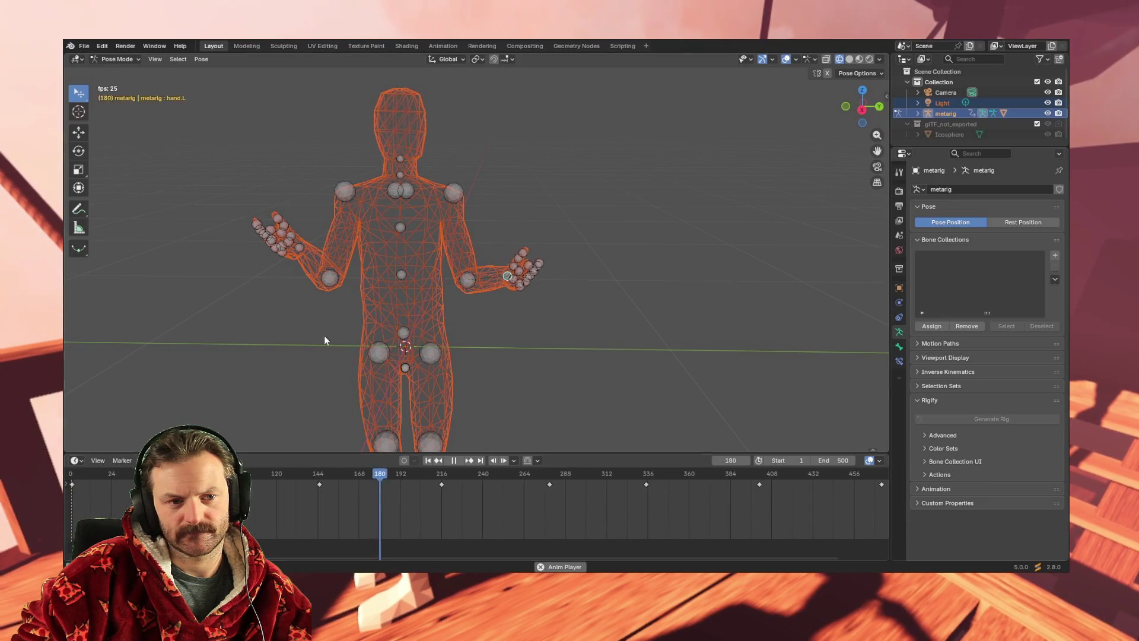
click(300, 243)
scroll(427, 522, down, 2)
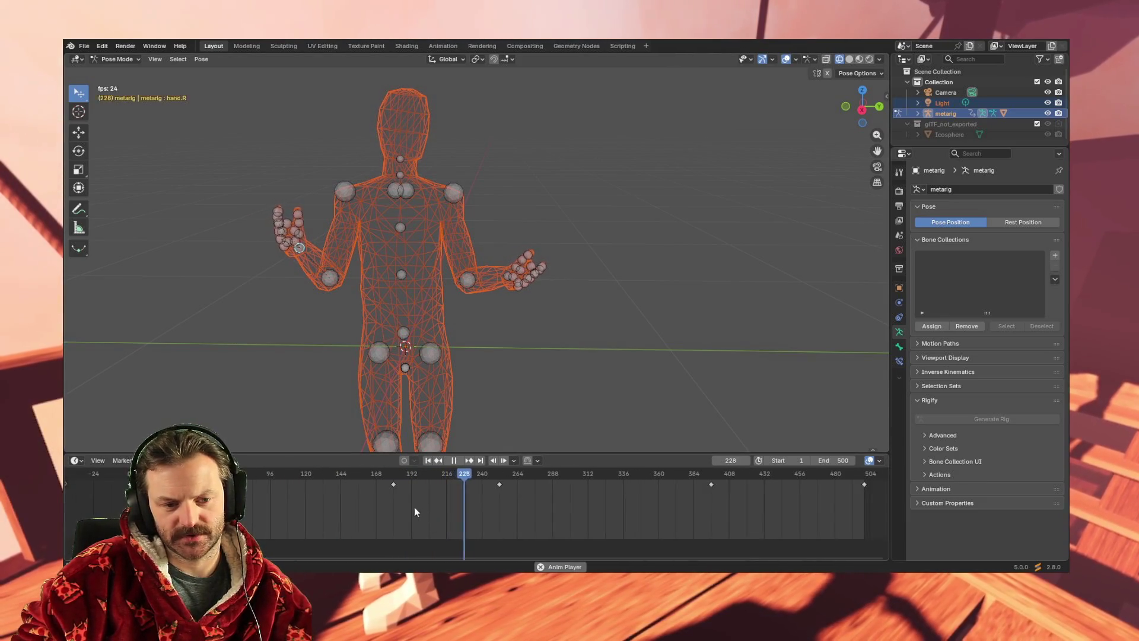
mouse_move(394, 484)
mouse_down()
mouse_move(273, 484)
mouse_move(501, 491)
mouse_move(369, 485)
mouse_up()
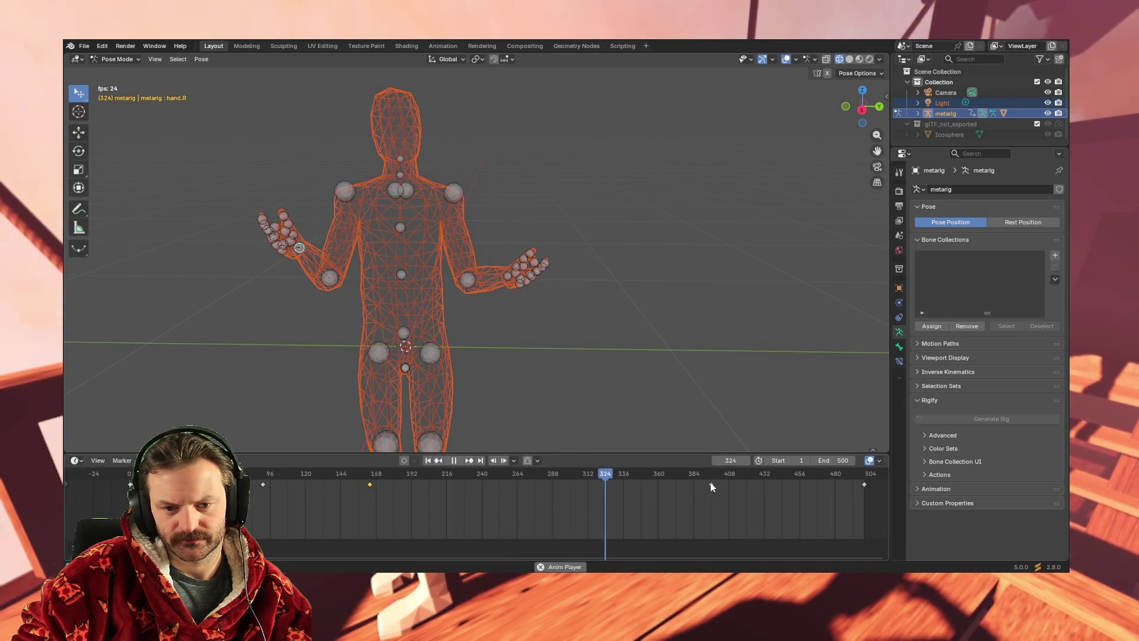
drag(723, 485, 472, 484)
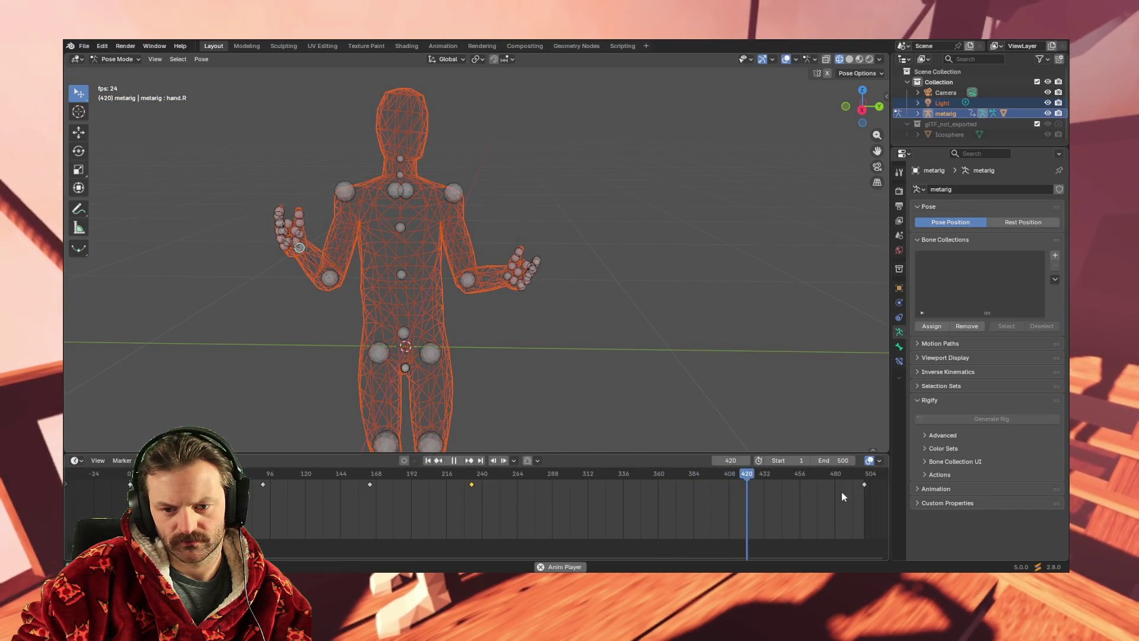
mouse_move(870, 486)
mouse_down()
mouse_move(537, 489)
mouse_move(564, 476)
mouse_up()
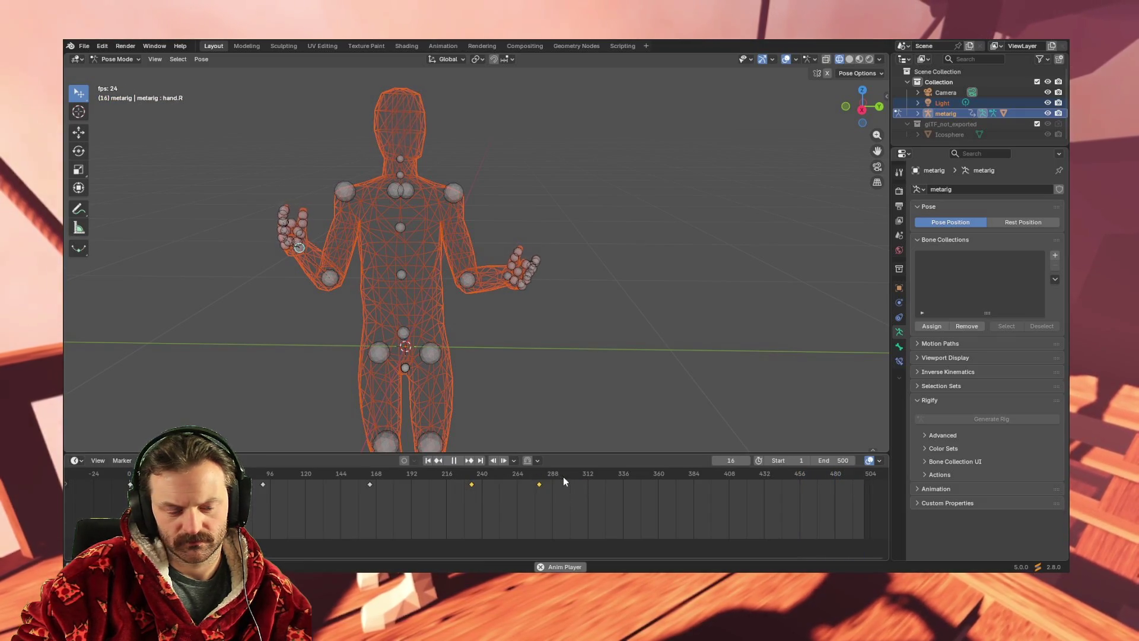
Shift two later keys 24 frames later, move the 456 key to about 428, then return to frame 1.
click(600, 473)
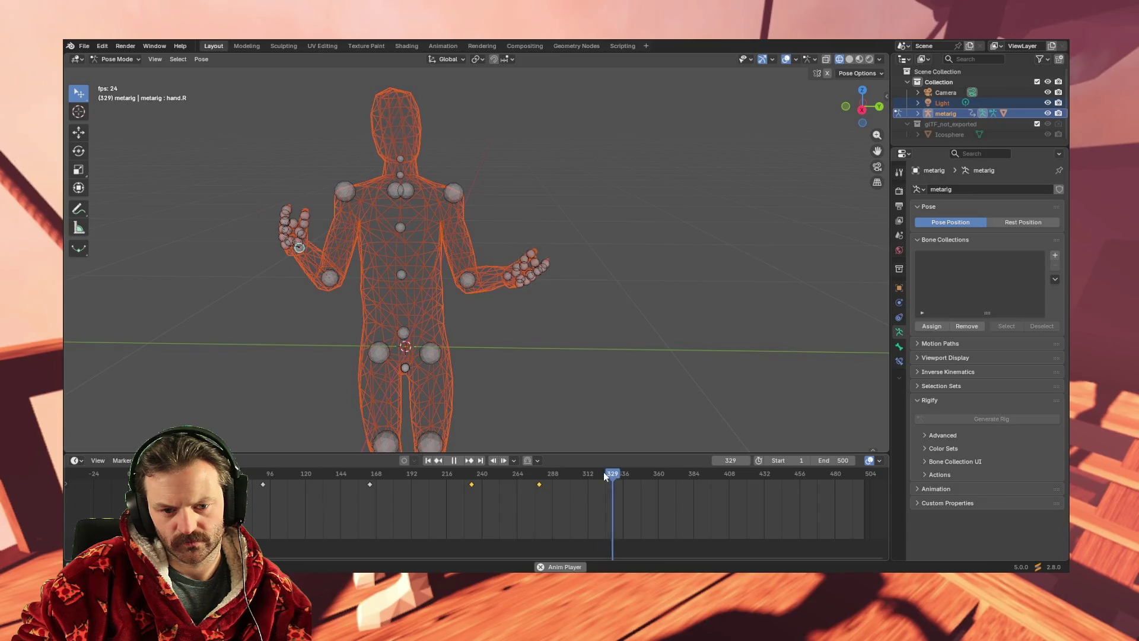
click(618, 475)
click(750, 474)
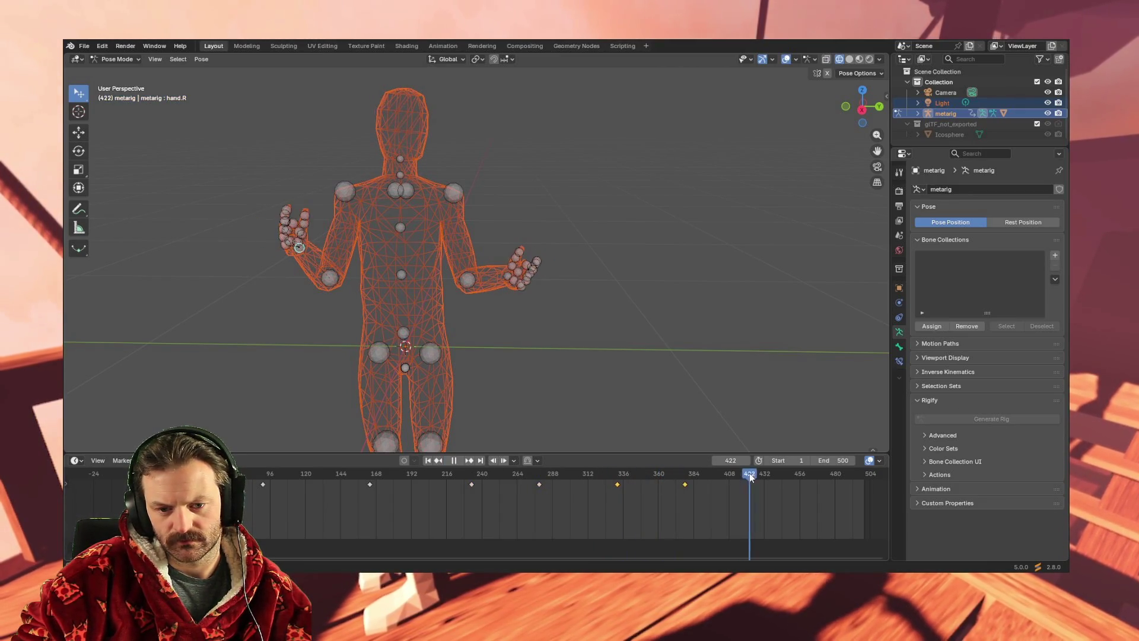
mouse_move(825, 486)
mouse_down()
mouse_move(865, 485)
mouse_move(866, 497)
mouse_up()
click(829, 498)
drag(796, 485, 763, 486)
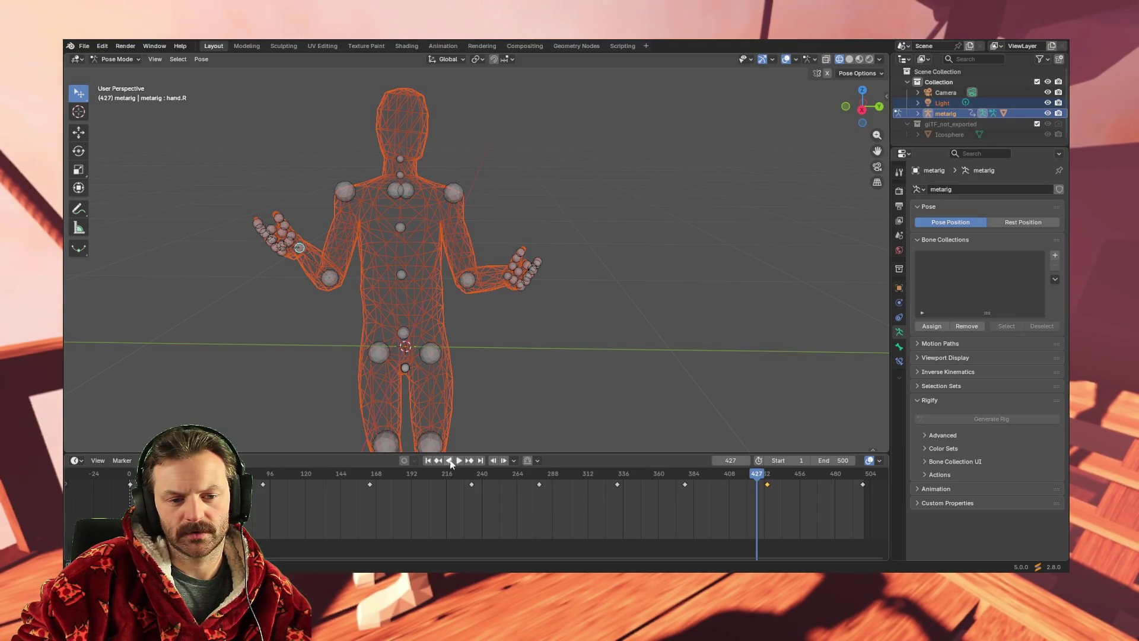
click(427, 461)
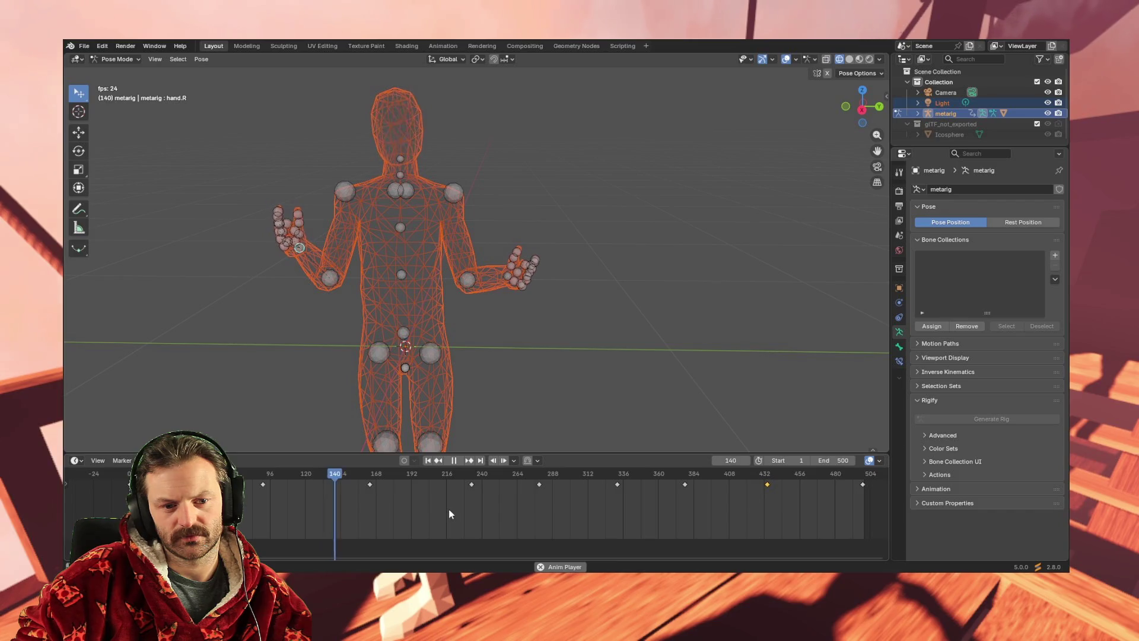
drag(450, 490, 630, 482)
Try deleting right-hand keyframes, check playback, and undo each deletion.
key(Delete)
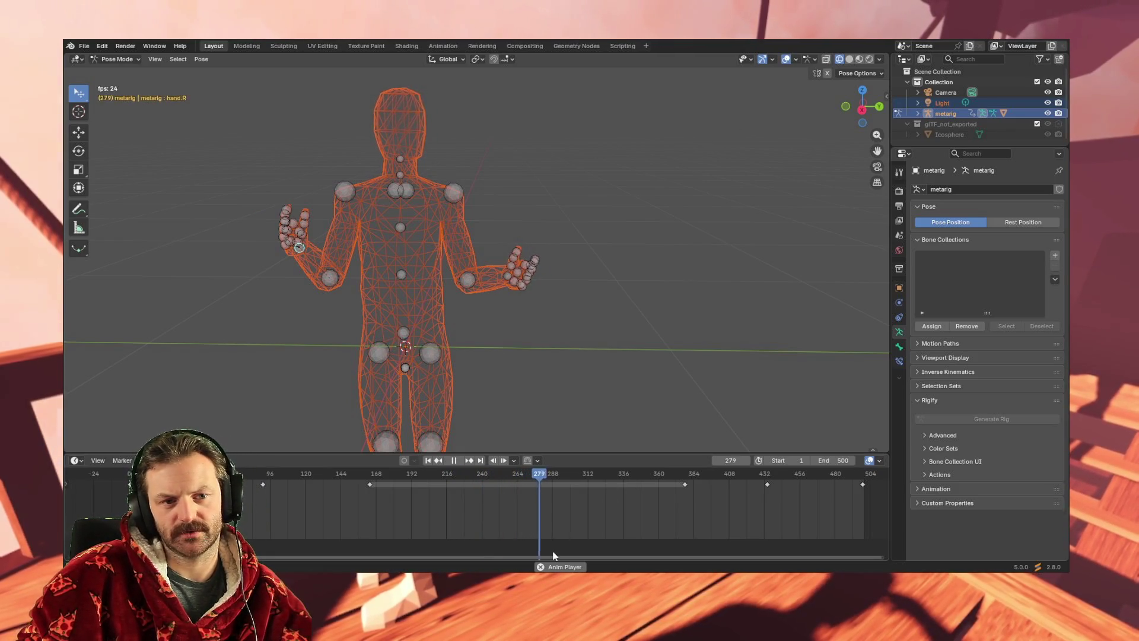
key(space)
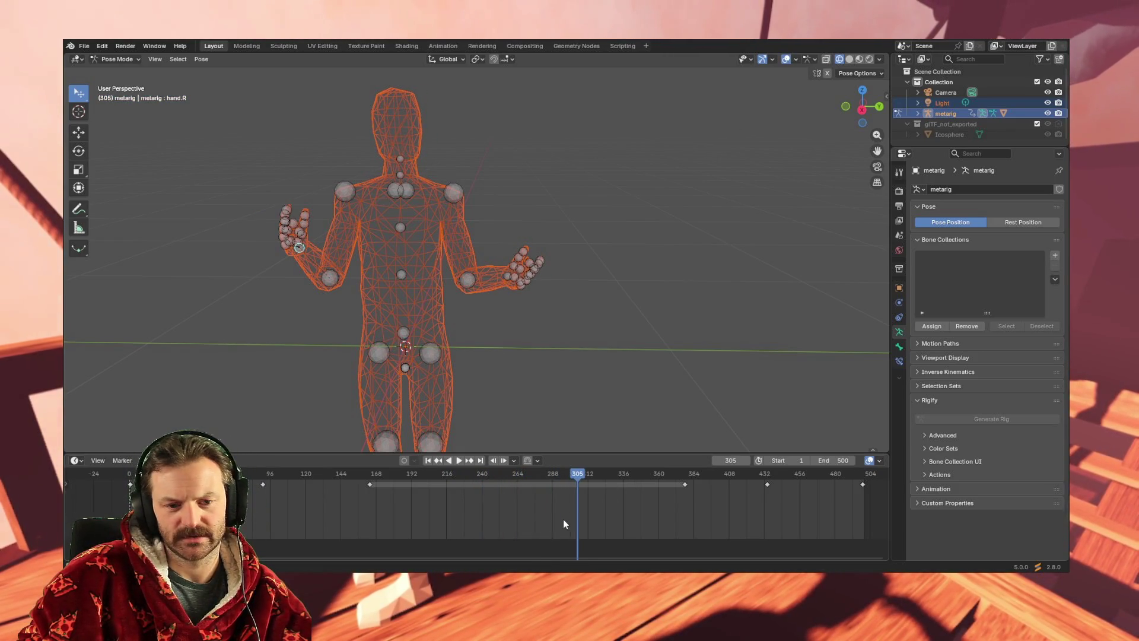
key(ctrl+z)
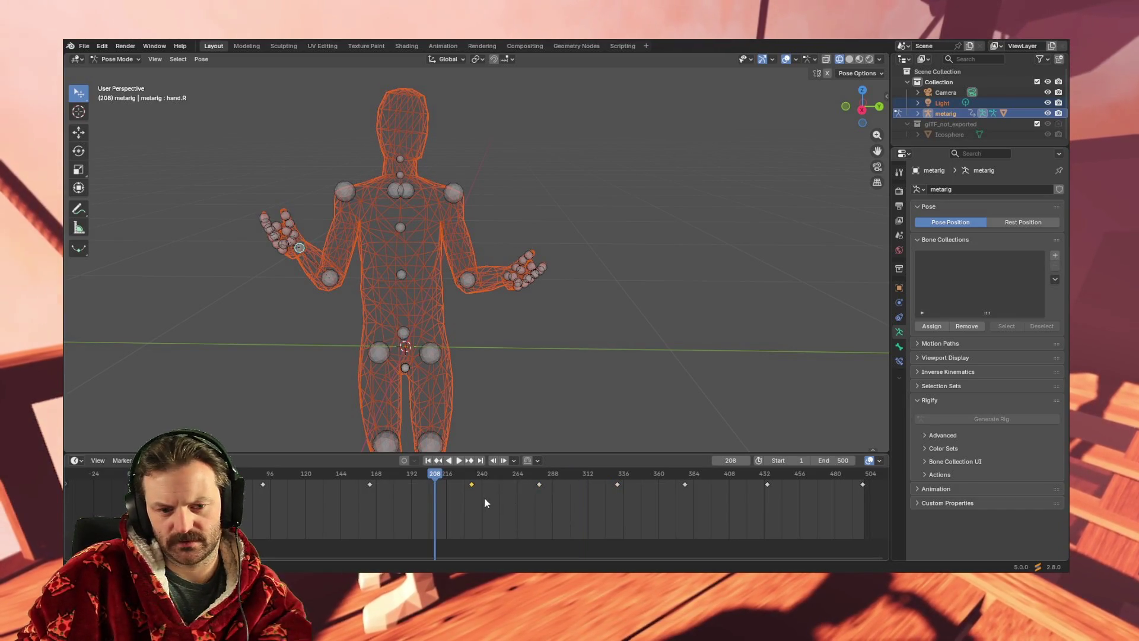
key(Delete)
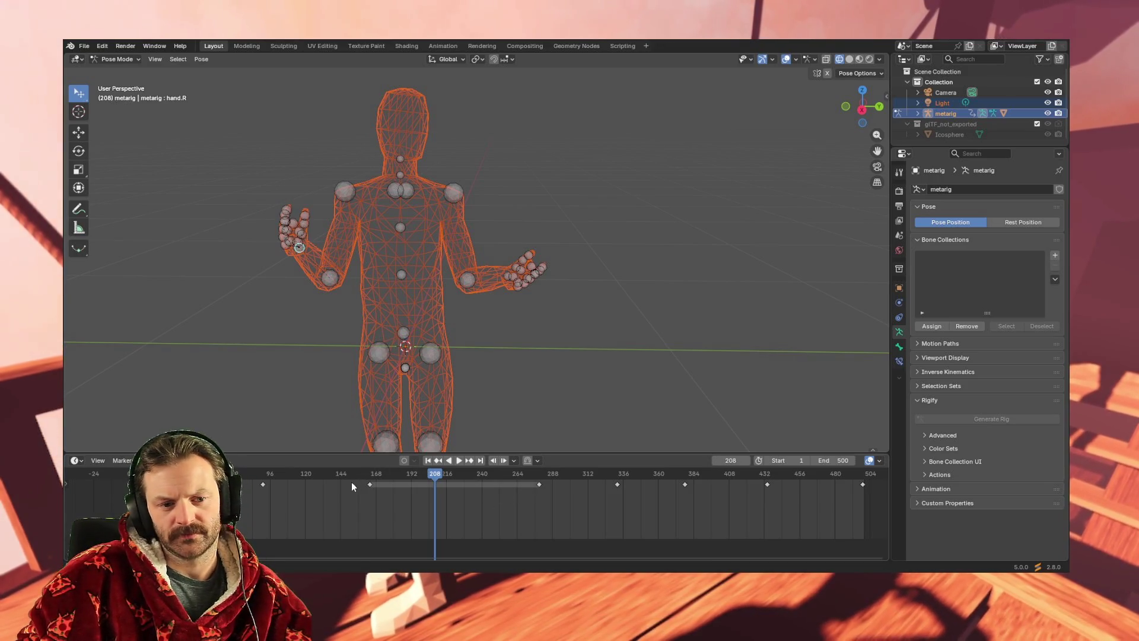
click(347, 483)
key(space)
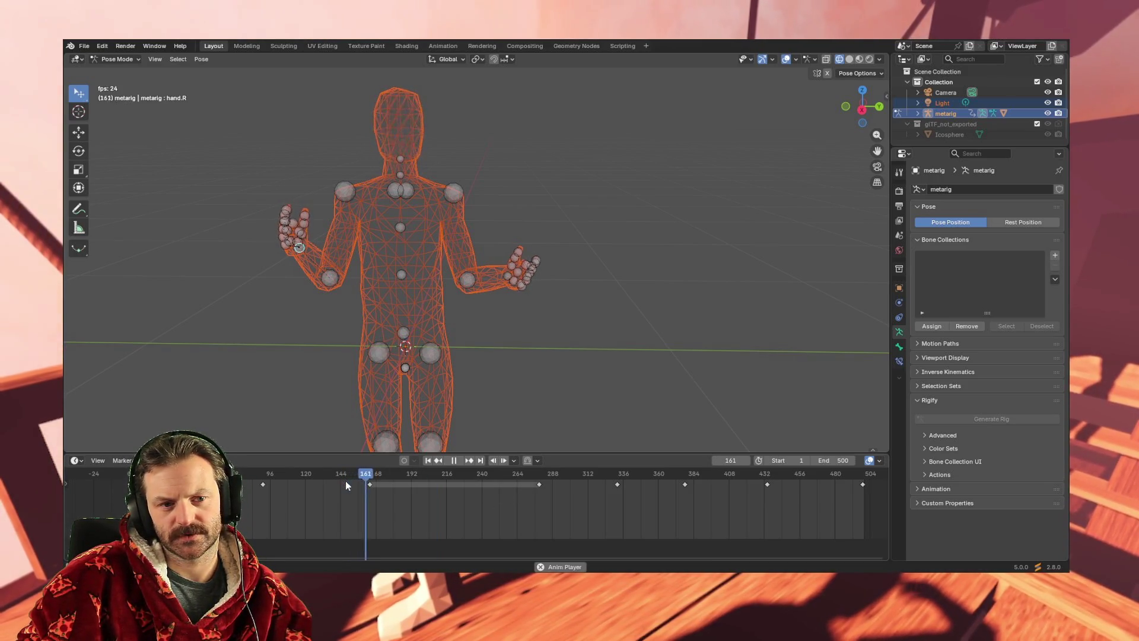
key(space)
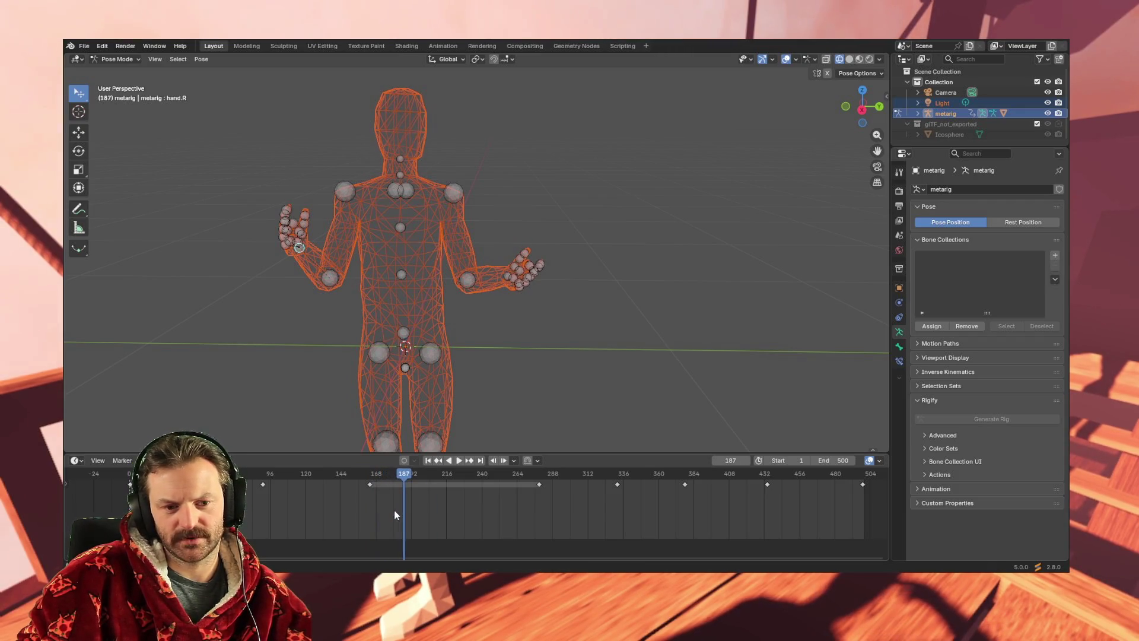
key(ctrl+z)
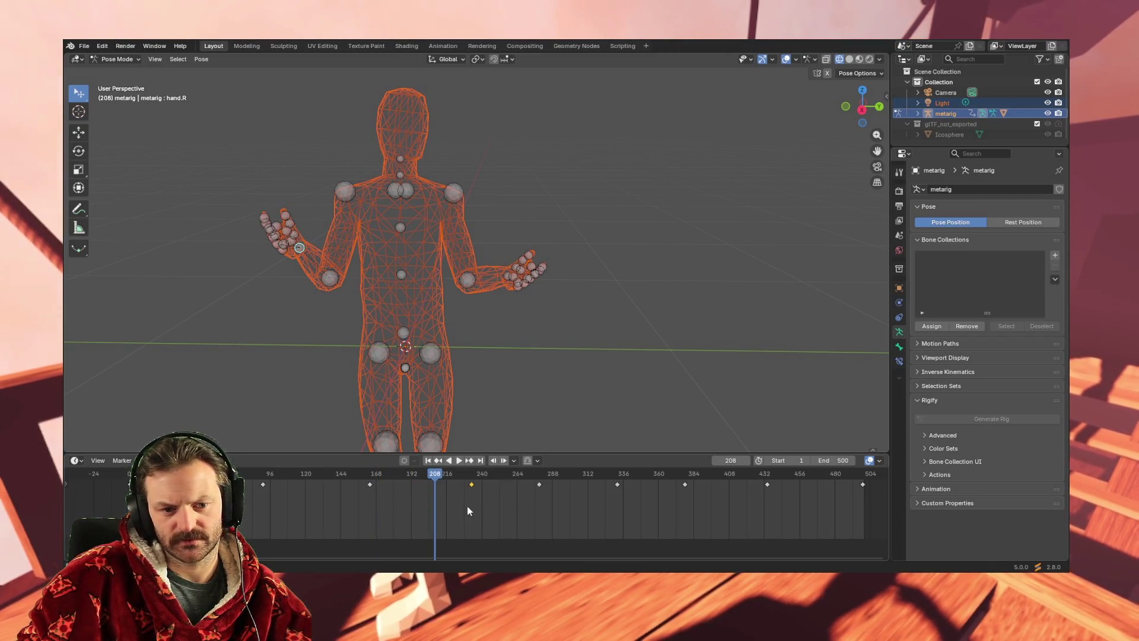
Move the key near frame 240 43 frames later and replay from about frame 140.
mouse_move(461, 500)
mouse_down()
mouse_move(546, 476)
mouse_move(537, 481)
mouse_up()
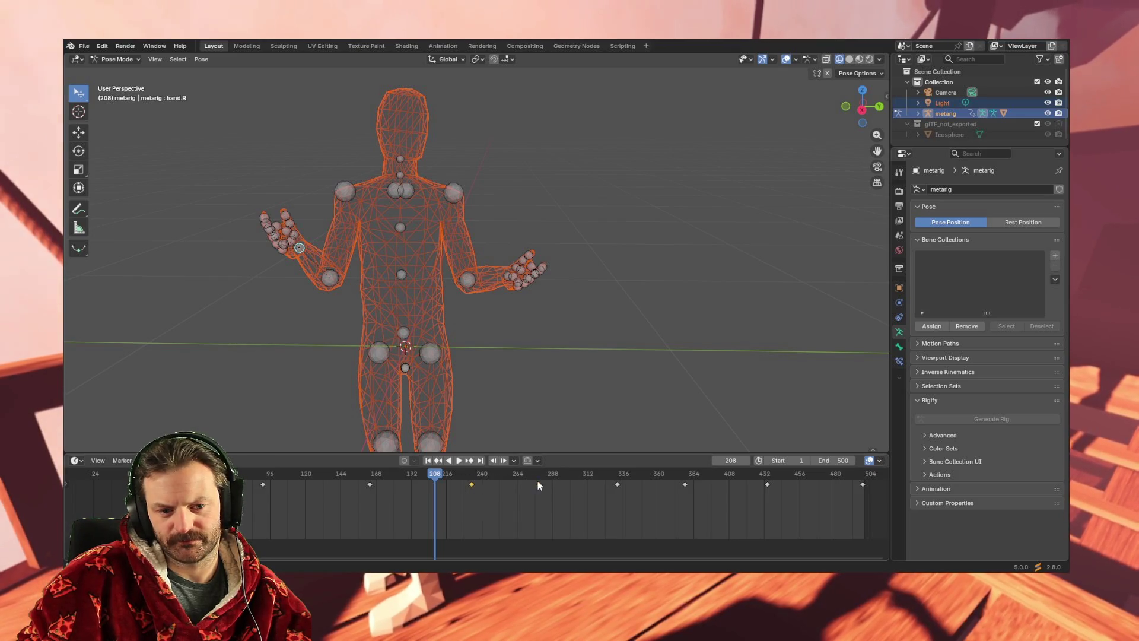
key(g)
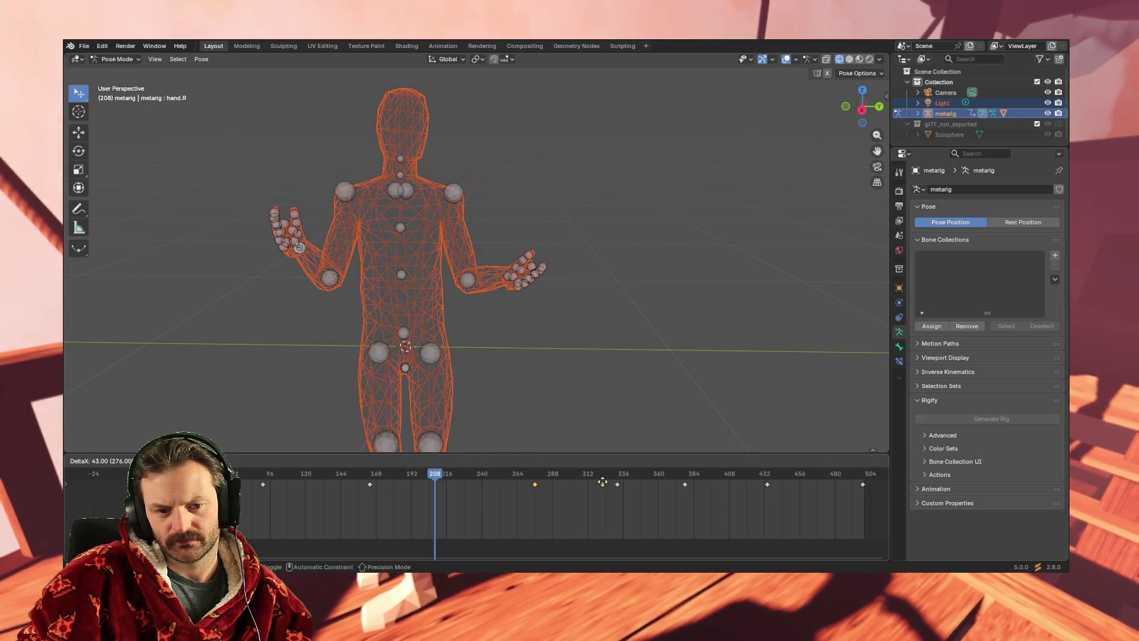
click(602, 481)
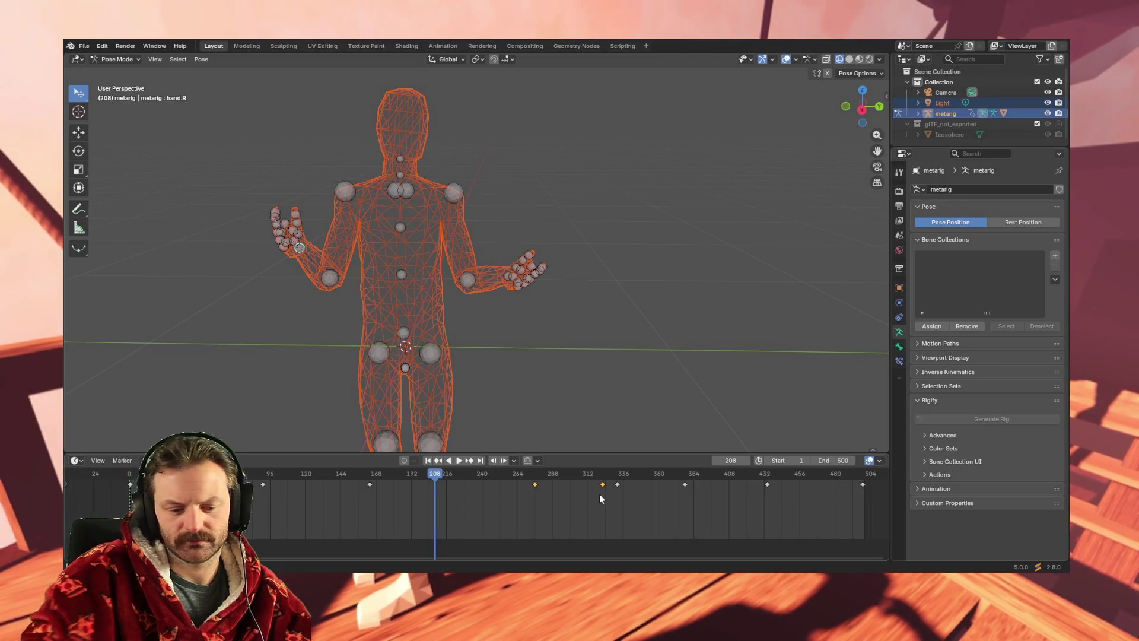
click(334, 472)
key(space)
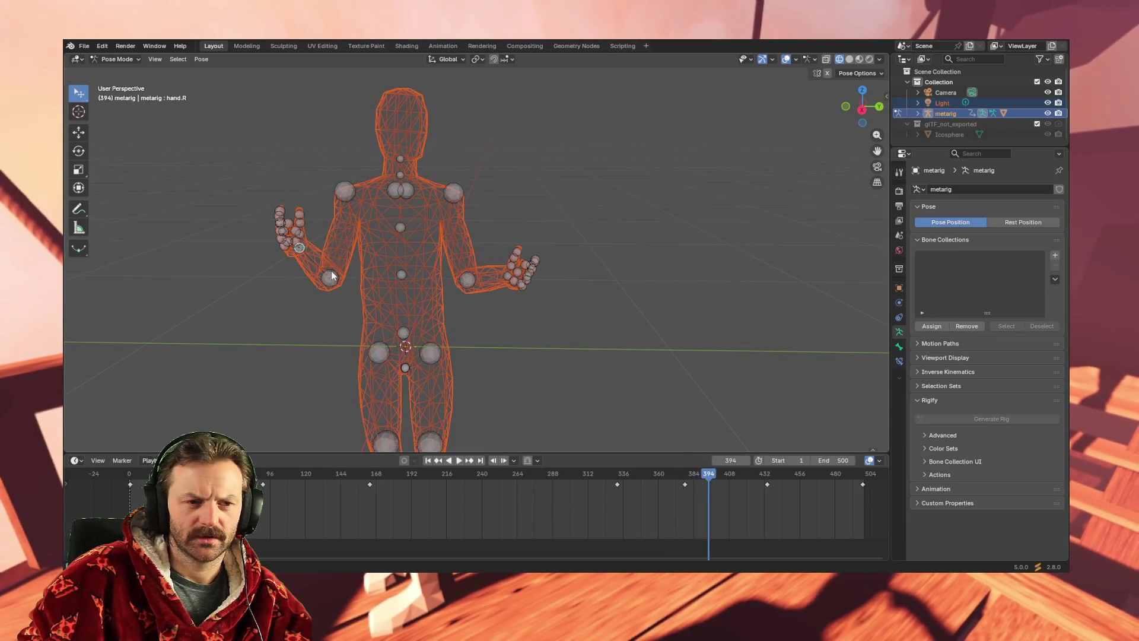
Select the forearm.R bone and key its current pose at frame 1.
mouse_move(334, 280)
middle_down()
mouse_move(385, 285)
mouse_move(373, 288)
middle_up()
click(302, 290)
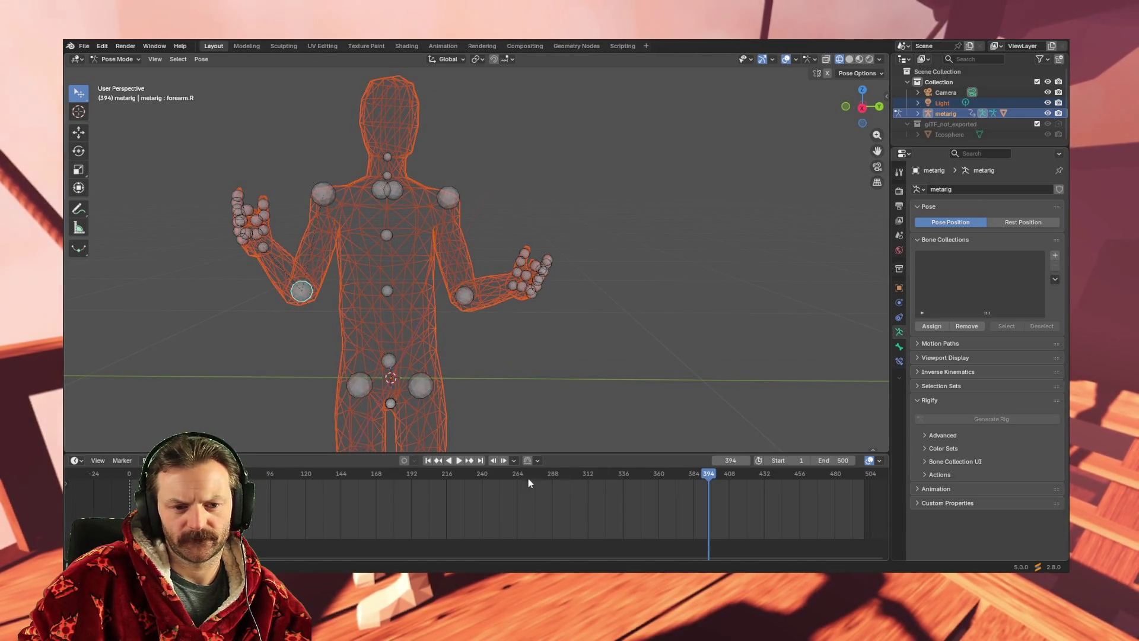
key(shift+Left)
key(space)
key(Escape)
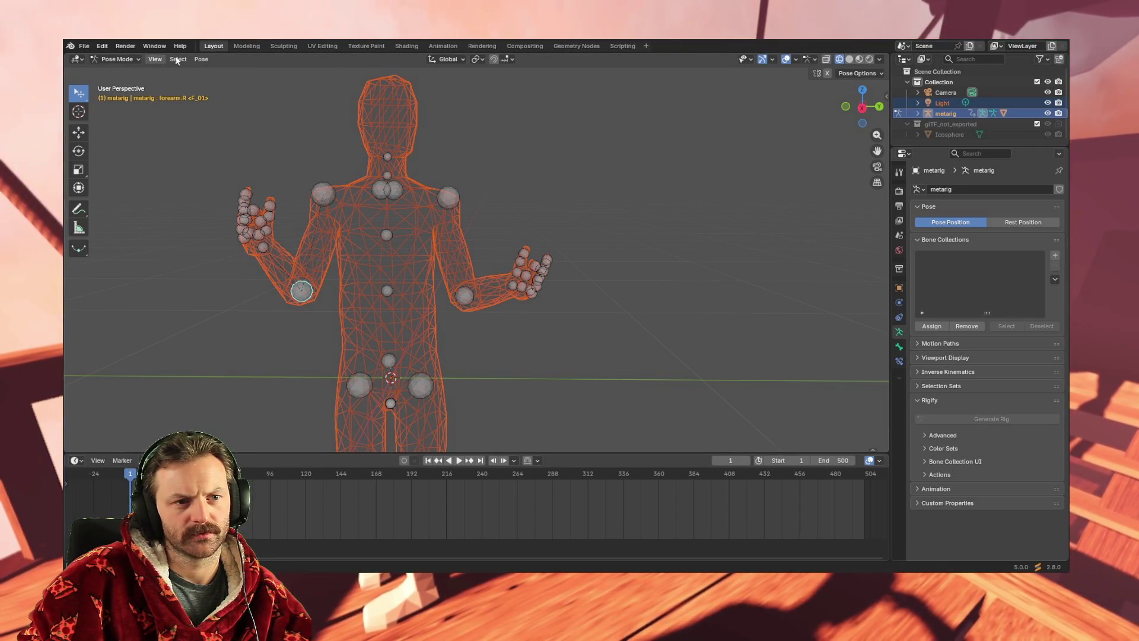
click(201, 60)
mouse_move(241, 116)
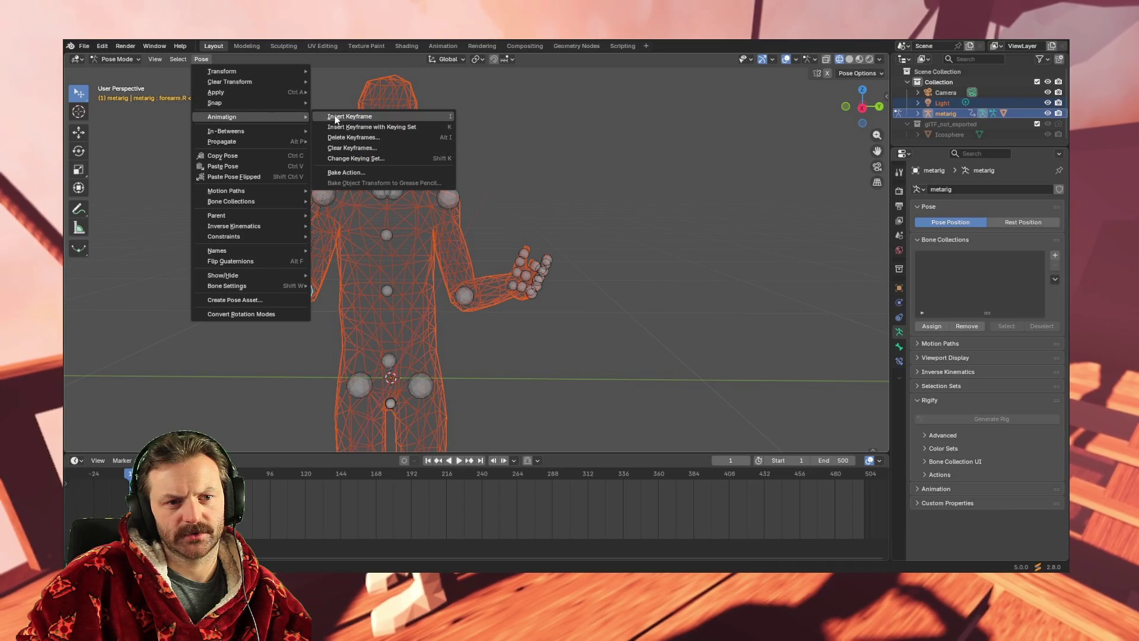
click(341, 119)
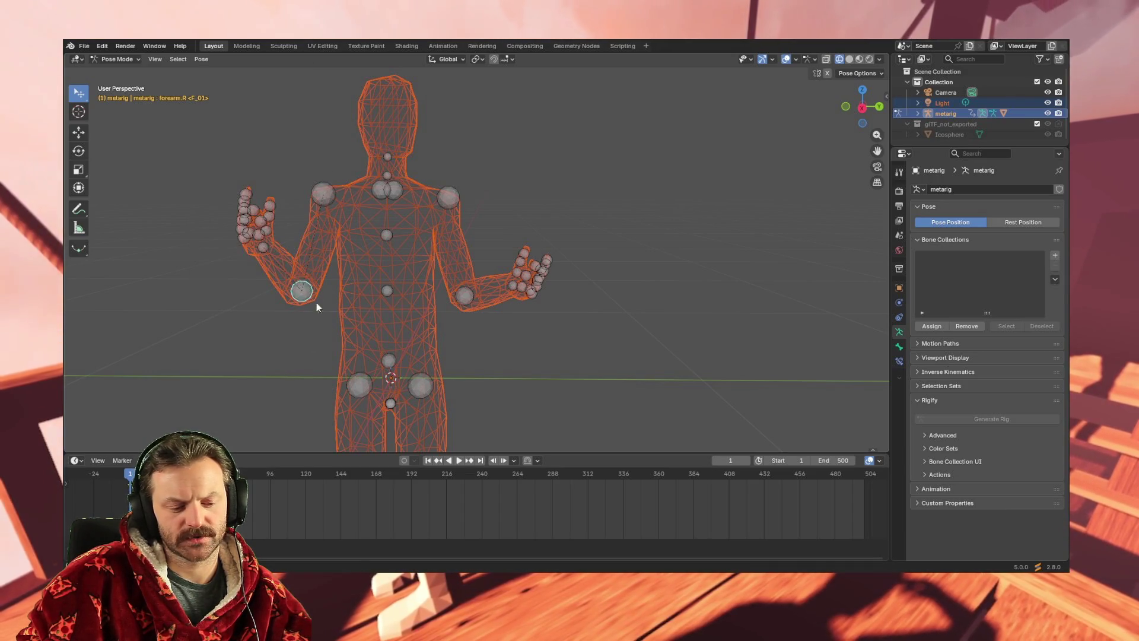
Rotate the right forearm into a palms-up pose and key all channels at frame 96.
key(r)
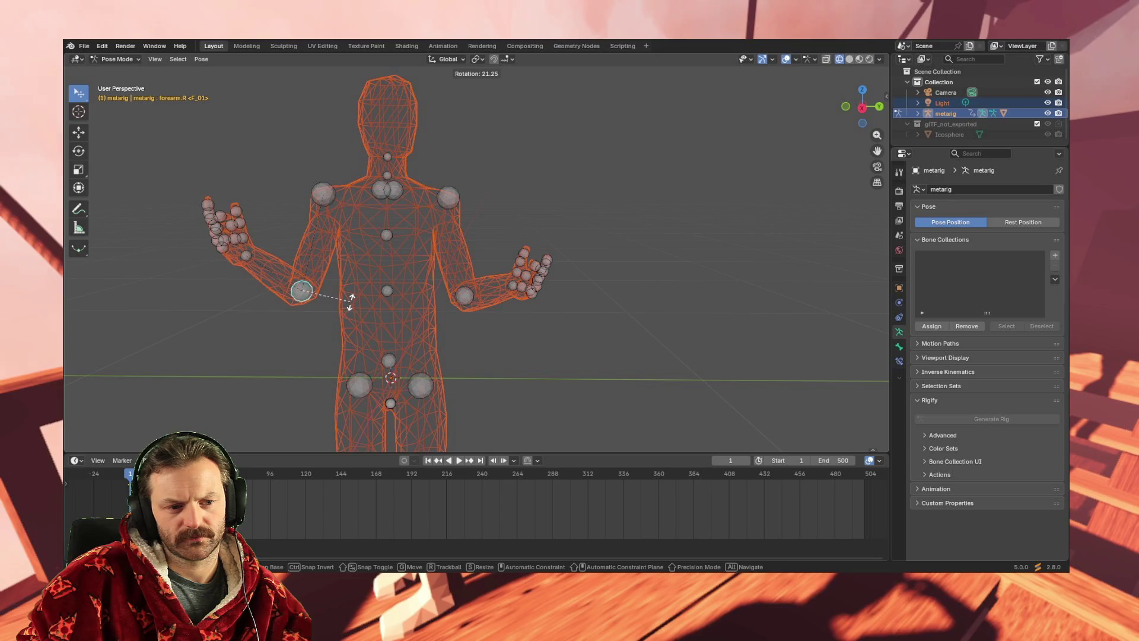
click(350, 306)
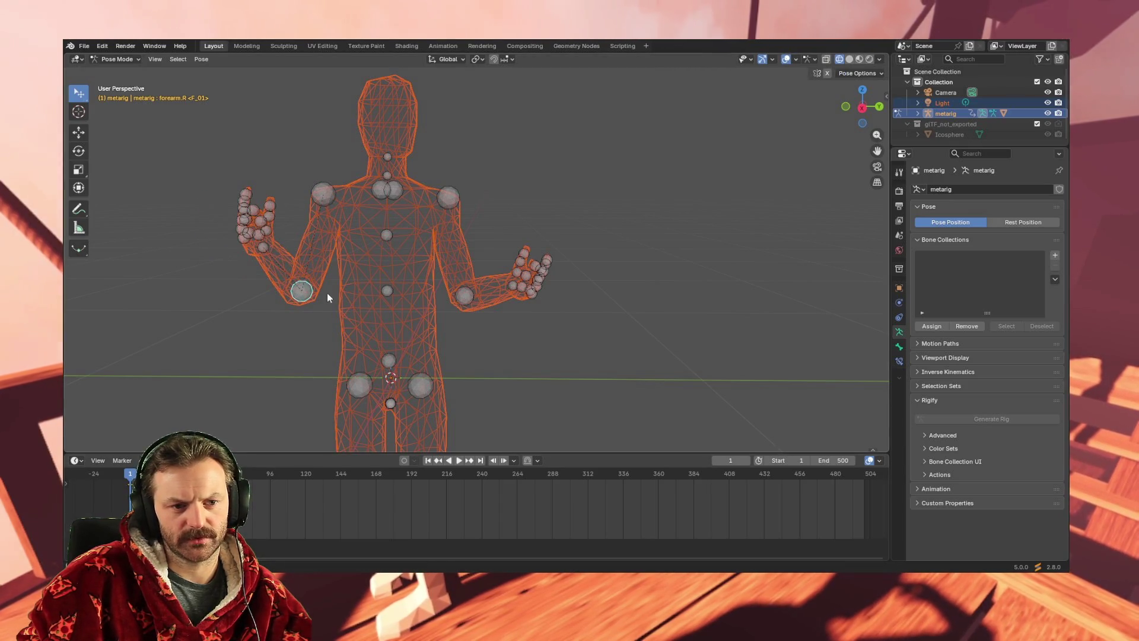
click(273, 473)
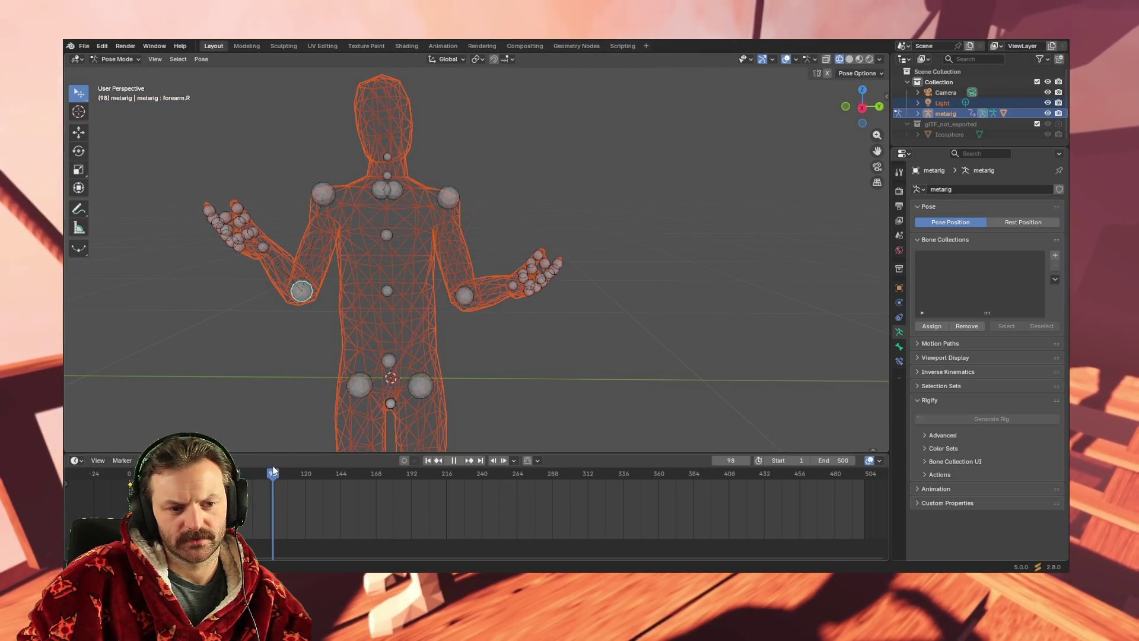
mouse_move(264, 472)
mouse_down()
mouse_move(308, 472)
mouse_move(264, 469)
mouse_up()
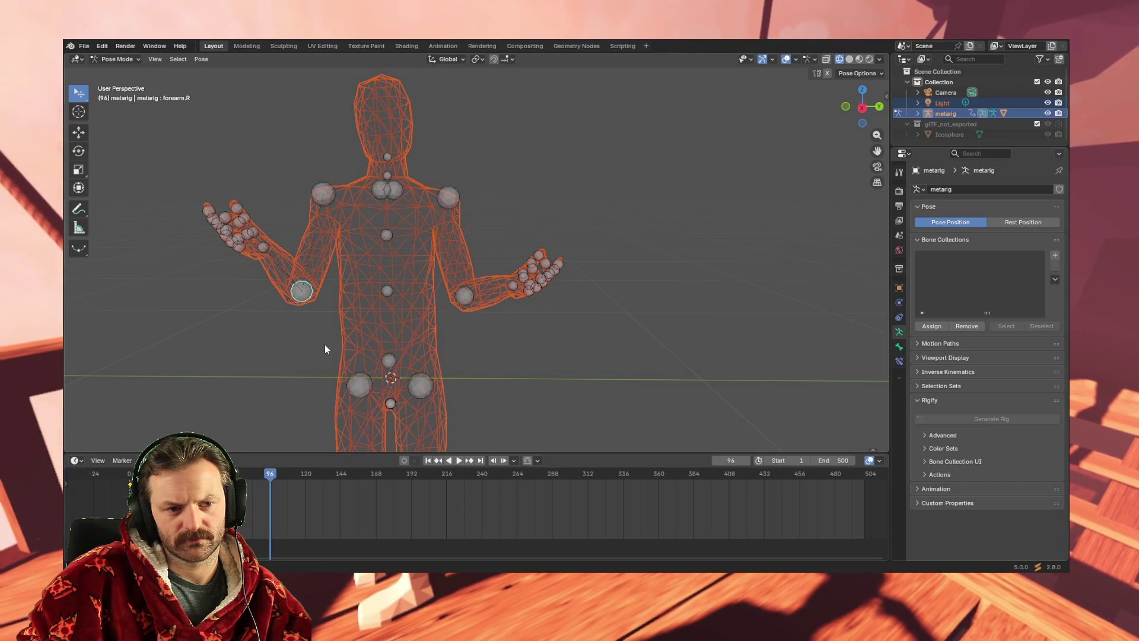
key(r)
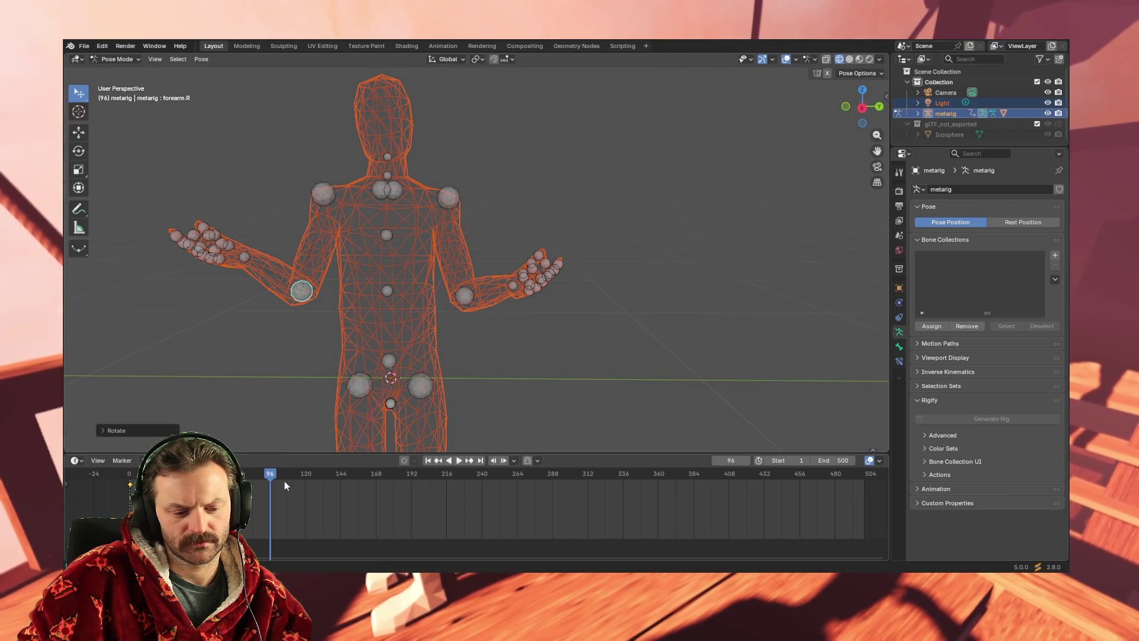
key(i)
click(263, 482)
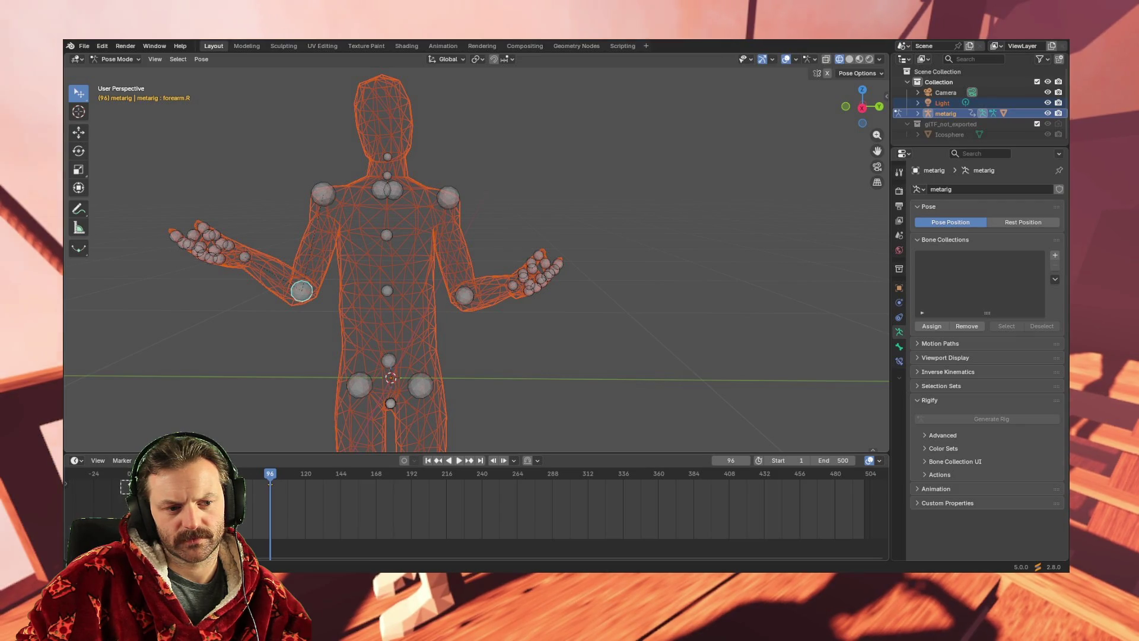
key(space)
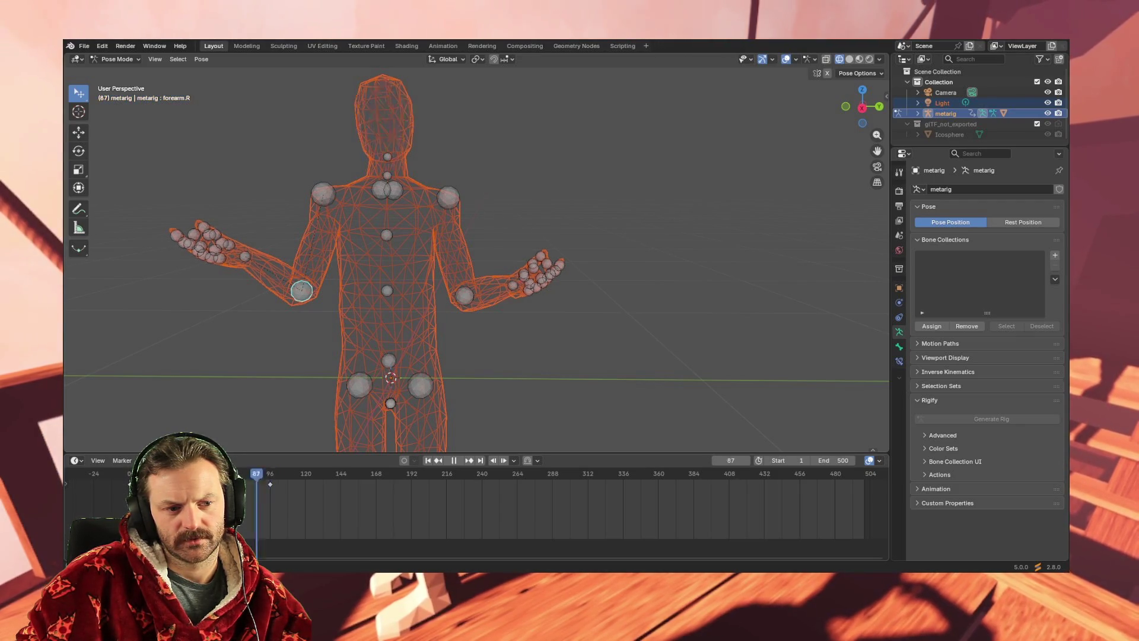
Rotate the right forearm into a new arm pose and key it at frame 168.
drag(276, 476, 357, 474)
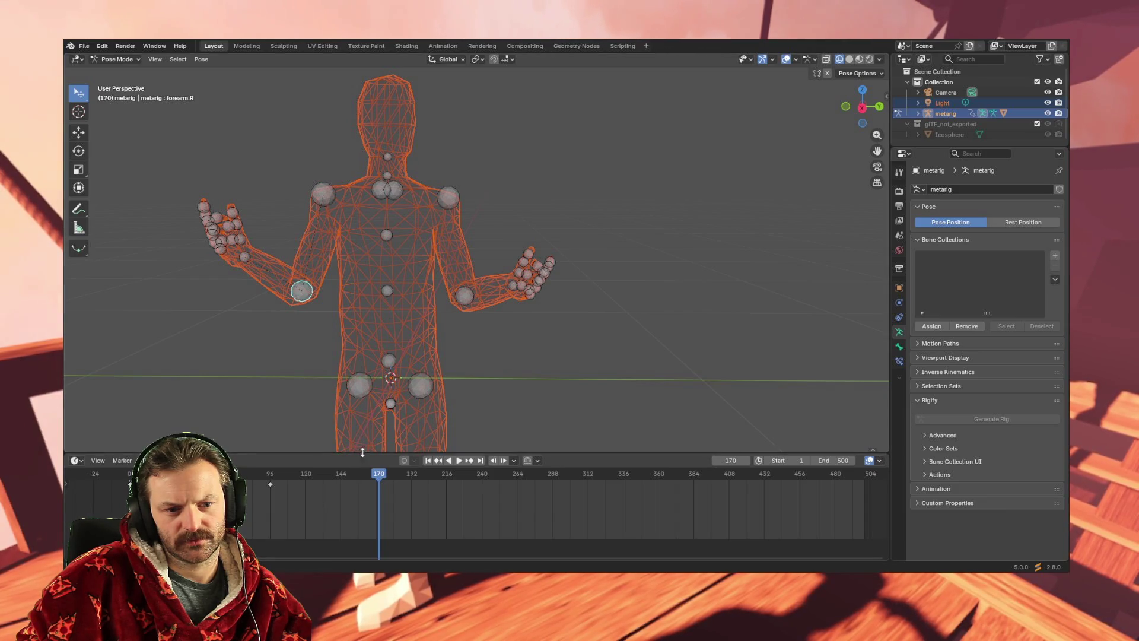
drag(380, 476, 376, 477)
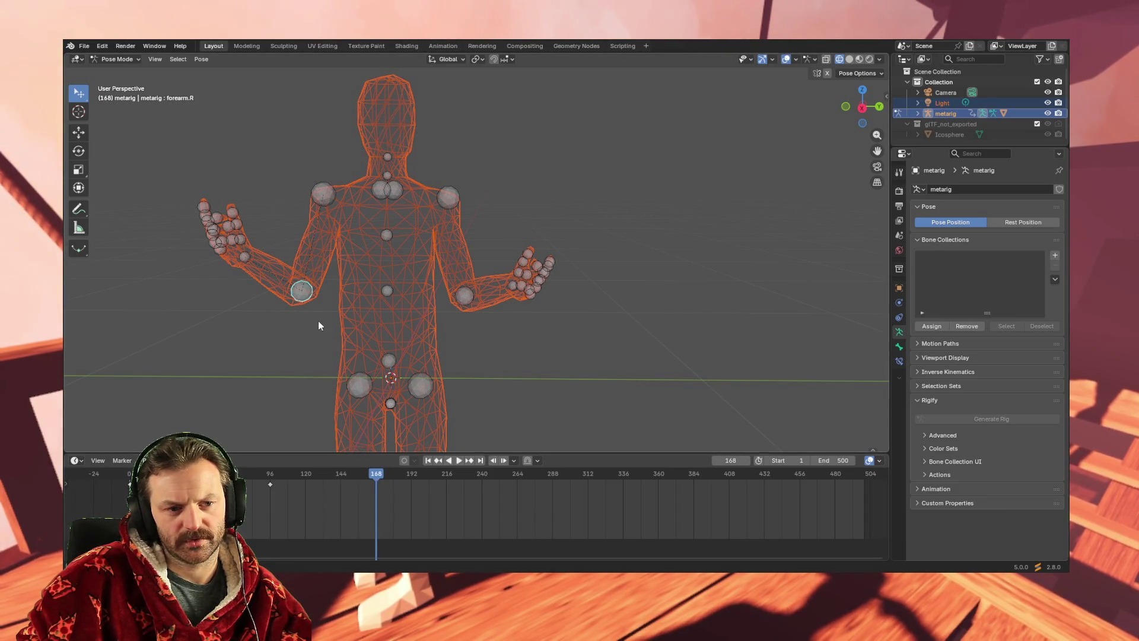
key(space)
middle_drag(336, 357, 224, 358)
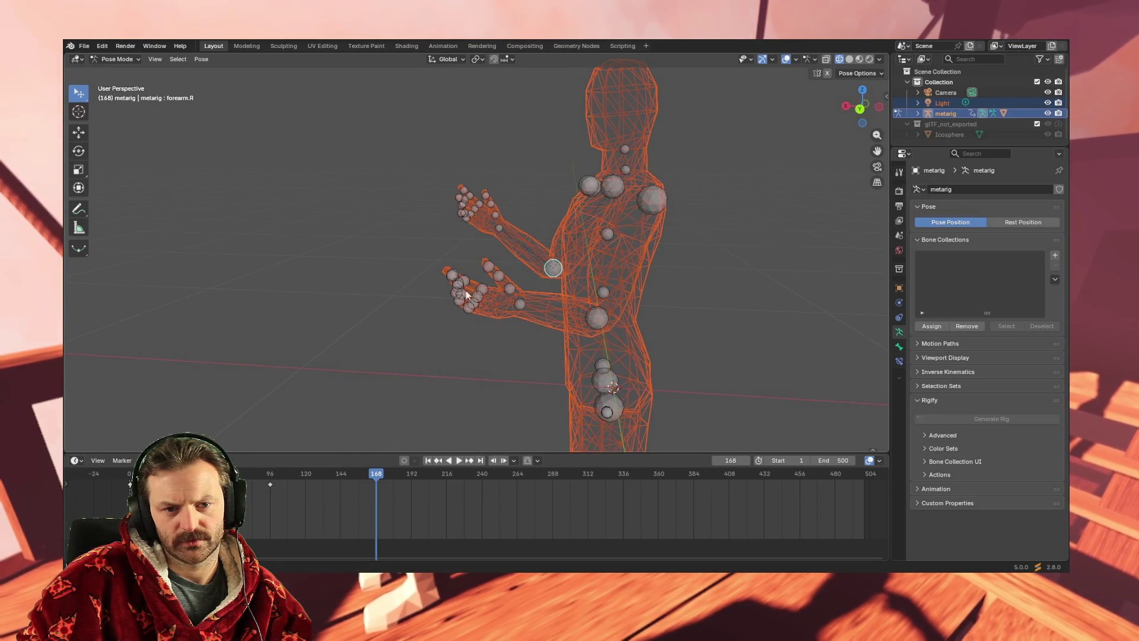
key(r)
click(527, 277)
middle_drag(392, 319, 525, 315)
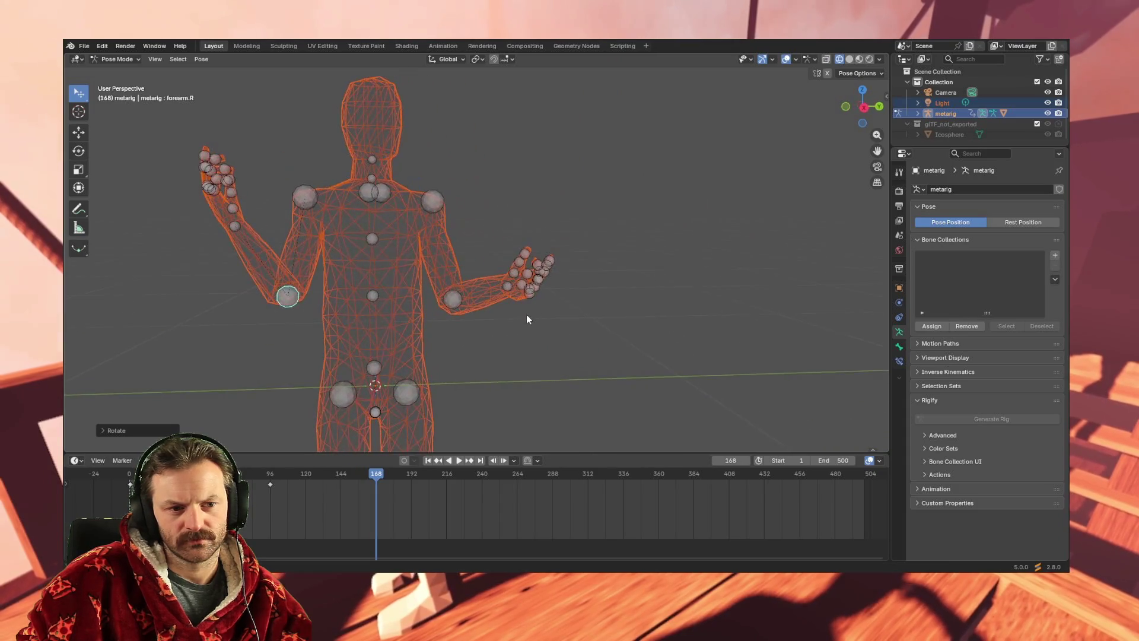
key(r)
click(289, 369)
mouse_move(288, 368)
middle_down()
mouse_move(433, 376)
mouse_move(386, 373)
mouse_move(386, 424)
middle_up()
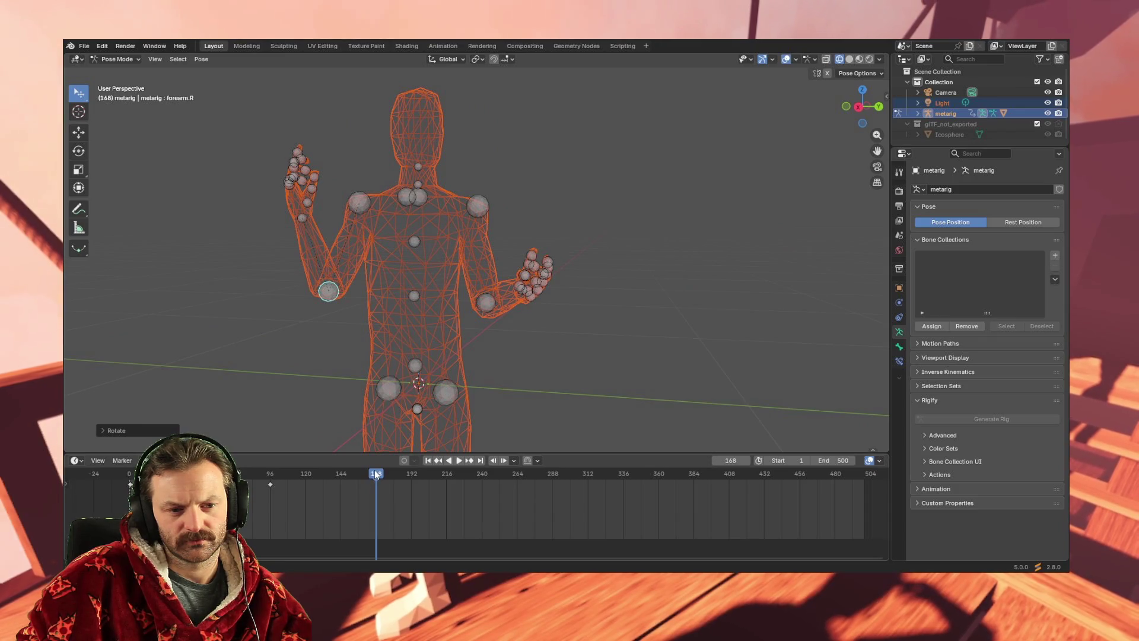
key(i)
click(382, 491)
Play back the animation from the start through to around frame 244.
key(space)
click(126, 474)
drag(128, 474, 391, 465)
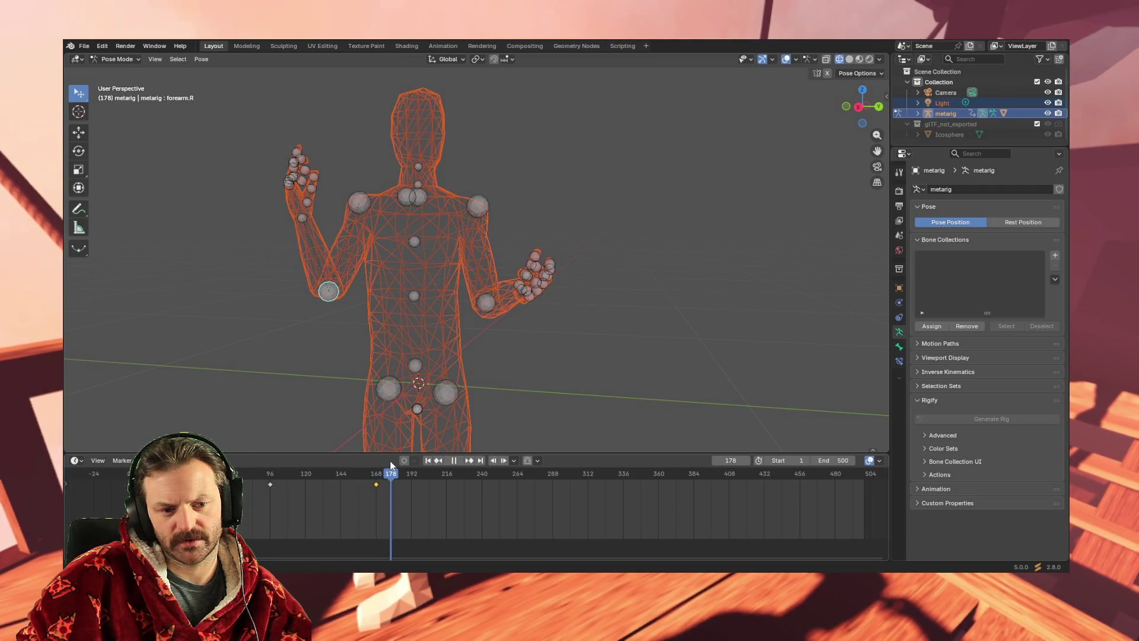
key(space)
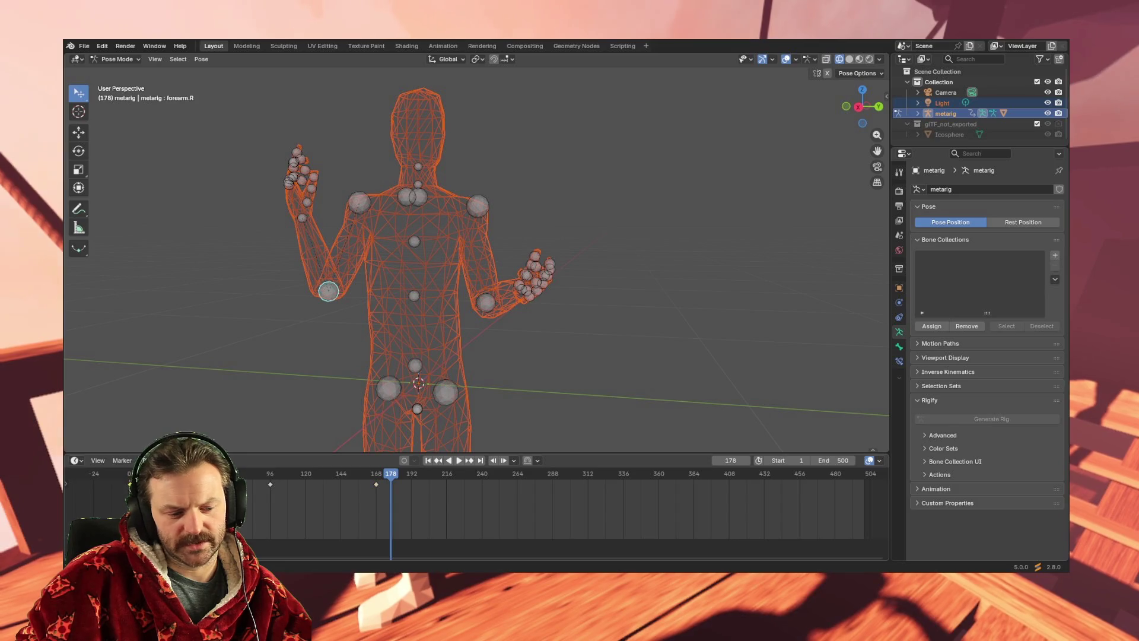
key(space)
mouse_move(376, 471)
mouse_down()
mouse_move(487, 474)
mouse_move(530, 506)
mouse_move(186, 475)
mouse_move(636, 464)
mouse_up()
key(space)
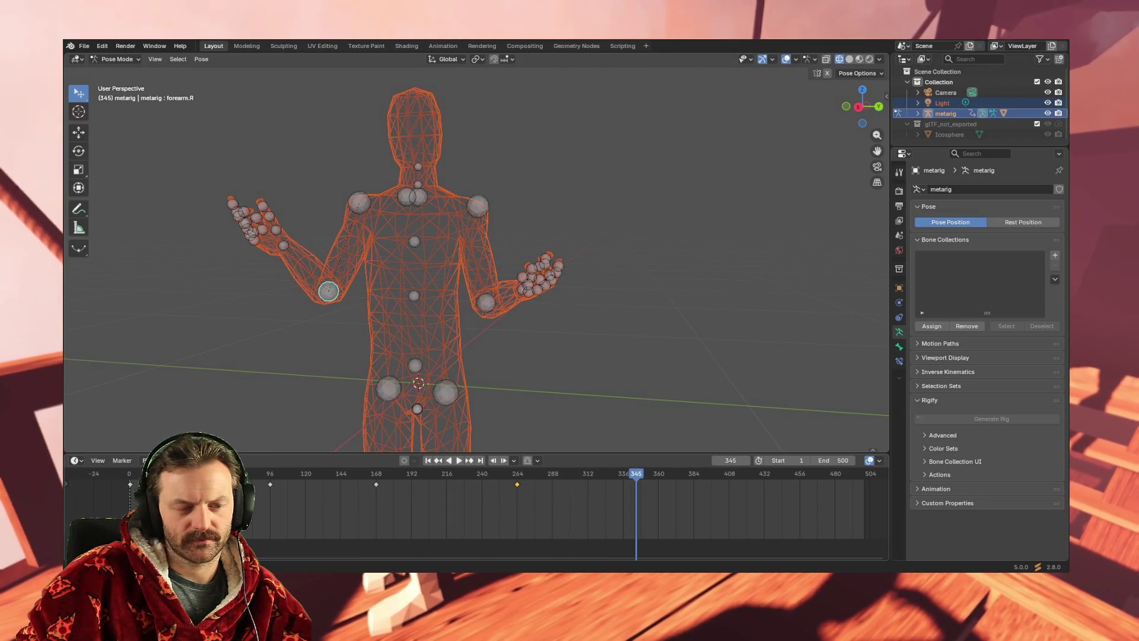
Copy the right forearm keys at frames 0, 96 and 168 and paste them at frame 311.
drag(118, 500, 400, 475)
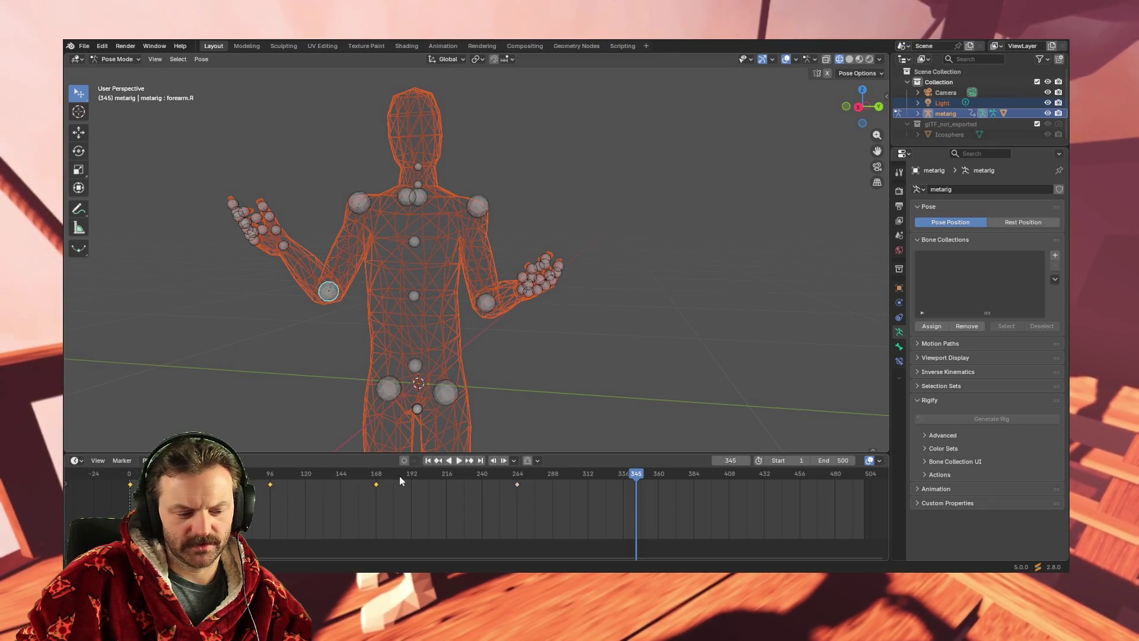
key(space)
drag(632, 479, 590, 479)
key(space)
key(ctrl+v)
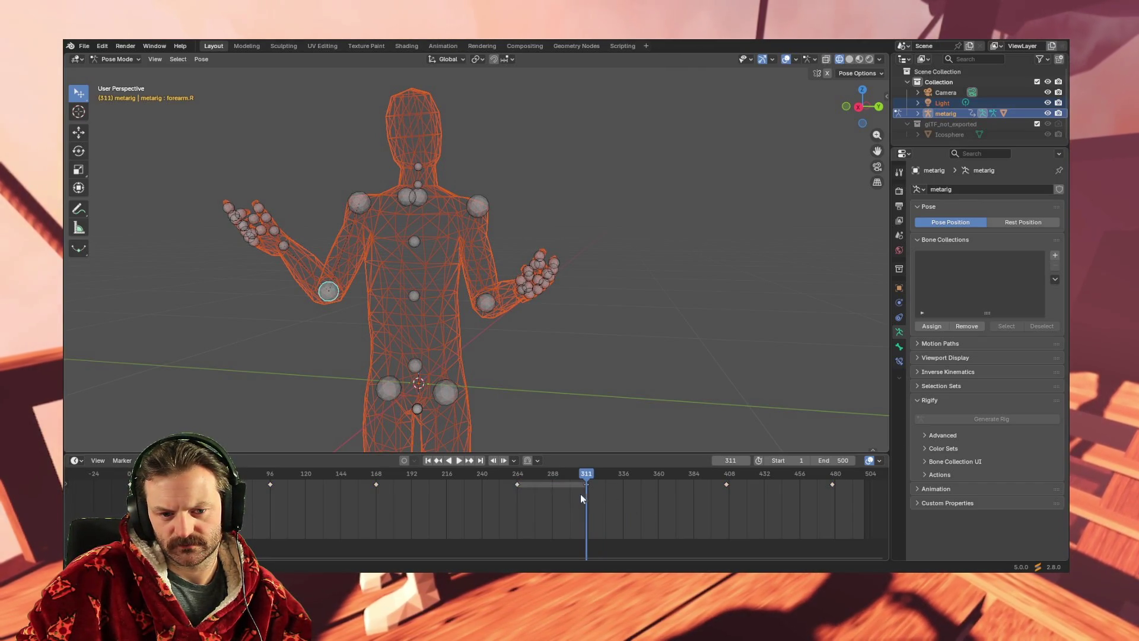
Delete the pasted key at 311 and slide the keys at 408 and 480 to about 332 and 404.
drag(592, 483, 592, 485)
key(Delete)
drag(709, 494, 849, 475)
key(g)
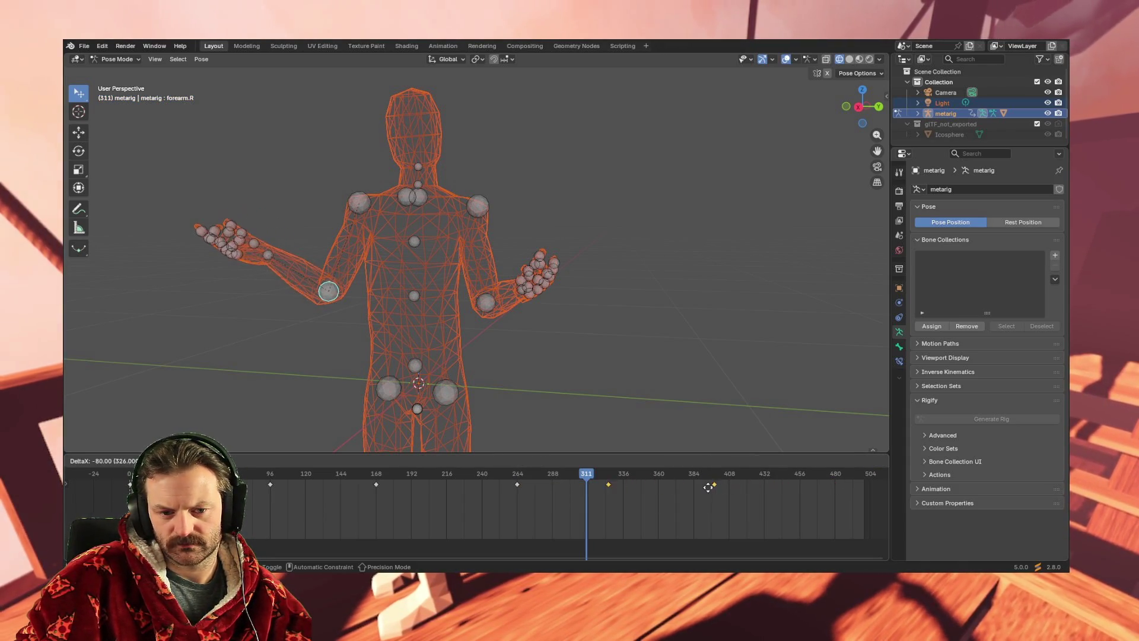
click(717, 485)
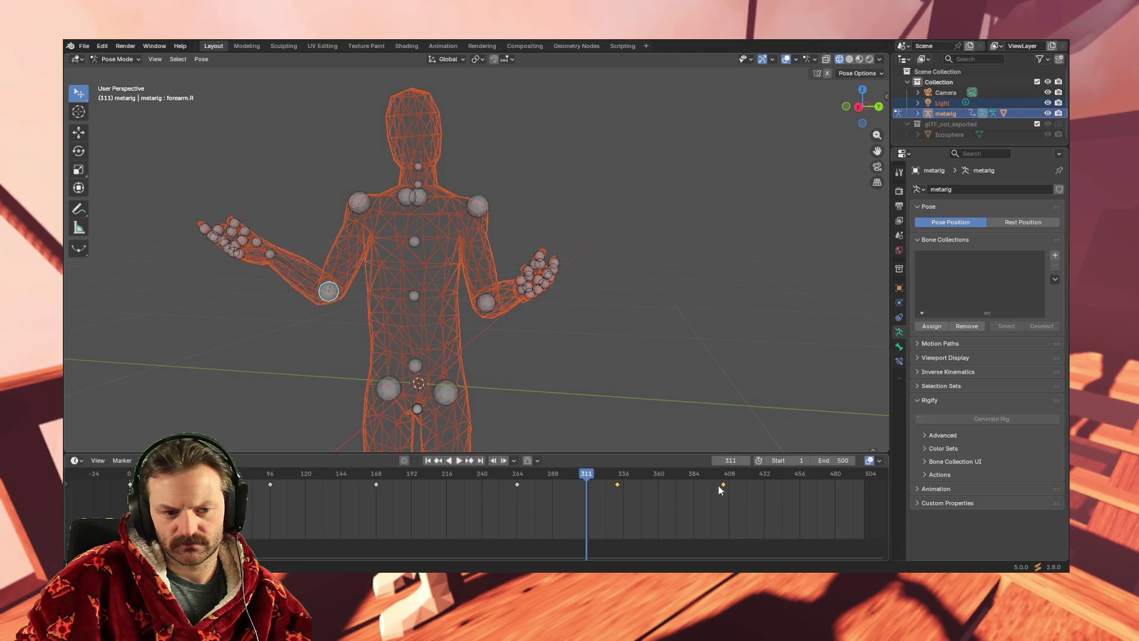
Preview the forearm animation from frame 1 out toward frame 500 and back.
click(380, 485)
key(space)
mouse_move(504, 478)
mouse_down()
mouse_move(526, 478)
mouse_move(266, 483)
mouse_up()
click(131, 483)
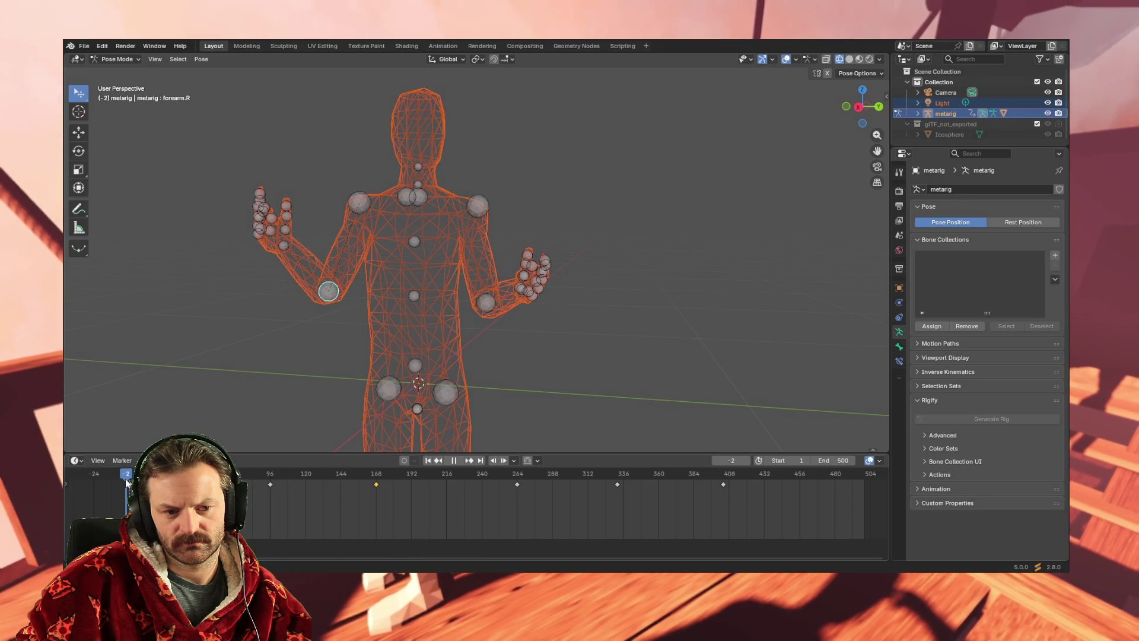
drag(127, 483, 522, 476)
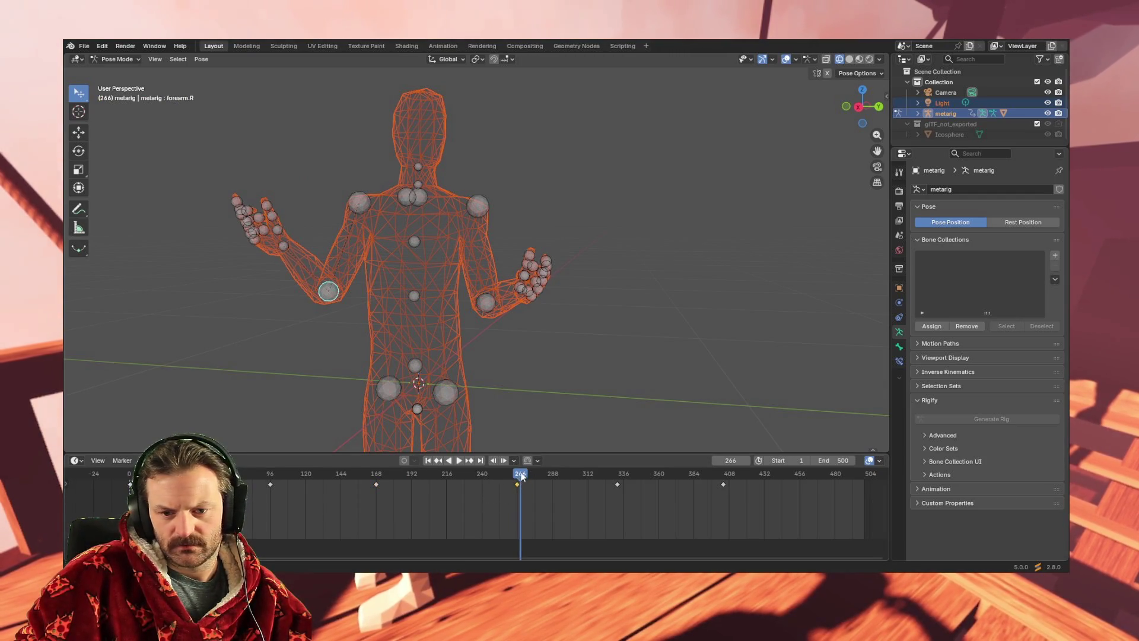
drag(522, 476, 854, 460)
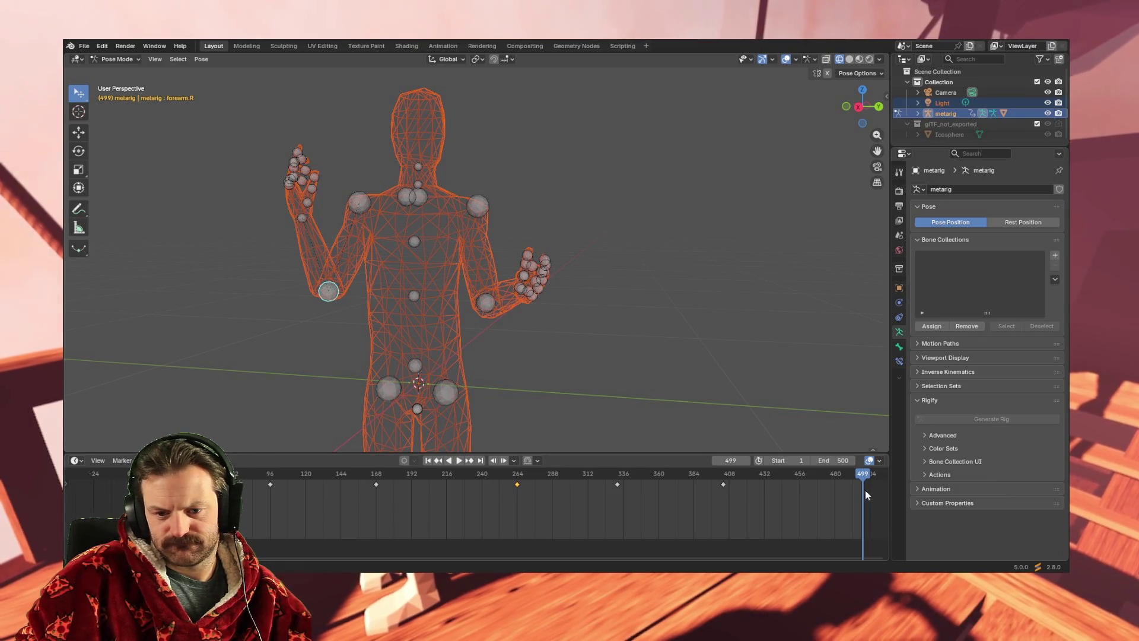
click(860, 482)
mouse_move(864, 478)
mouse_down()
mouse_move(133, 474)
mouse_move(305, 474)
mouse_move(126, 485)
mouse_up()
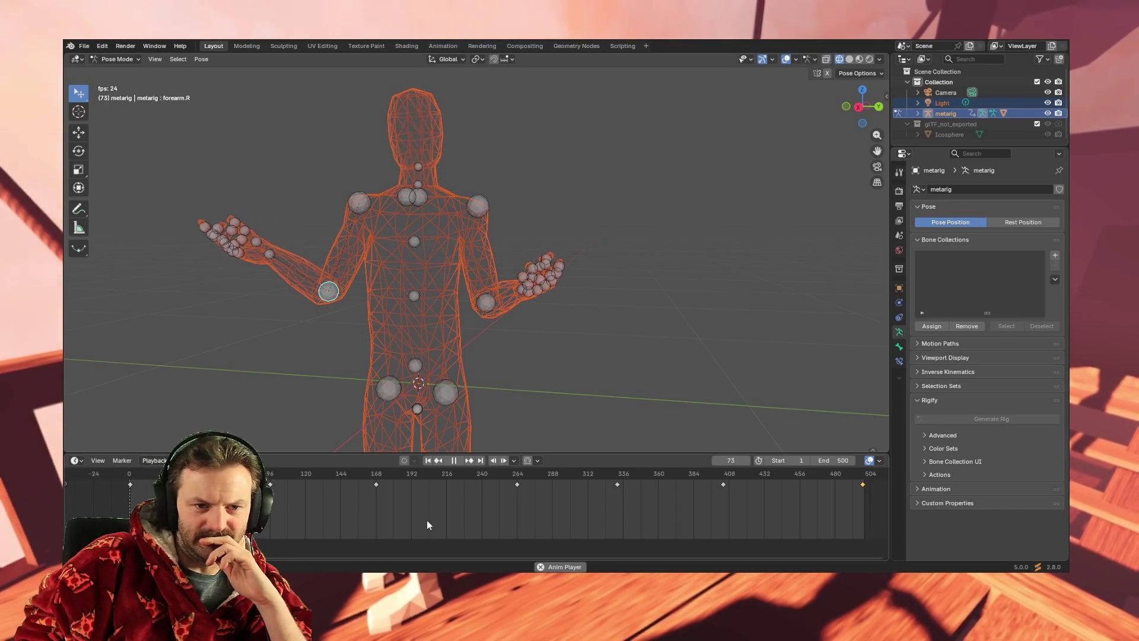
mouse_move(367, 379)
middle_down()
mouse_move(432, 371)
mouse_move(439, 382)
mouse_move(392, 366)
mouse_move(418, 360)
middle_up()
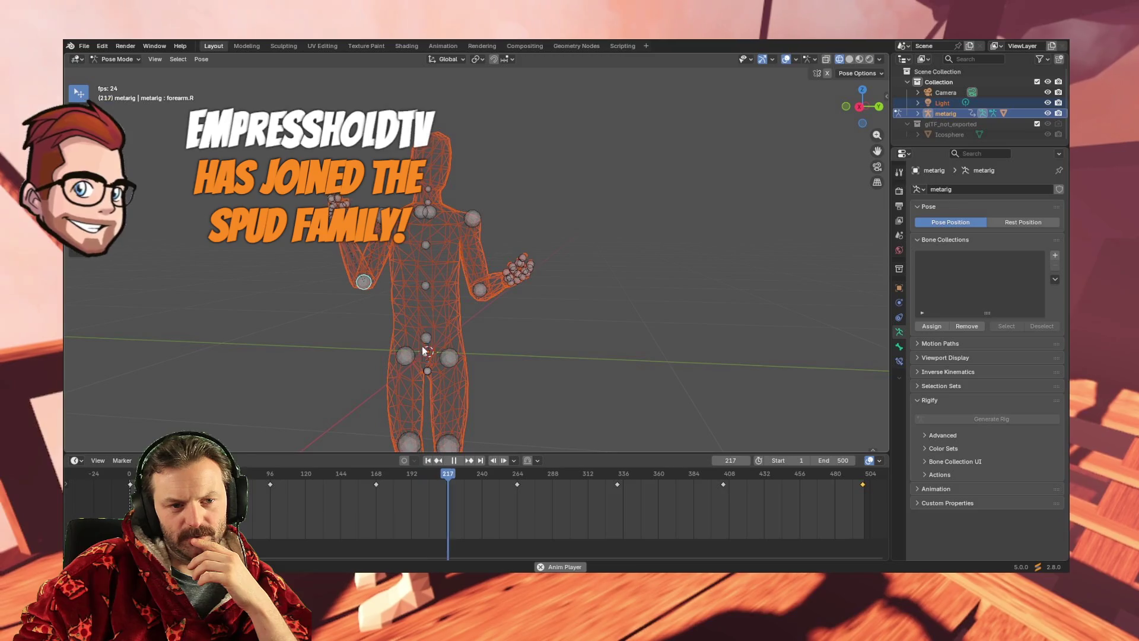
middle_drag(476, 356, 430, 339)
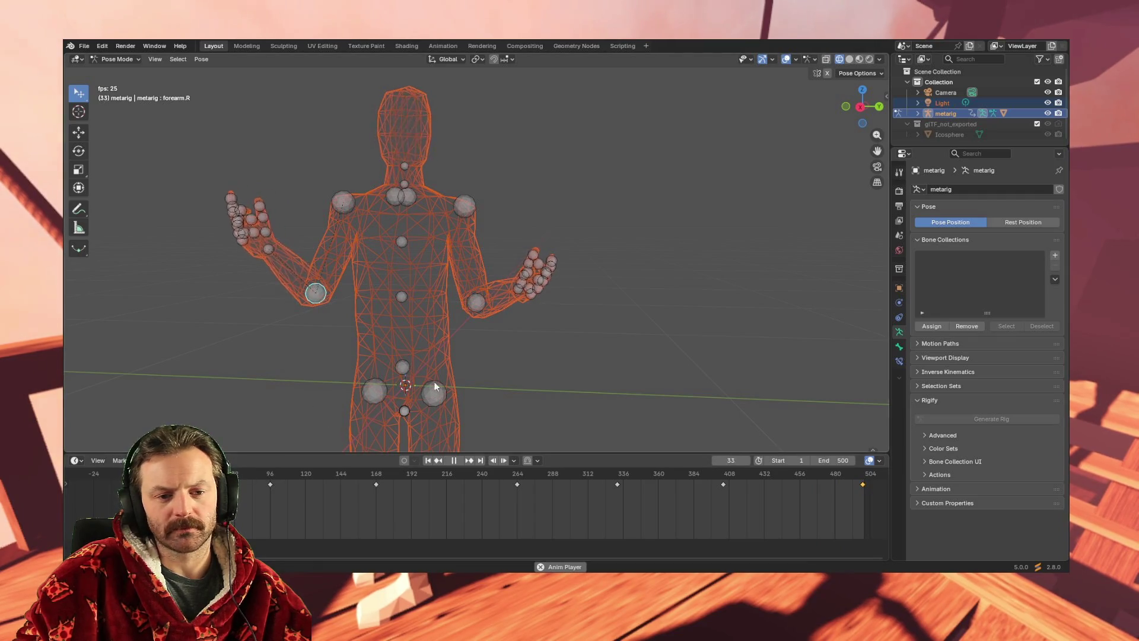
Make forearm.L active and mirror the raised arm pose onto it with Paste Pose Flipped.
click(479, 308)
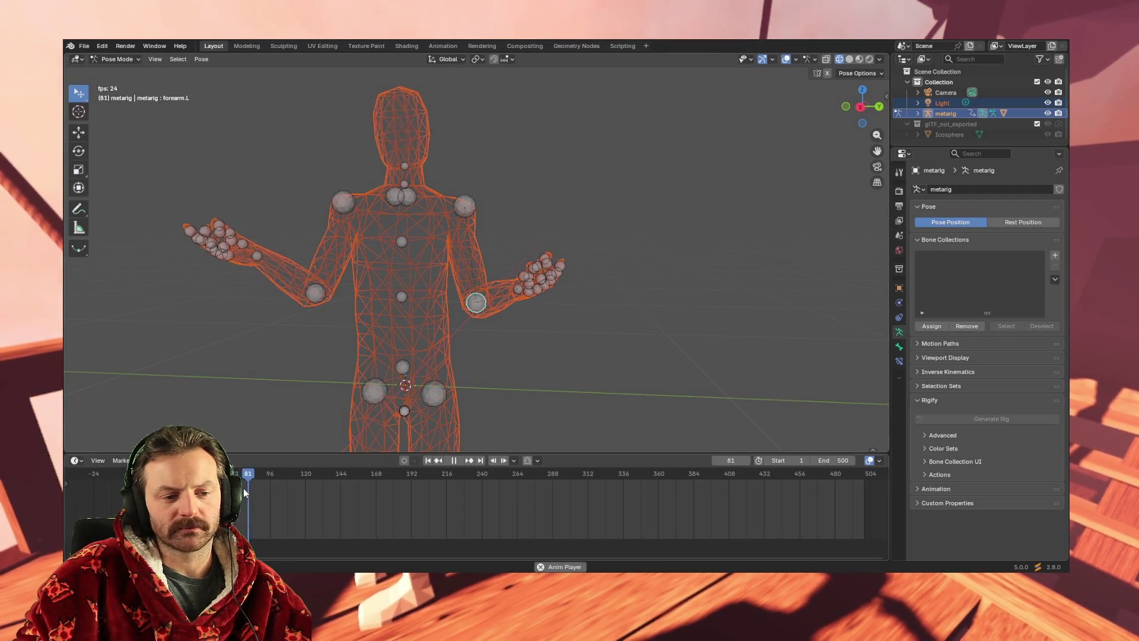
drag(251, 475, 128, 475)
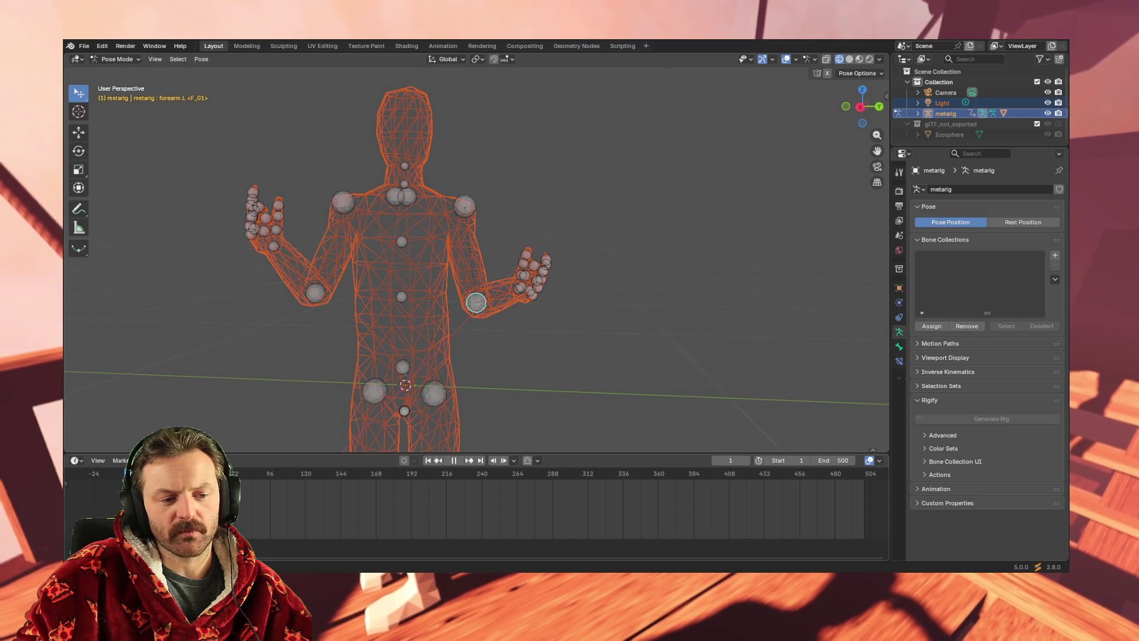
key(space)
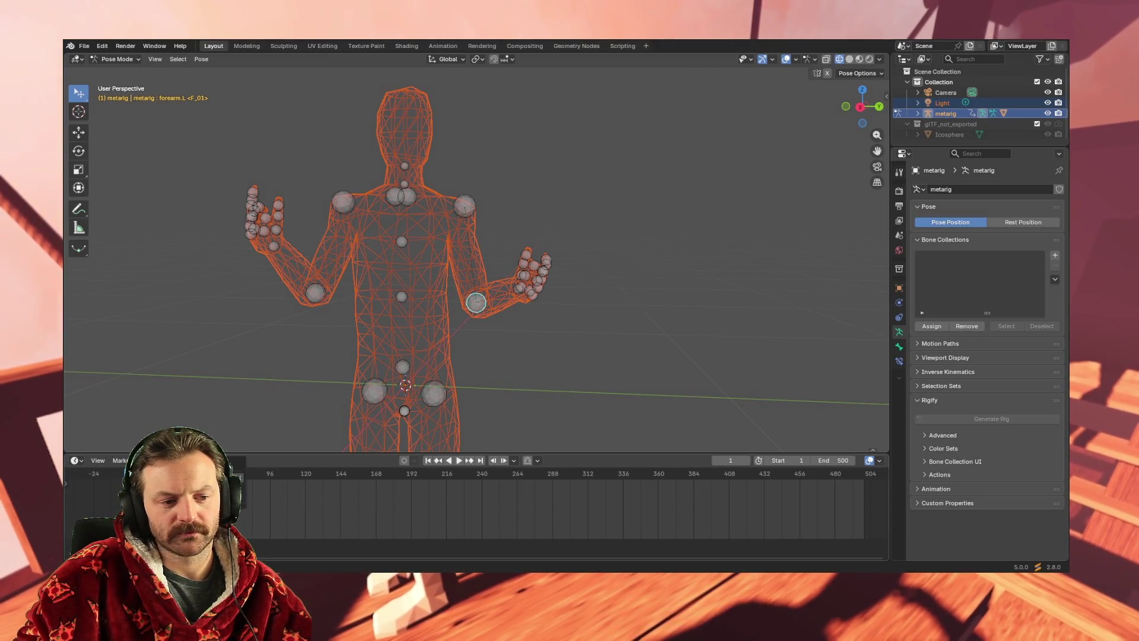
key(space)
key(space)
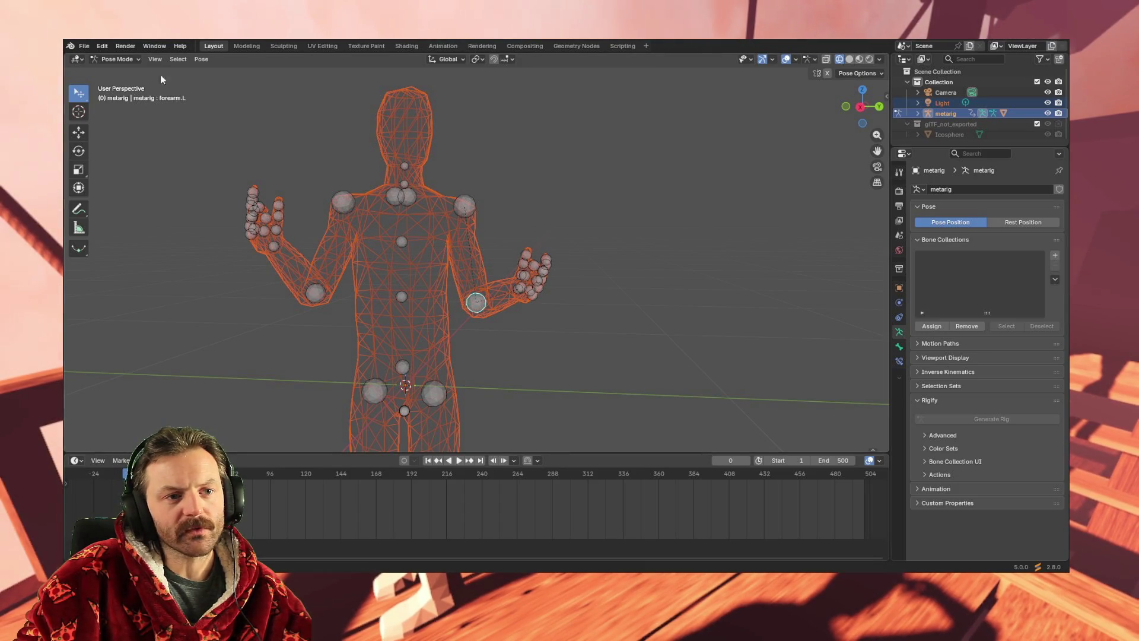
click(201, 59)
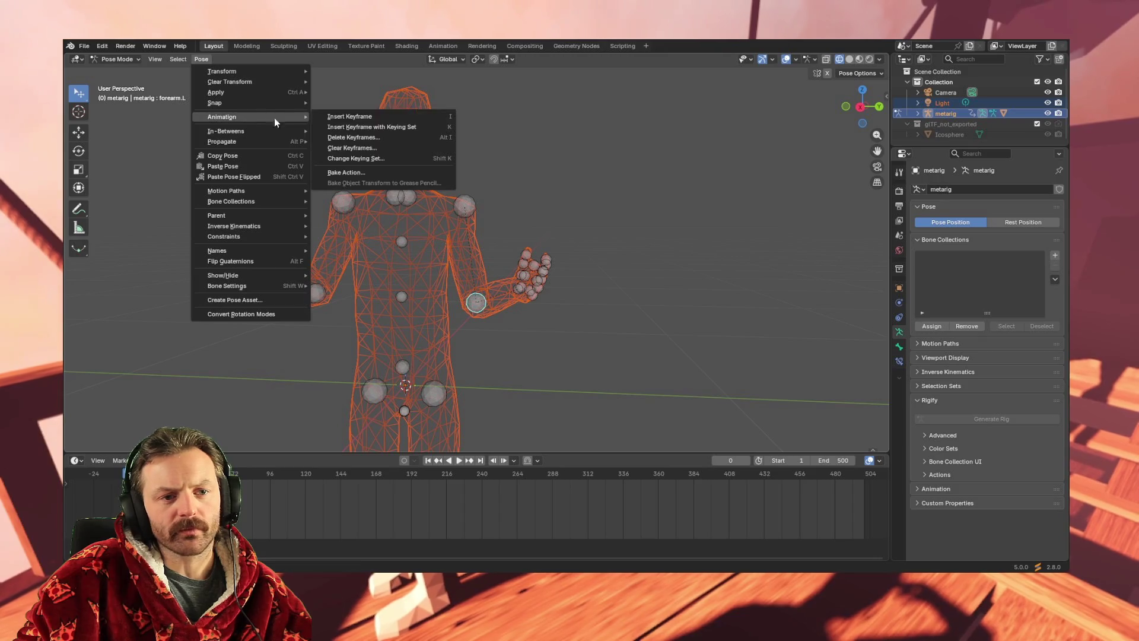
click(270, 176)
key(space)
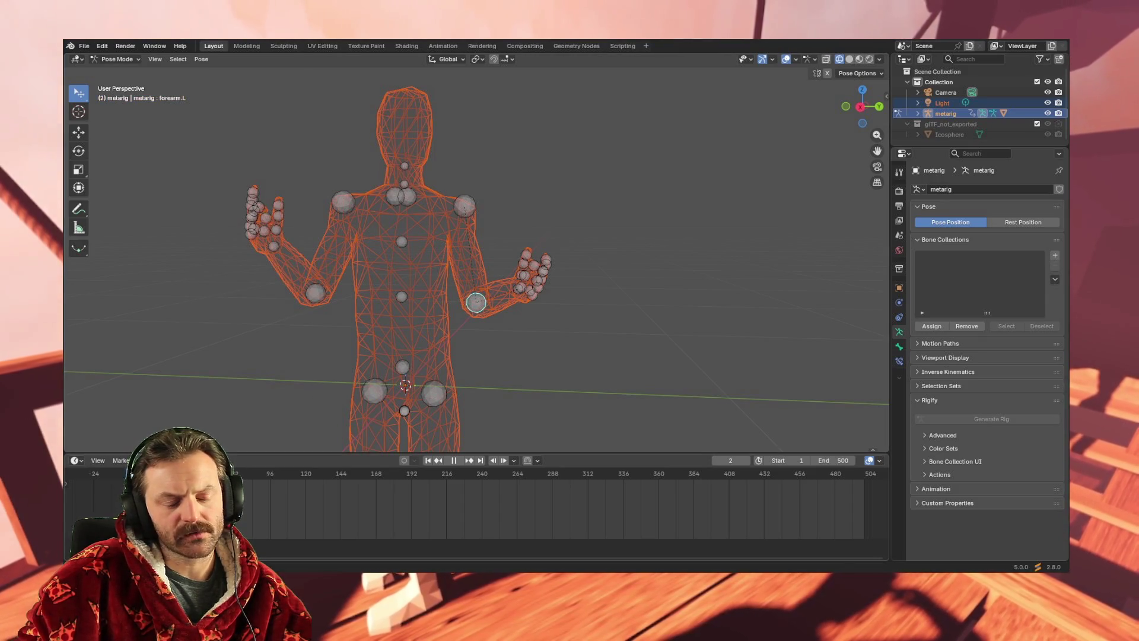
mouse_move(313, 477)
mouse_down()
mouse_move(414, 475)
mouse_move(261, 475)
mouse_move(301, 478)
mouse_move(272, 480)
mouse_up()
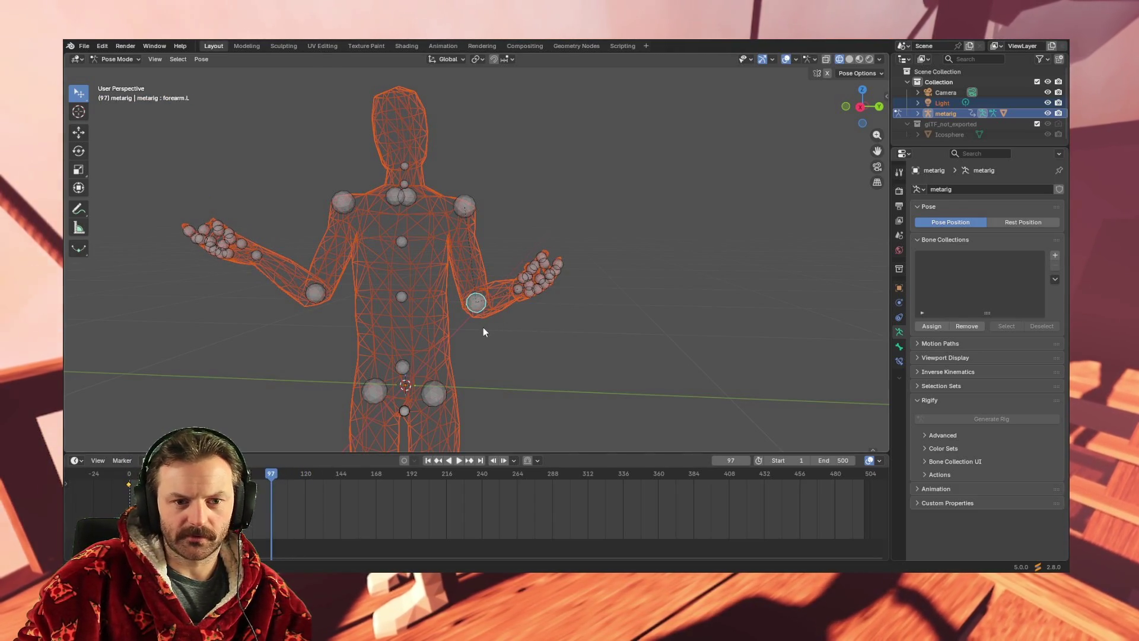
Rotate the left forearm at frame 97, then about the X axis at frame 192.
key(r)
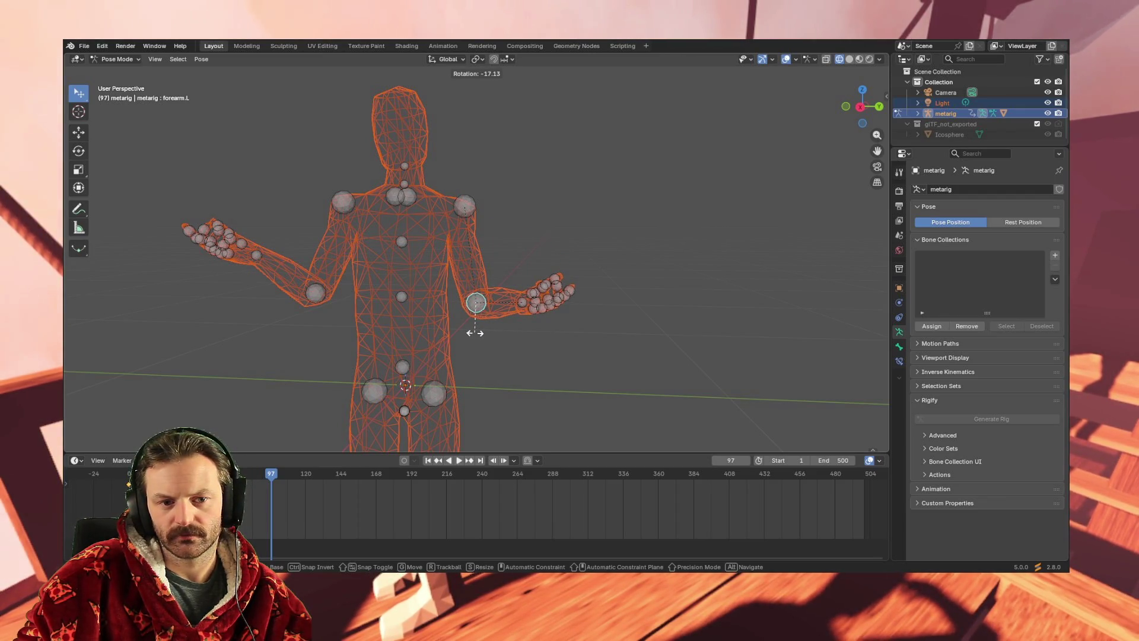
click(475, 333)
mouse_move(526, 390)
middle_down()
mouse_move(406, 395)
mouse_move(519, 390)
middle_up()
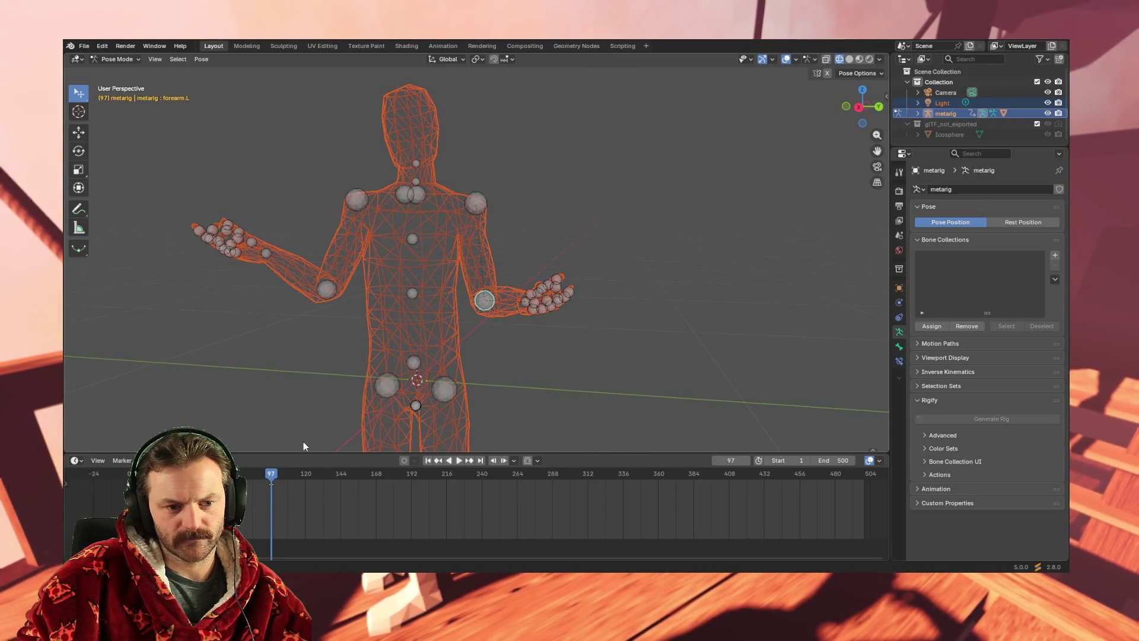
drag(363, 473, 409, 472)
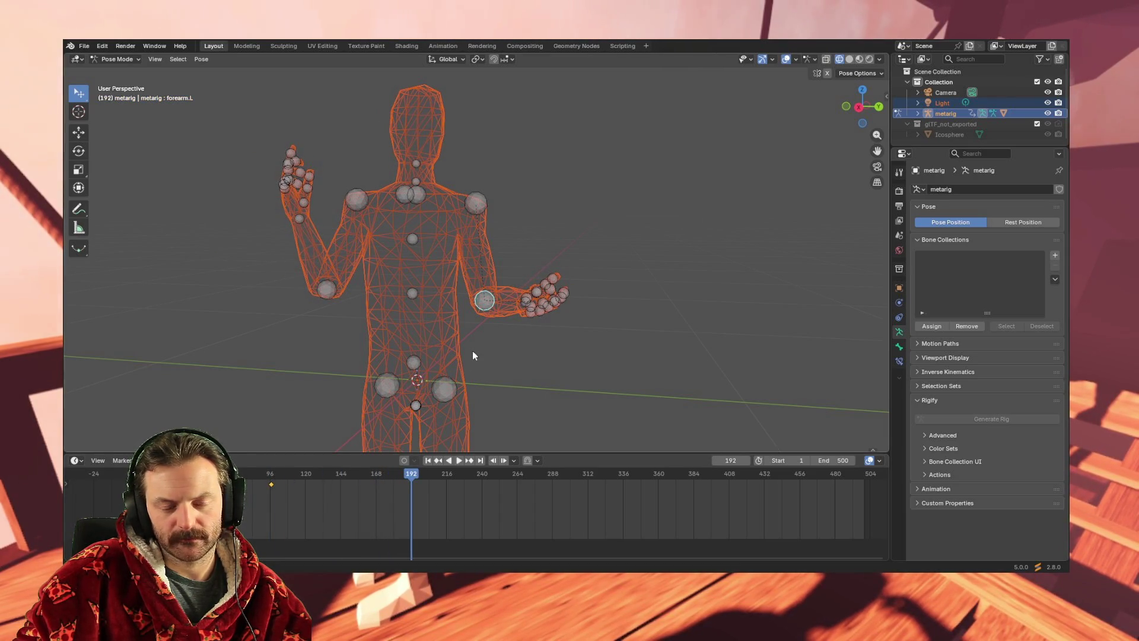
mouse_move(484, 303)
middle_down()
mouse_move(609, 350)
mouse_move(455, 353)
middle_up()
key(r)
key(x)
click(413, 351)
Rotate the left forearm downward and refine its gesture with further rotations.
mouse_move(413, 351)
middle_down()
mouse_move(403, 357)
mouse_move(440, 378)
mouse_move(190, 353)
mouse_move(298, 343)
middle_up()
key(r)
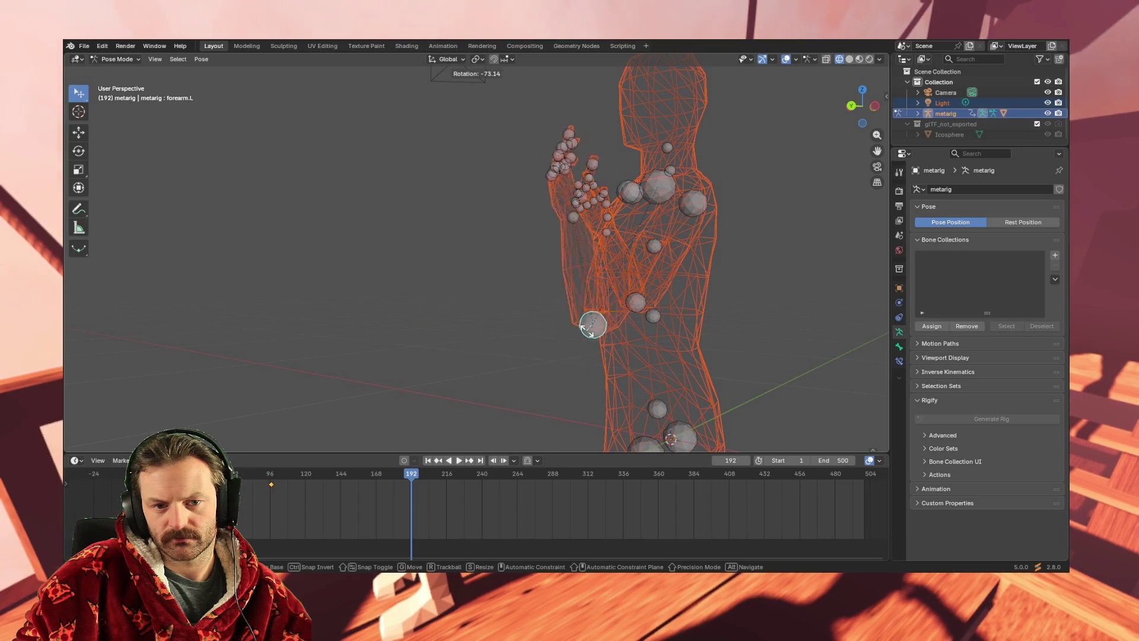
click(595, 334)
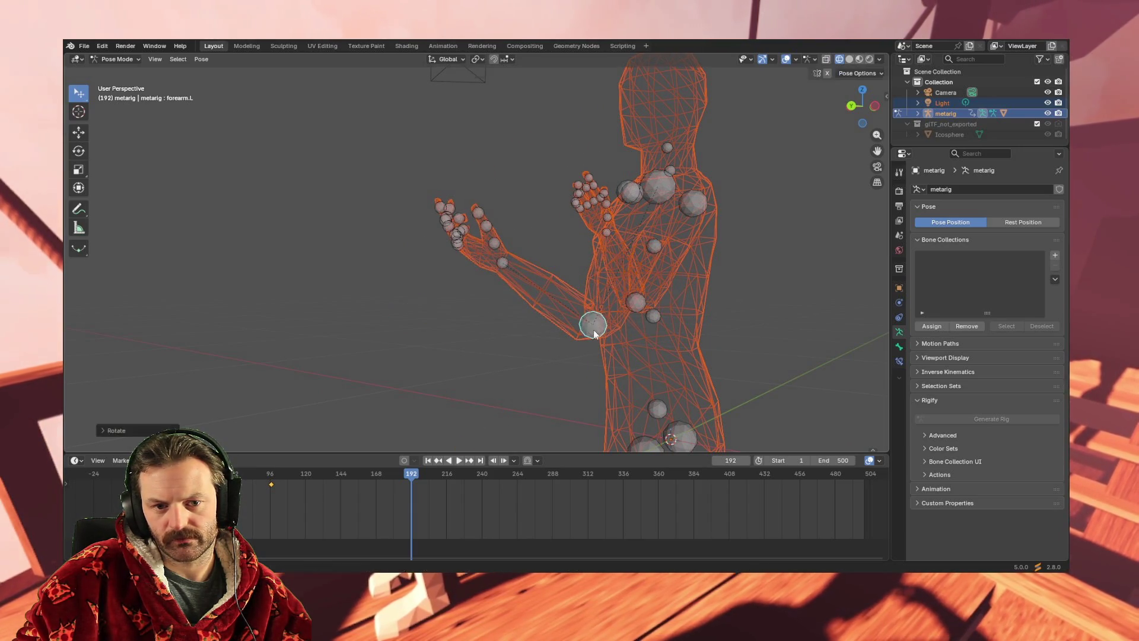
mouse_move(471, 351)
middle_down()
mouse_move(620, 352)
mouse_move(599, 354)
middle_up()
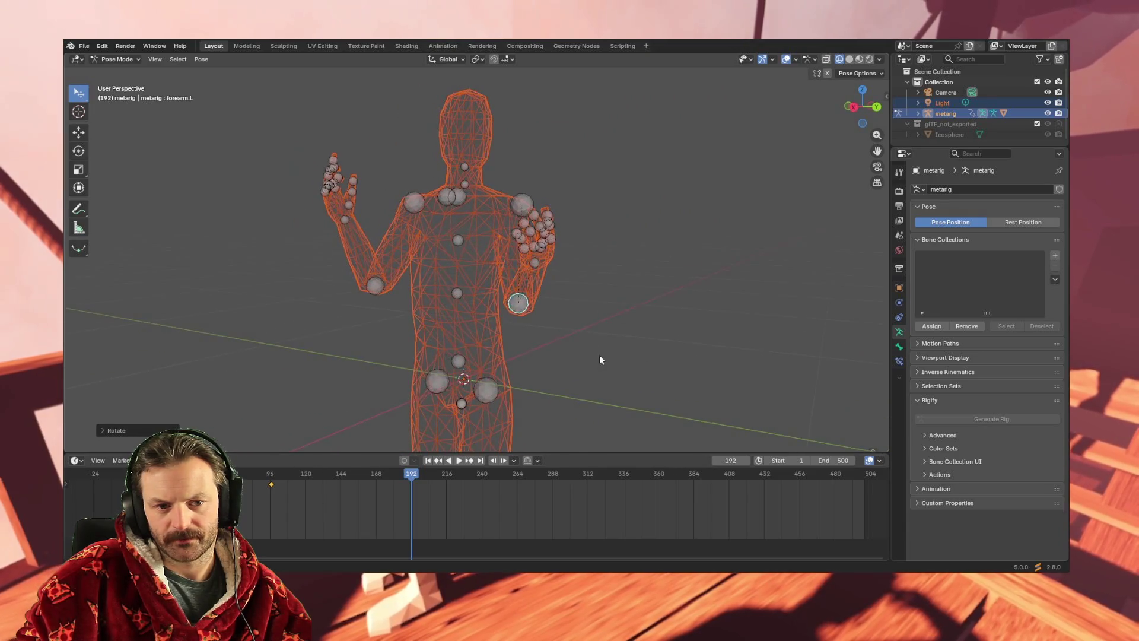
key(r)
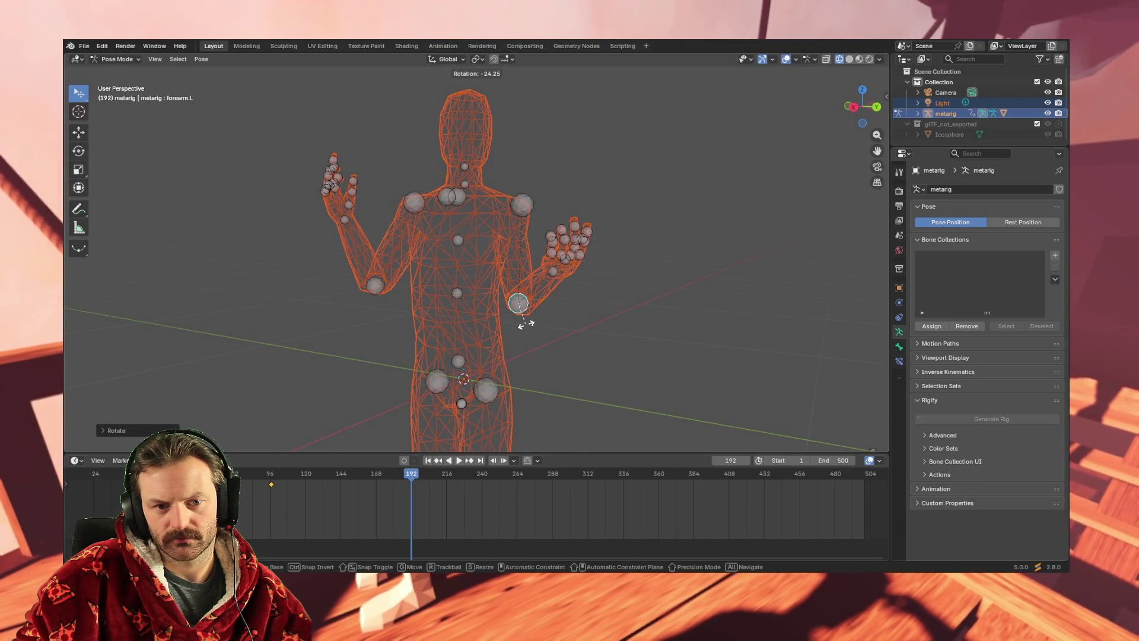
click(550, 310)
Key the left forearm pose at frame 312 and drag the frame 432 key toward 500.
click(593, 488)
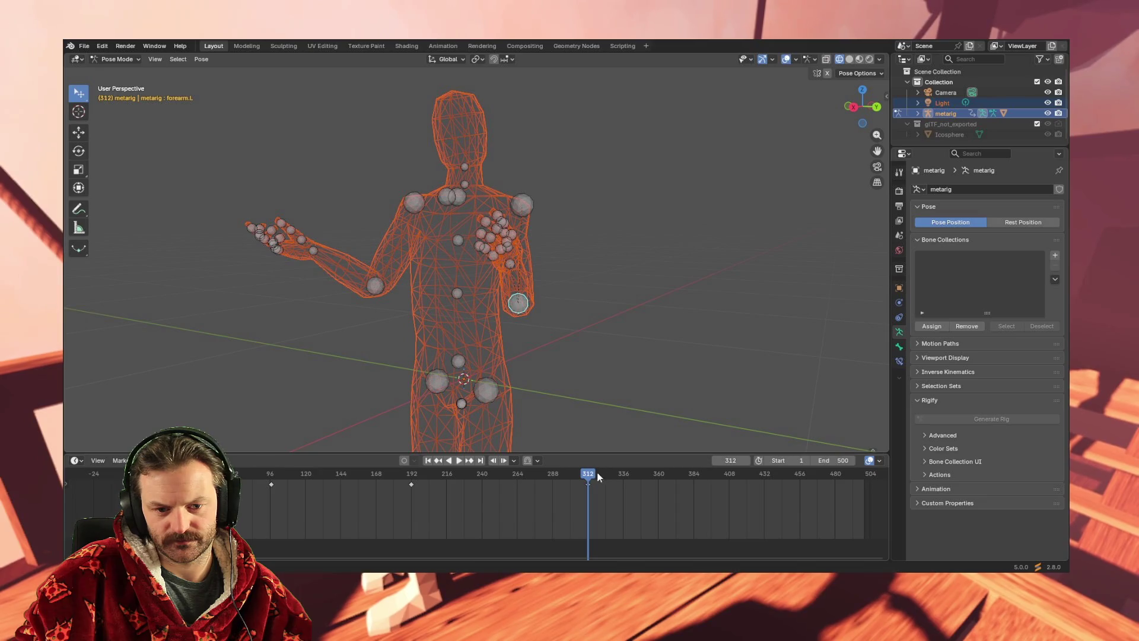
key(i)
click(768, 475)
key(space)
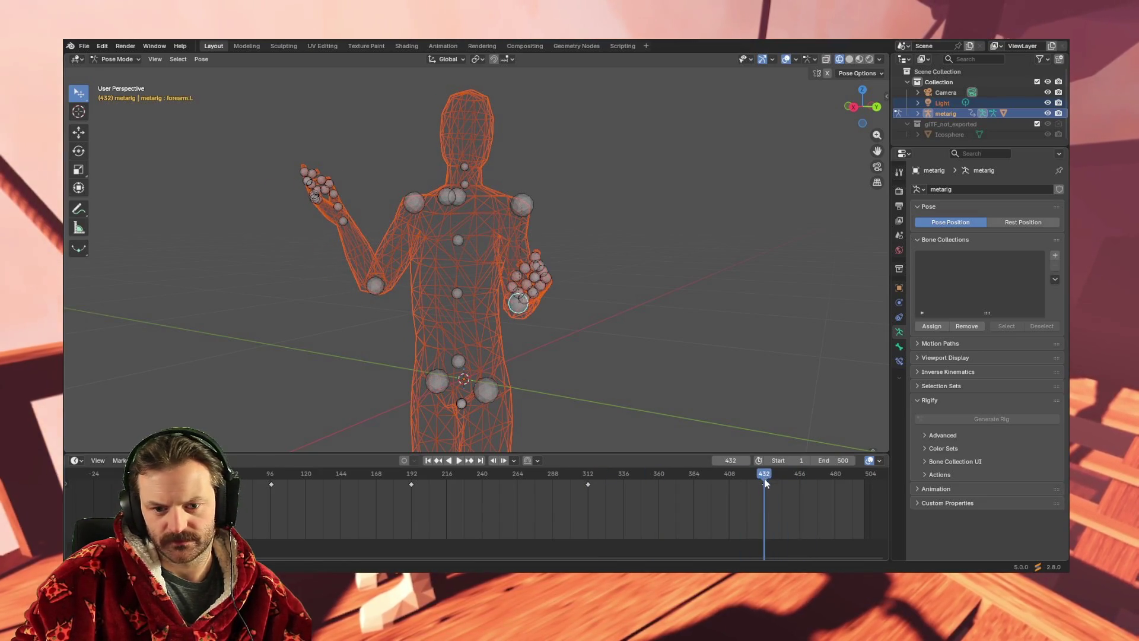
mouse_move(764, 476)
mouse_down()
mouse_move(867, 470)
mouse_move(749, 476)
mouse_move(859, 481)
mouse_up()
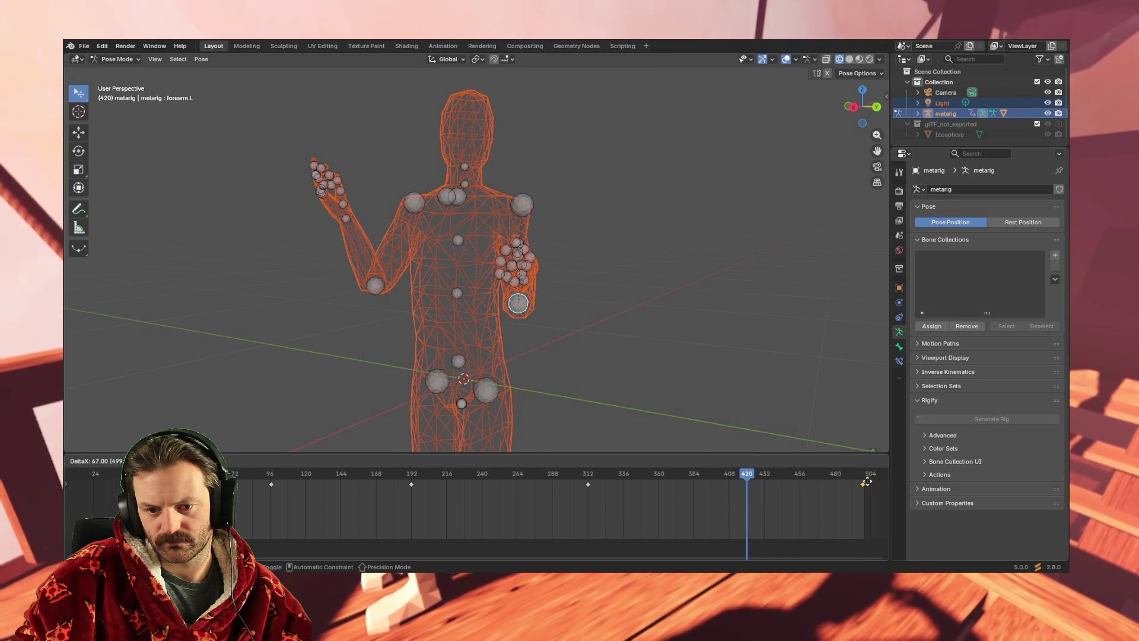
Place the last left forearm keyframe at frame 500.
drag(867, 484, 867, 483)
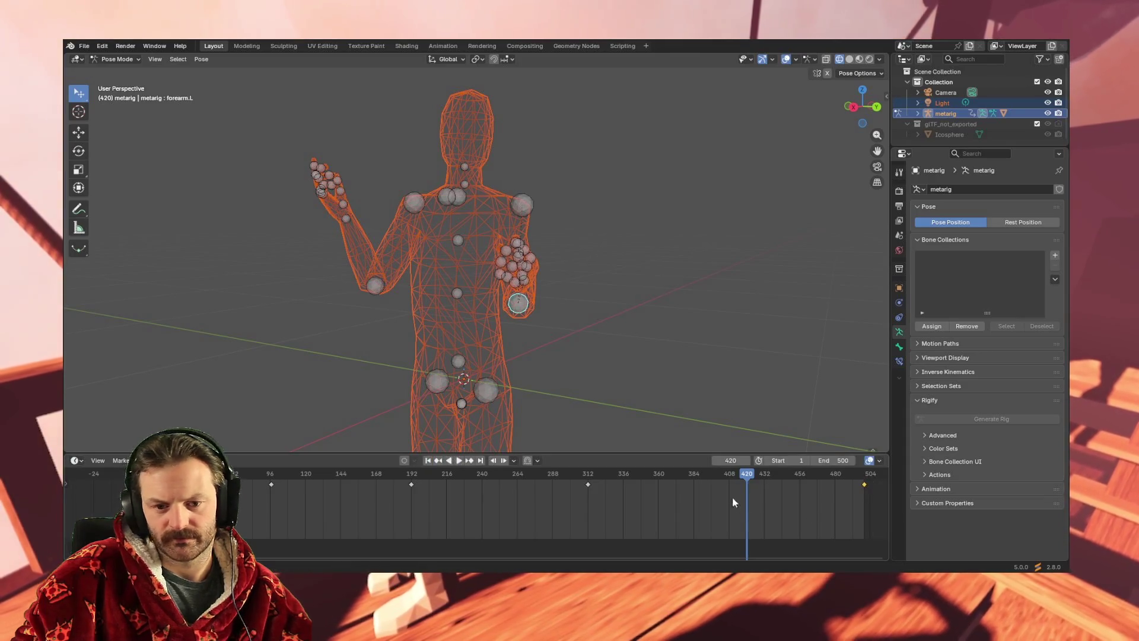
key(g)
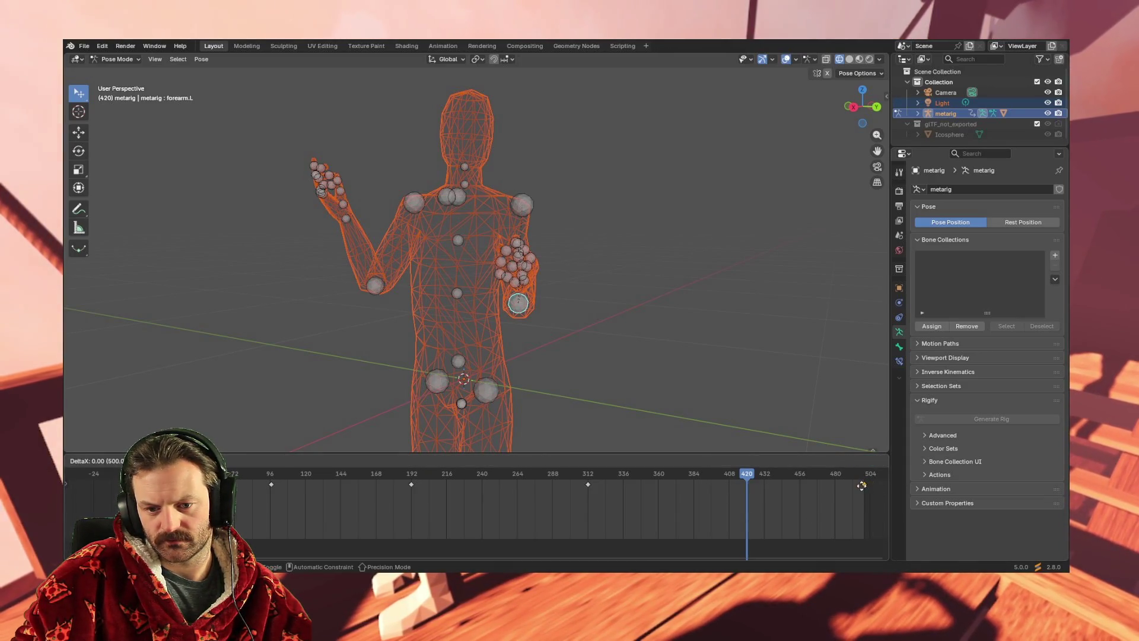
click(860, 485)
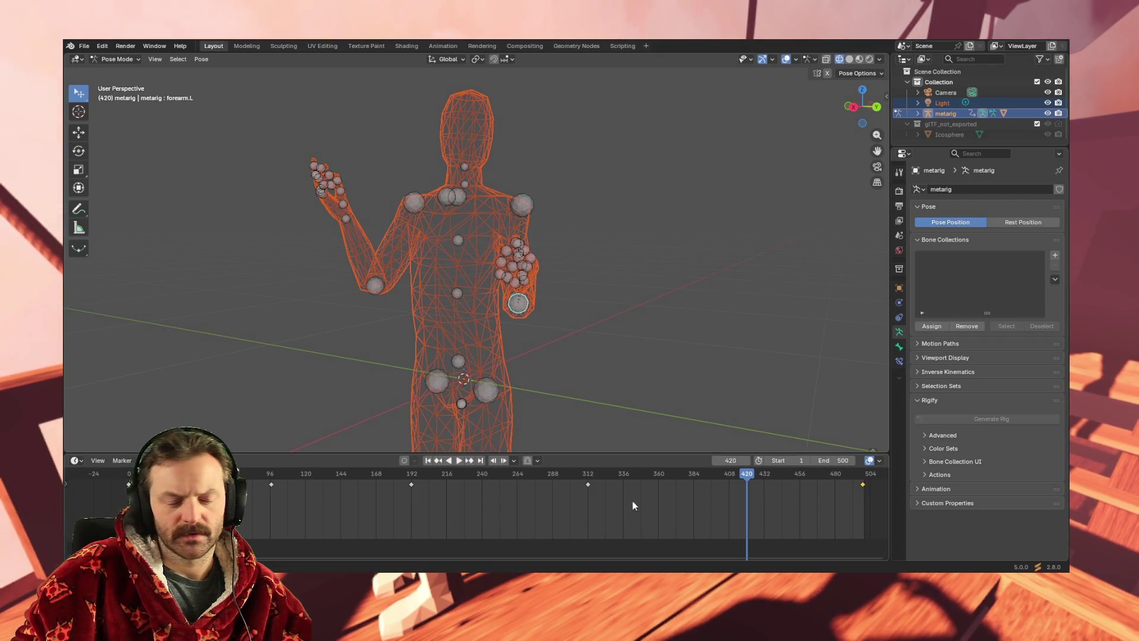
Recentre the view on the rig and play the animation from the first frame.
mouse_move(427, 379)
middle_down()
mouse_move(419, 348)
mouse_move(441, 348)
middle_up()
shift+middle_drag(353, 270, 487, 345)
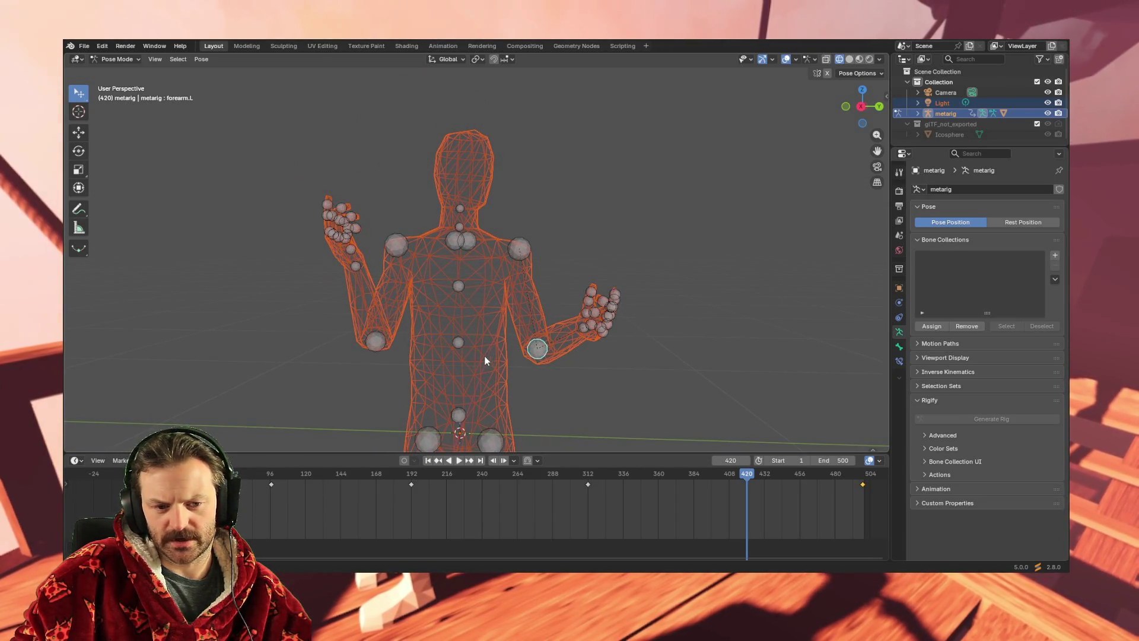
click(426, 460)
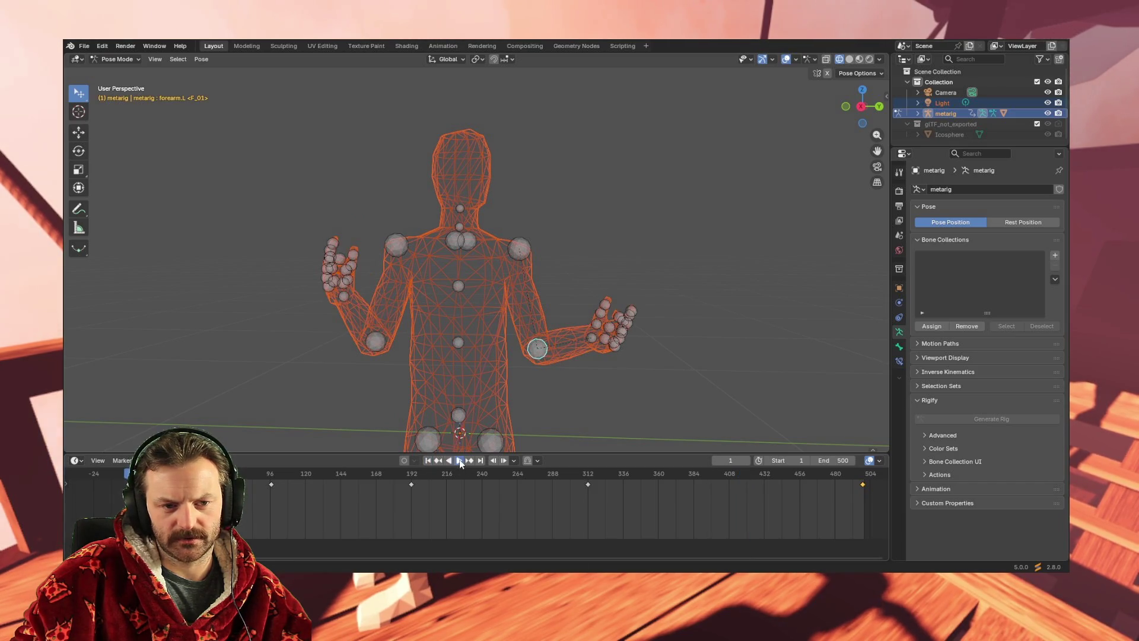
click(459, 459)
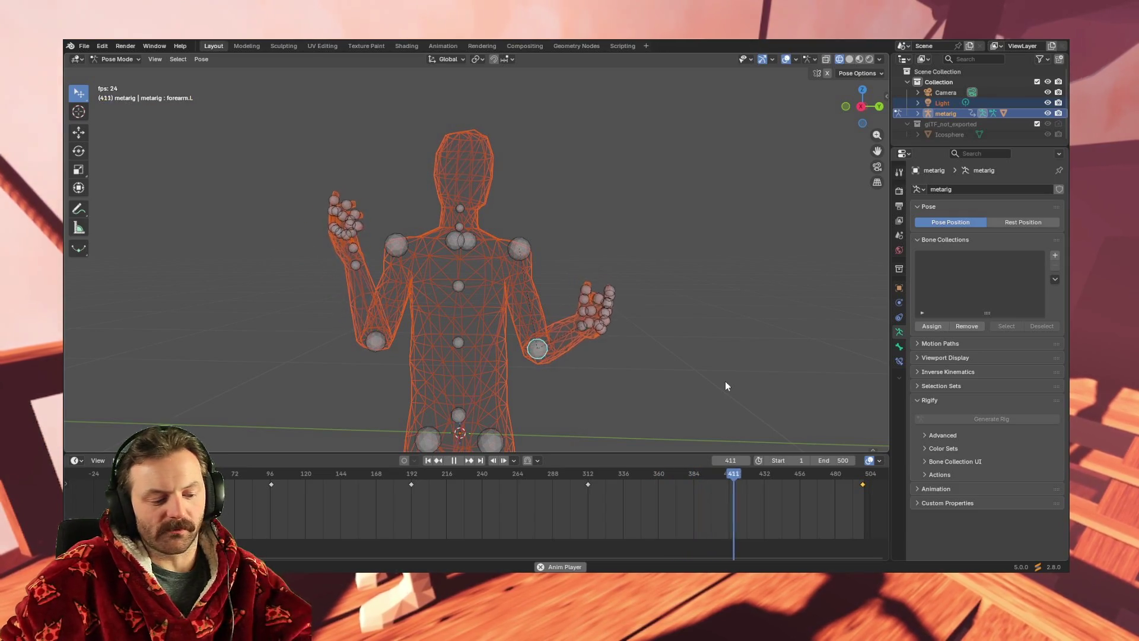
key(ctrl+a)
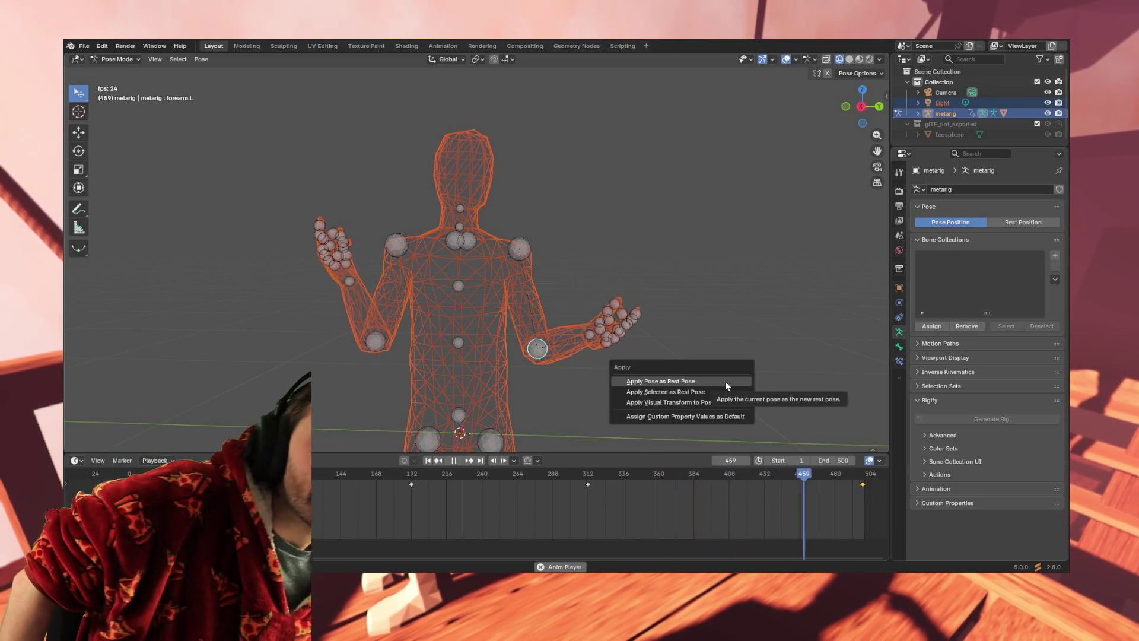
Save the animation to Conan_Idle.blend.
click(86, 47)
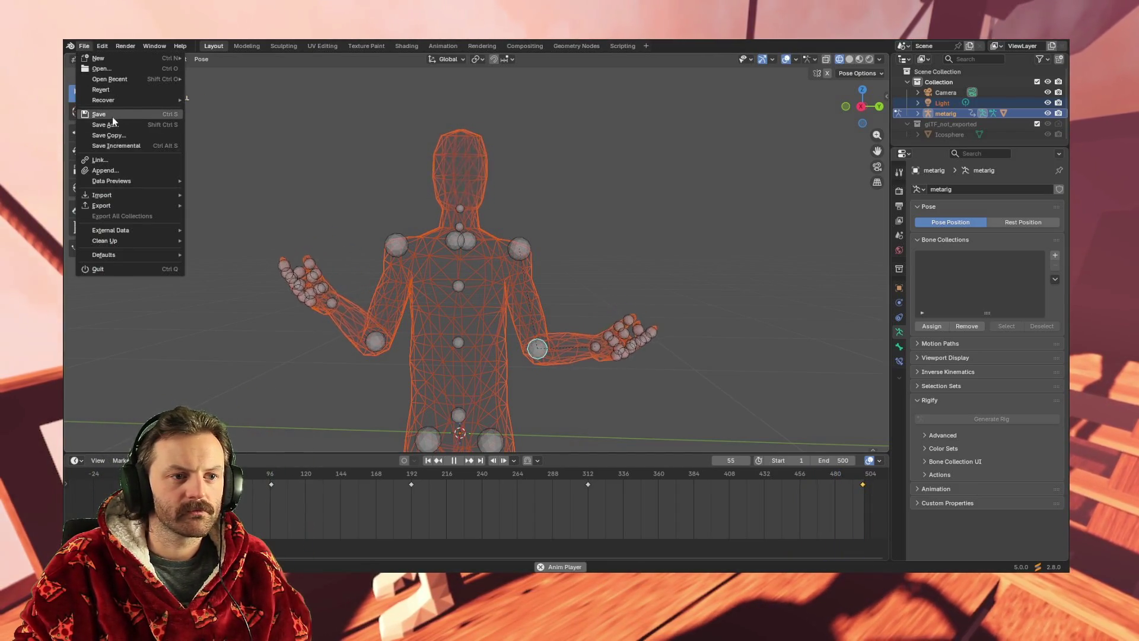
click(114, 121)
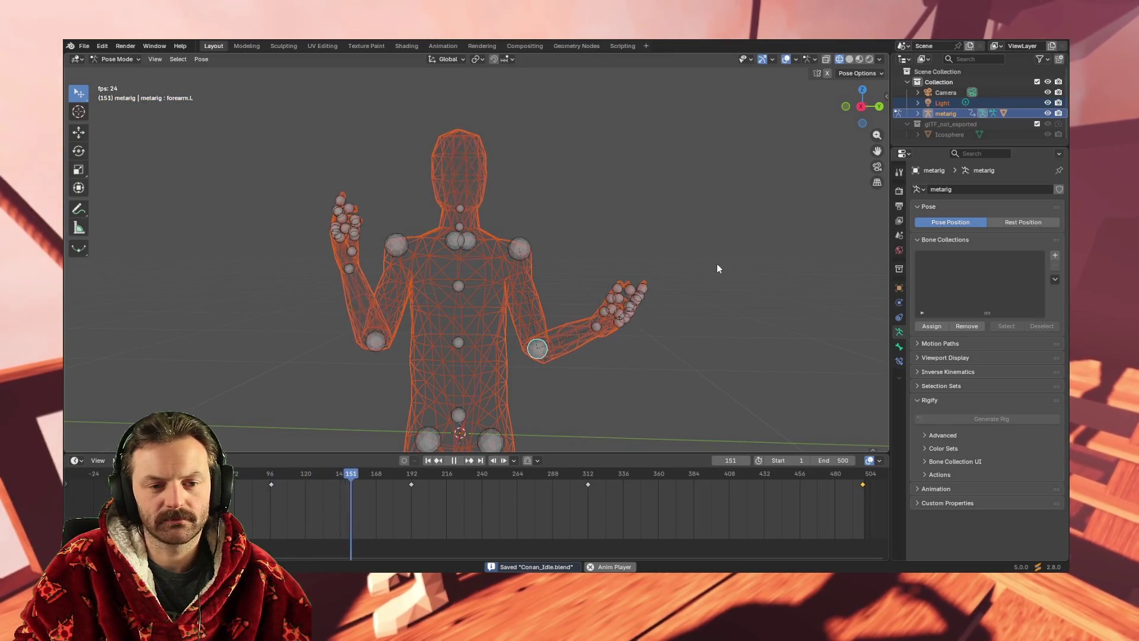
middle_drag(716, 263, 697, 314)
scroll(697, 314, down, 8)
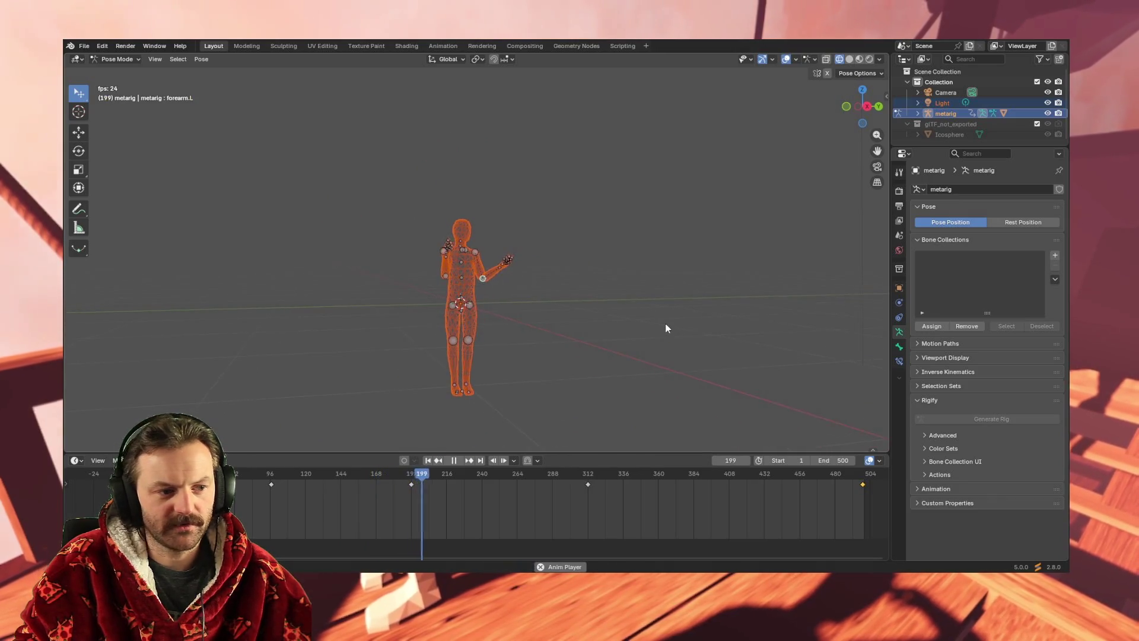
scroll(621, 326, up, 6)
Orbit and zoom around the looping rig, then select the hand.R bone.
mouse_move(539, 356)
middle_down()
mouse_move(398, 365)
mouse_move(538, 366)
mouse_move(491, 374)
middle_up()
mouse_move(659, 318)
middle_down()
mouse_move(613, 320)
mouse_move(714, 323)
middle_up()
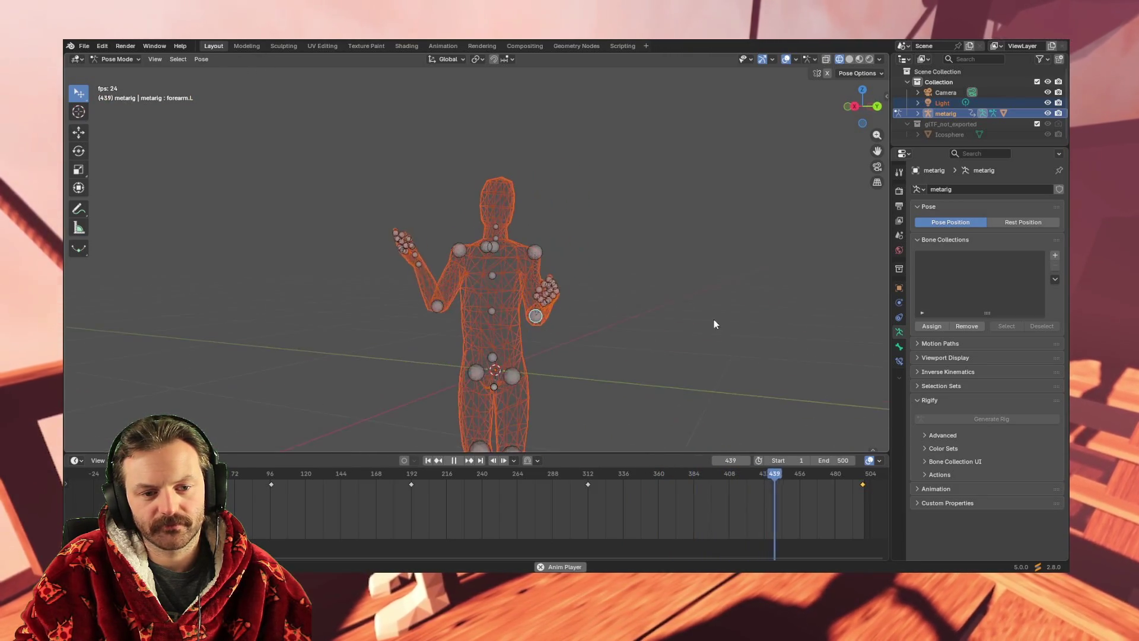
mouse_move(603, 365)
middle_down()
mouse_move(577, 387)
mouse_move(511, 345)
mouse_move(594, 359)
mouse_move(589, 368)
middle_up()
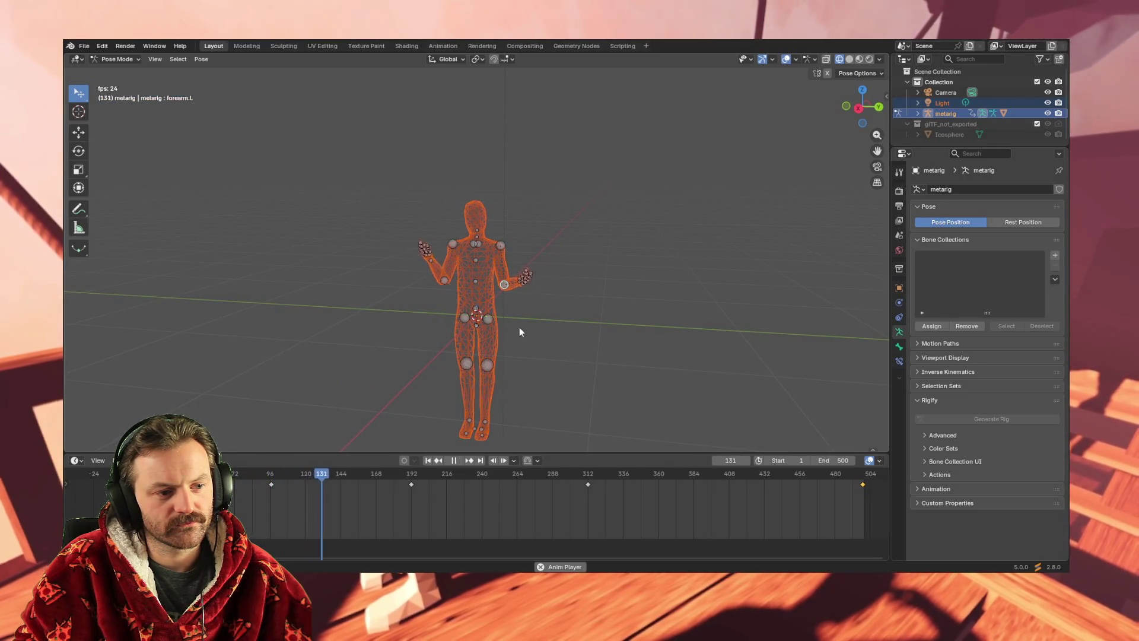
scroll(516, 327, up, 2)
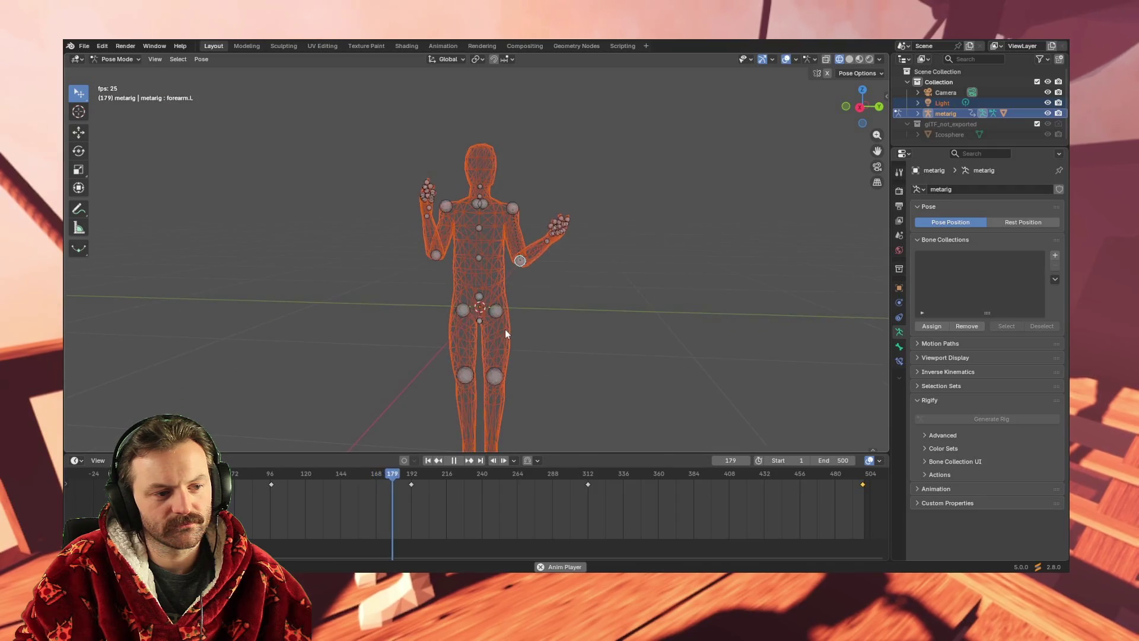
scroll(486, 286, up, 2)
mouse_move(486, 286)
middle_down()
mouse_move(514, 281)
mouse_move(499, 290)
mouse_move(511, 258)
middle_up()
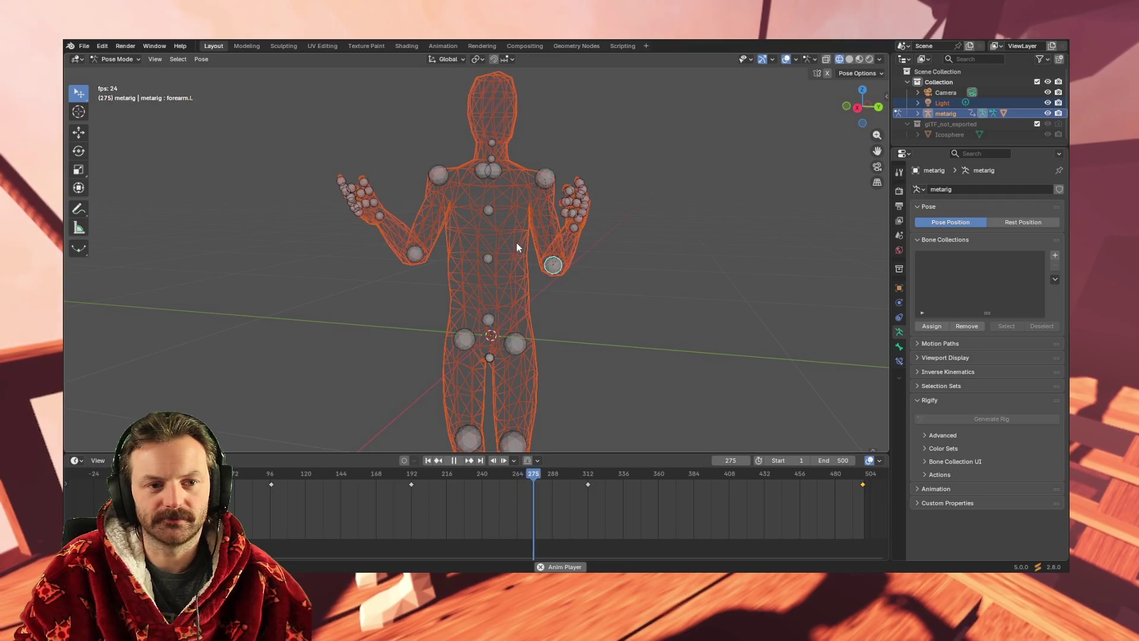
click(371, 221)
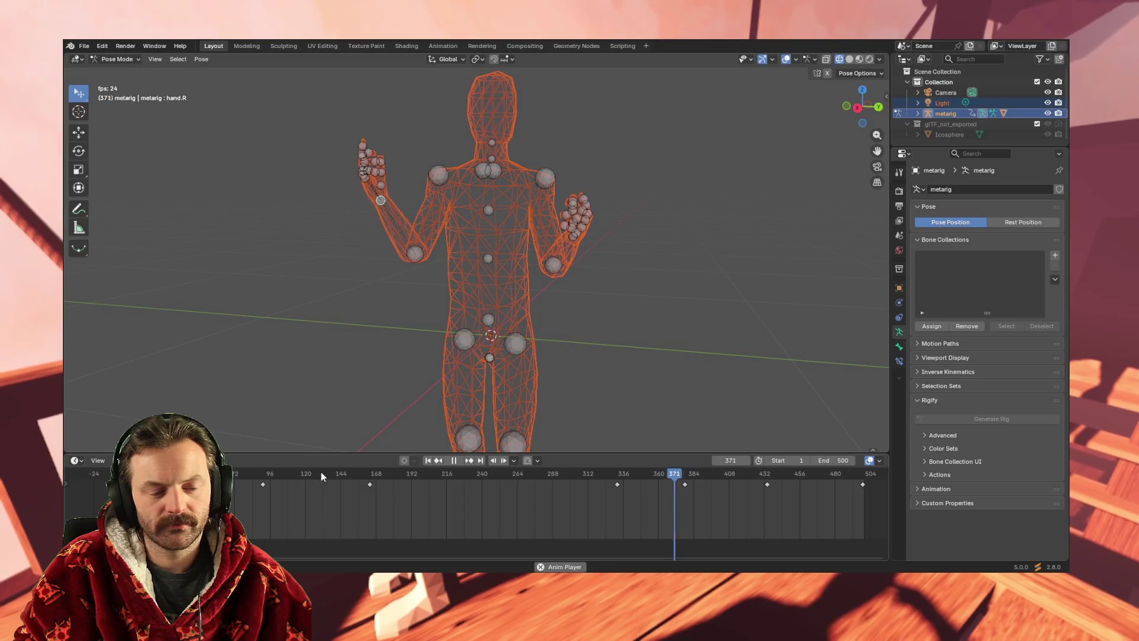
Bend the right hand upward at frame 91.
click(266, 473)
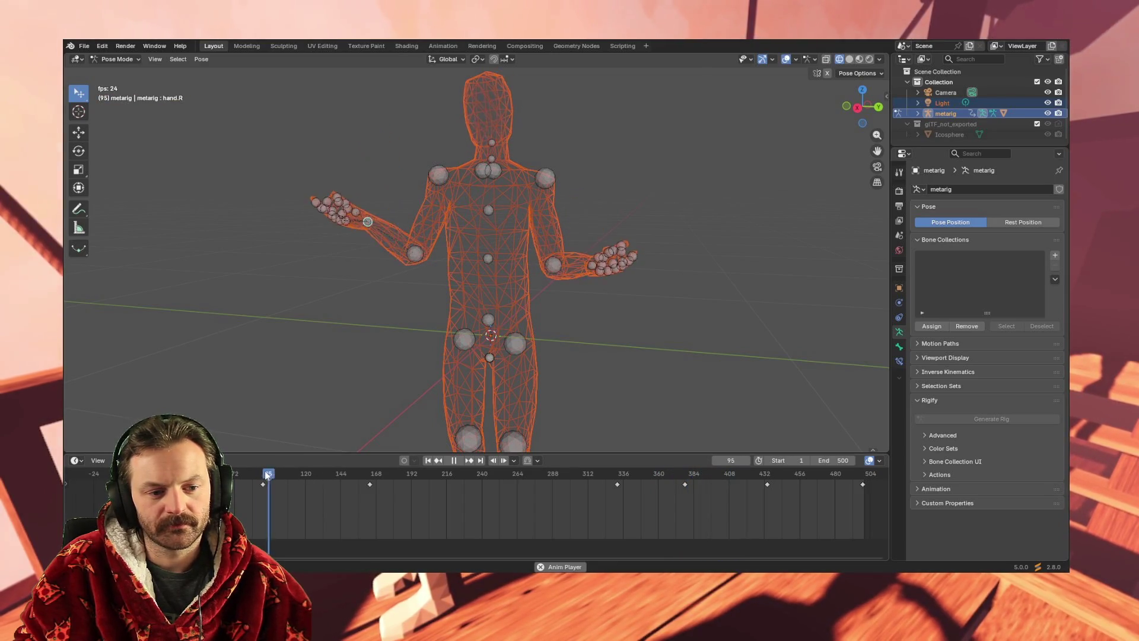
click(300, 475)
mouse_move(299, 474)
mouse_down()
mouse_move(264, 474)
mouse_move(370, 474)
mouse_move(263, 478)
mouse_up()
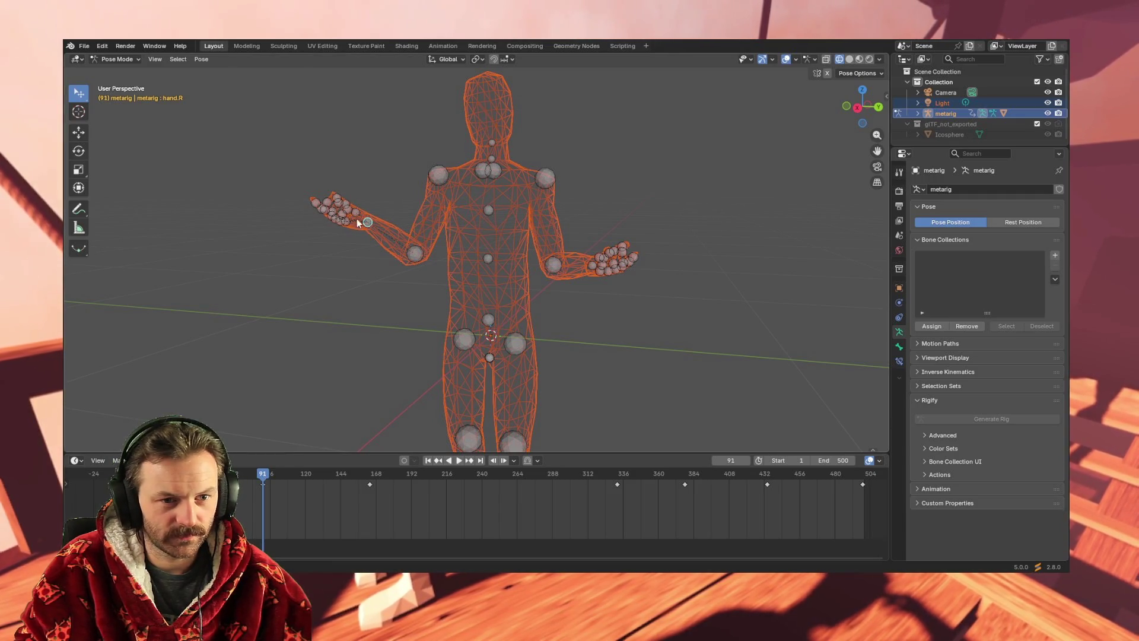
key(r)
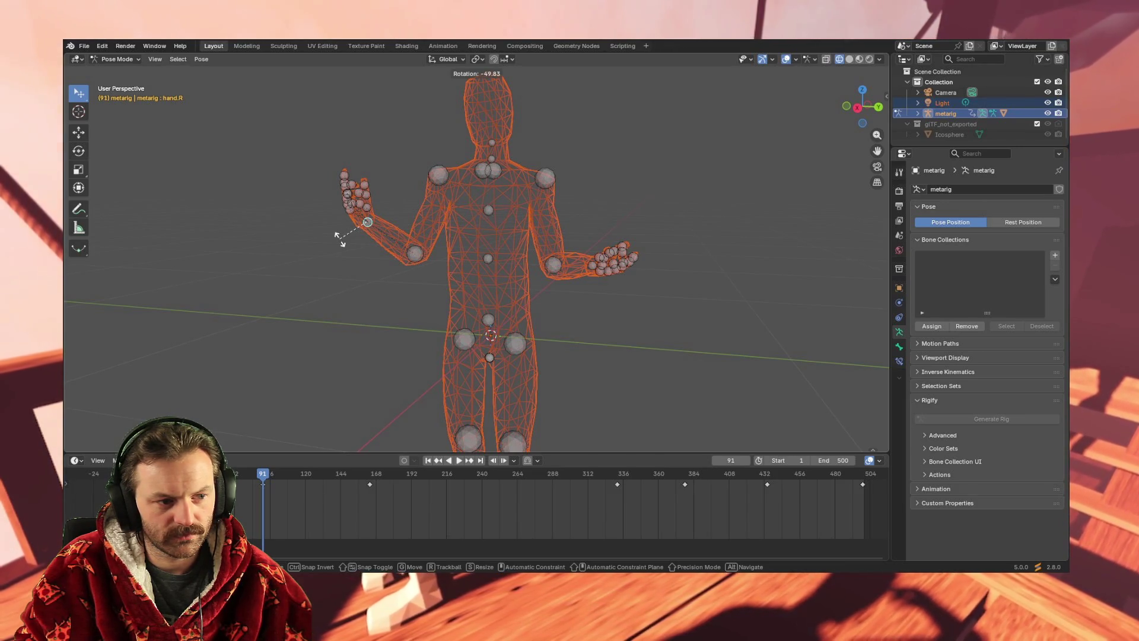
click(339, 238)
Check the hand from another angle, then select spine.001 and begin twisting it.
mouse_move(413, 275)
middle_down()
mouse_move(397, 287)
mouse_move(432, 290)
mouse_move(396, 297)
mouse_move(518, 325)
mouse_move(494, 286)
mouse_move(453, 288)
mouse_move(518, 297)
mouse_move(493, 373)
middle_up()
scroll(454, 301, down, 4)
scroll(510, 338, up, 3)
mouse_move(486, 311)
middle_down()
mouse_move(515, 319)
mouse_move(533, 353)
mouse_move(471, 331)
mouse_move(391, 336)
mouse_move(558, 338)
middle_up()
click(465, 304)
key(r)
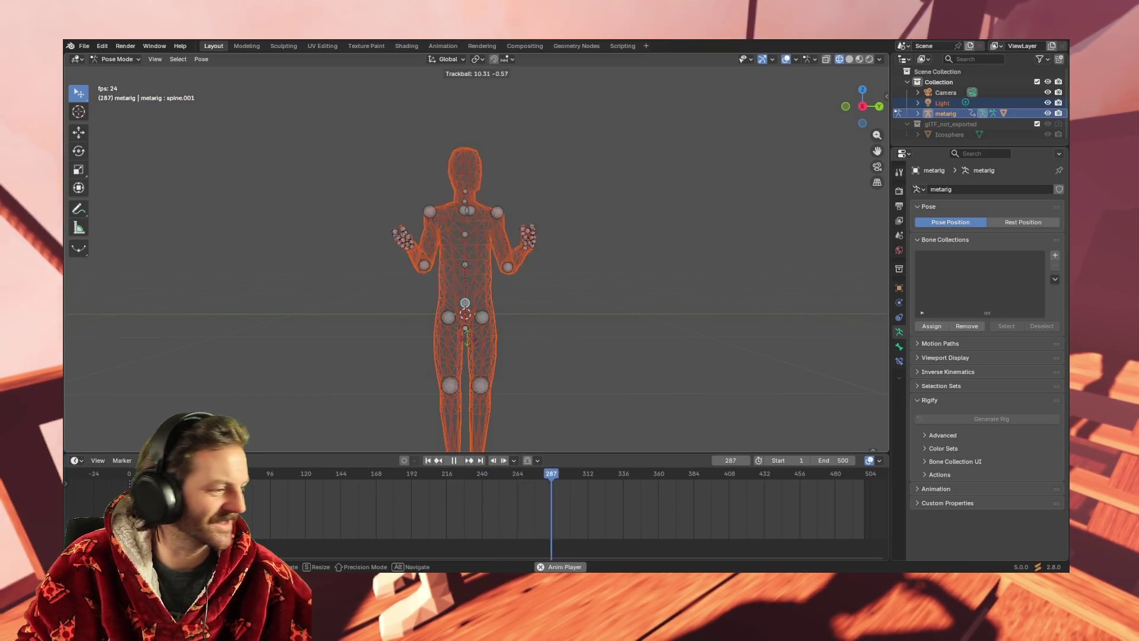
Confirm the spine.001 twist and key the pose at frame 1 via Pose > Animation > Insert Keyframe.
click(558, 345)
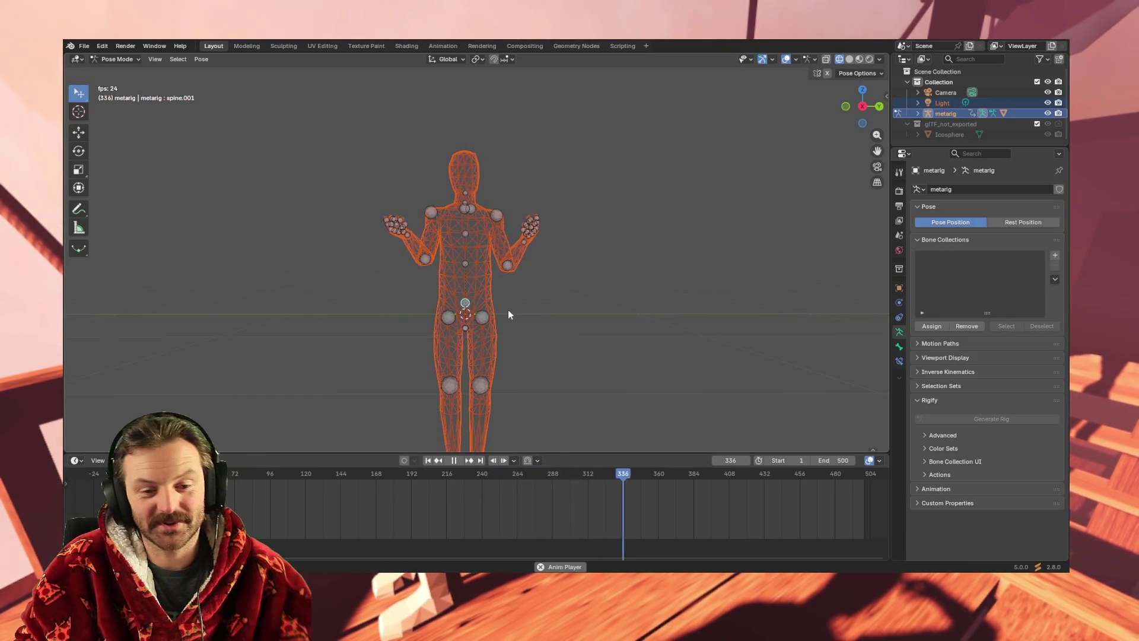
drag(440, 471, 132, 474)
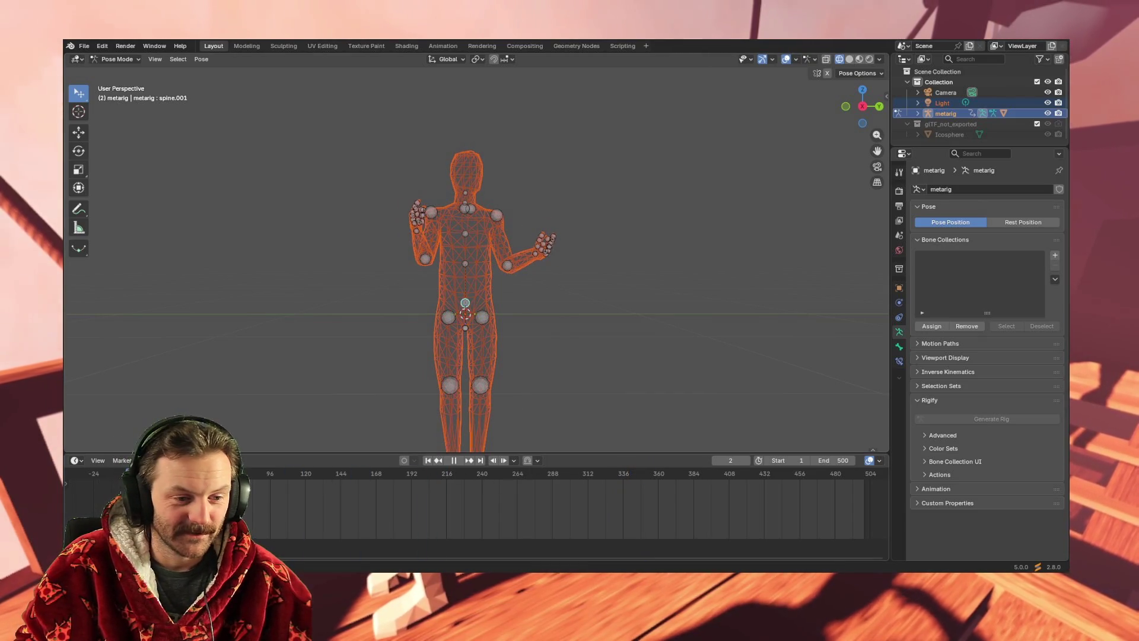
key(Escape)
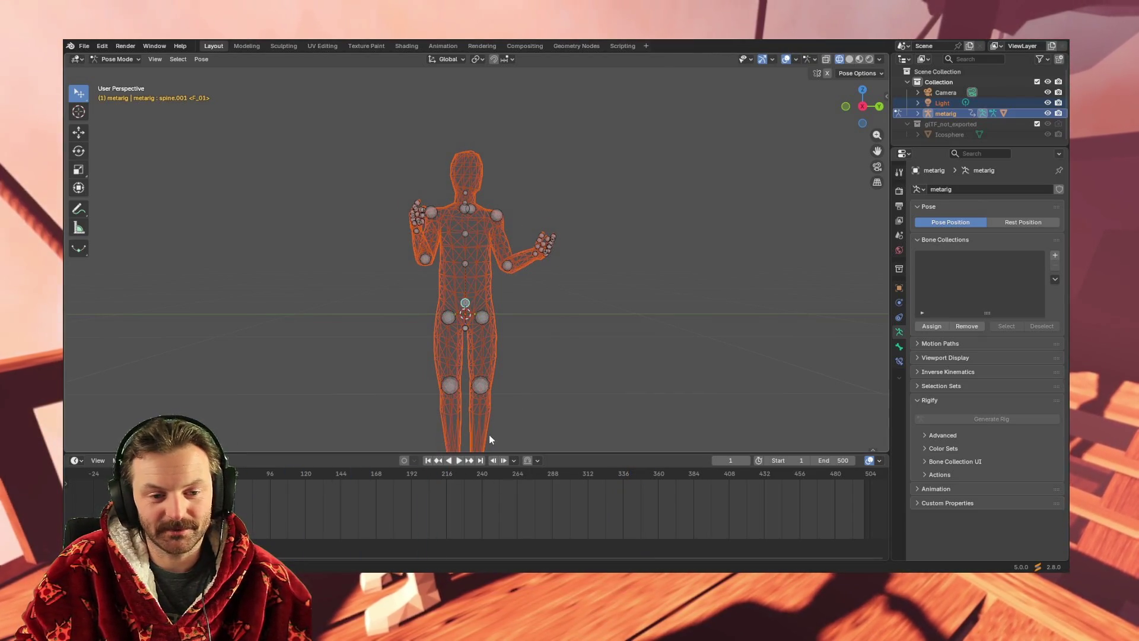
click(211, 58)
mouse_move(242, 117)
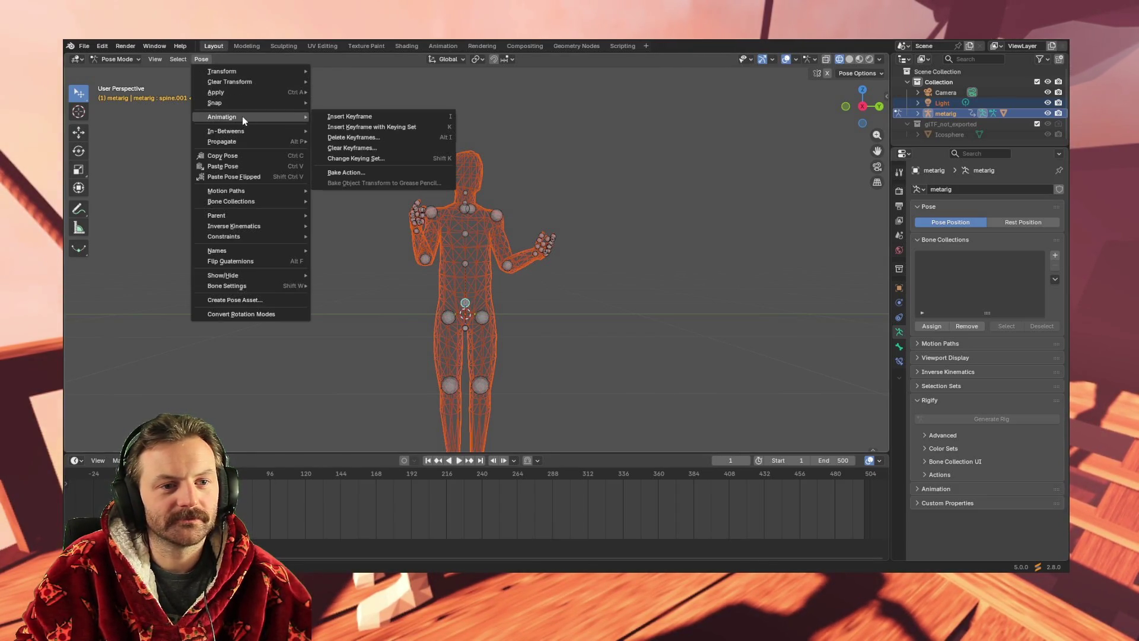
click(343, 117)
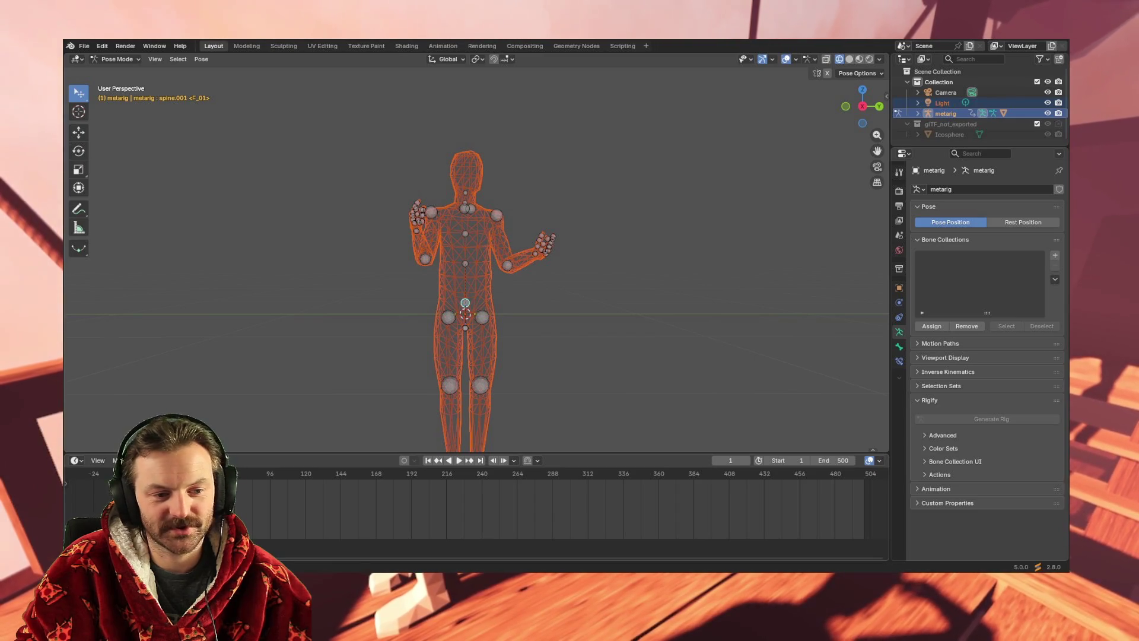
Rotate spine.001 and key all channels at frame 95.
key(space)
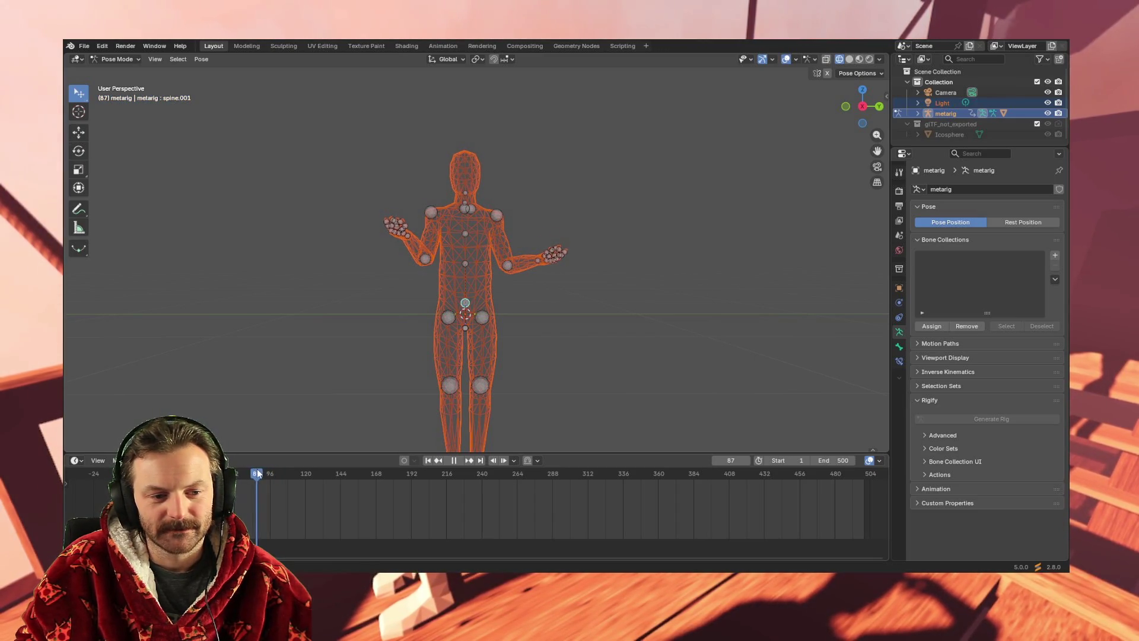
key(r)
key(r)
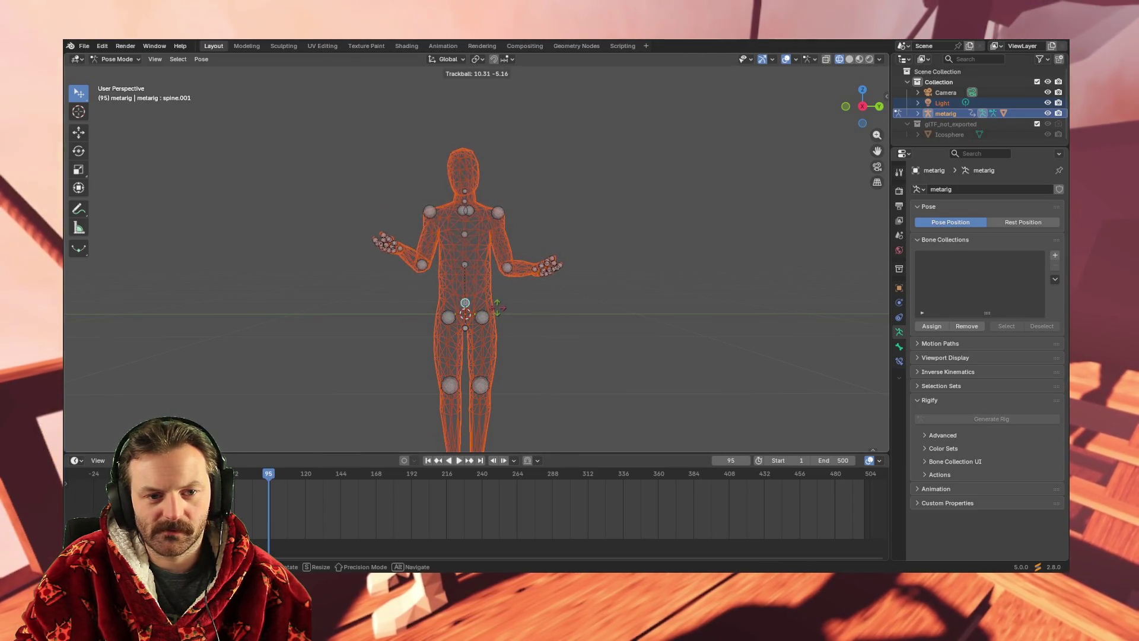
click(310, 407)
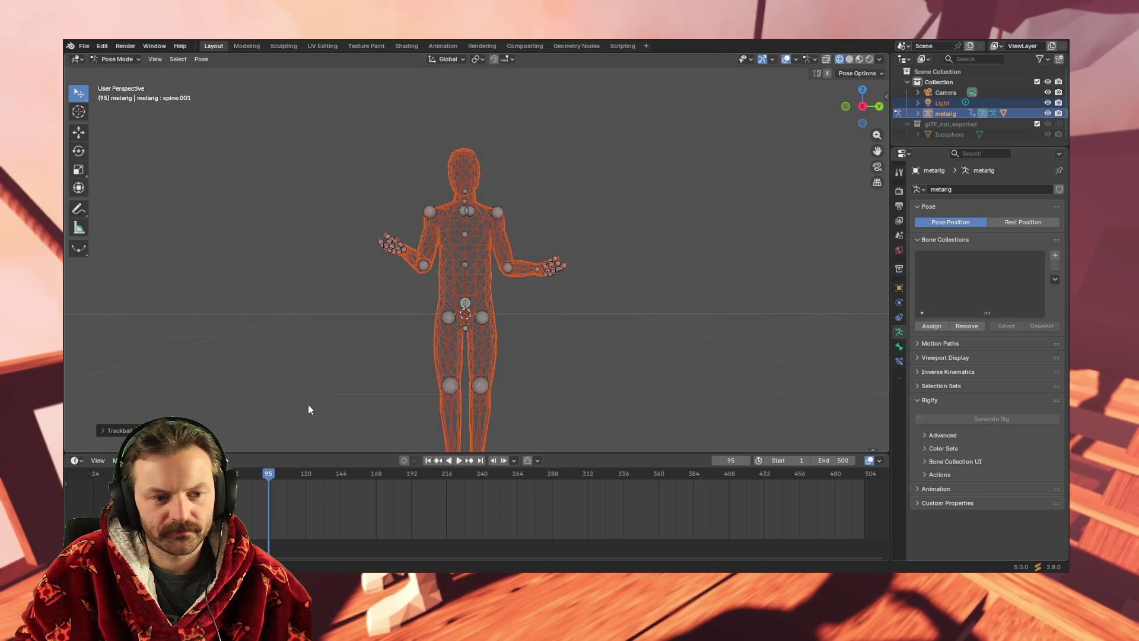
key(i)
click(278, 482)
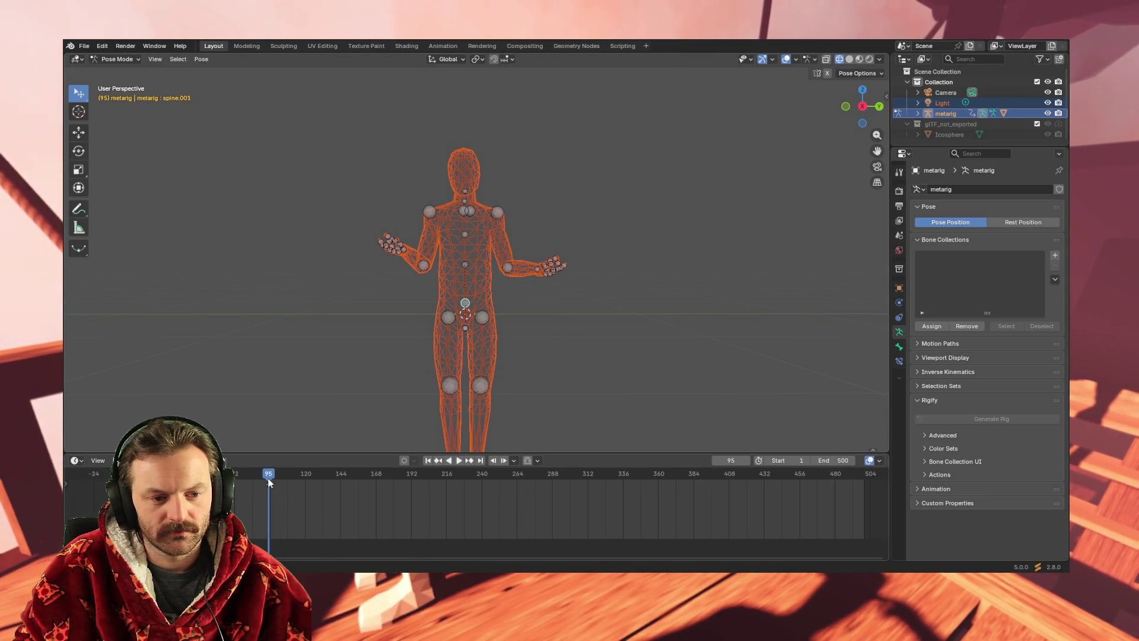
Rotate spine.001 again and key all channels at frame 191.
key(space)
key(space)
key(r)
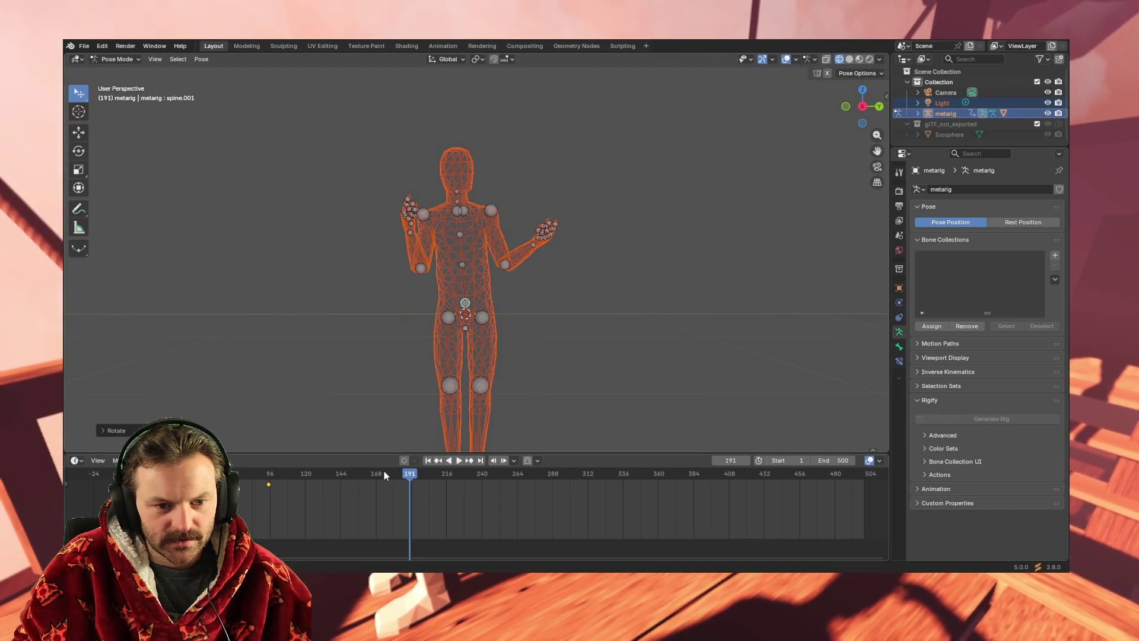
key(i)
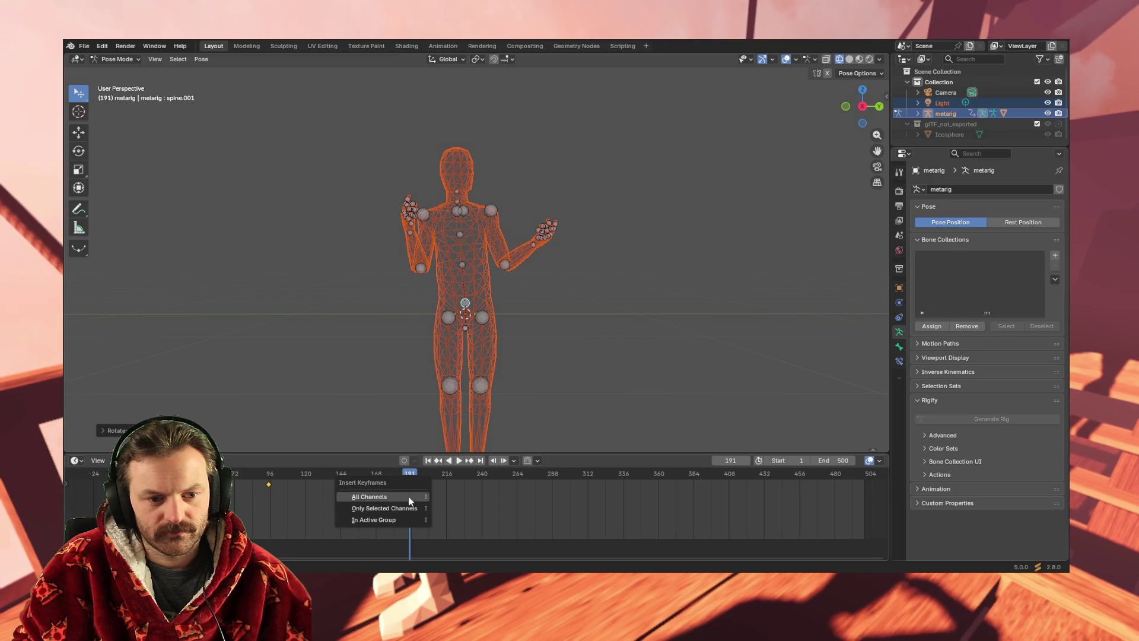
click(410, 500)
At frame 288, trackball-rotate spine.001 and key all channels.
drag(409, 474, 552, 476)
key(r)
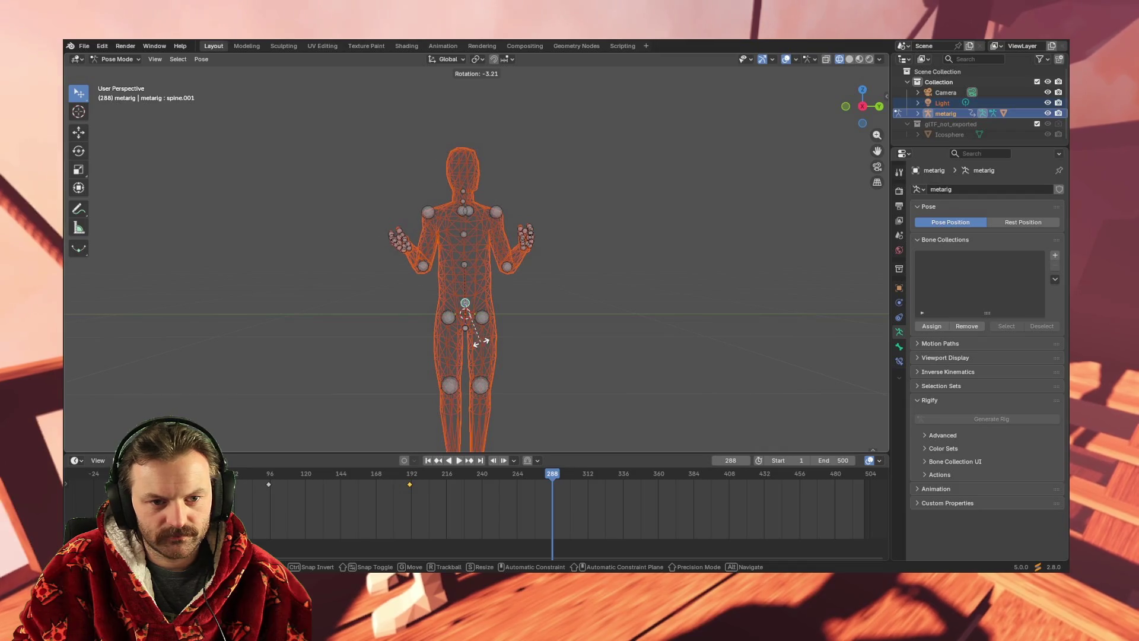
key(r)
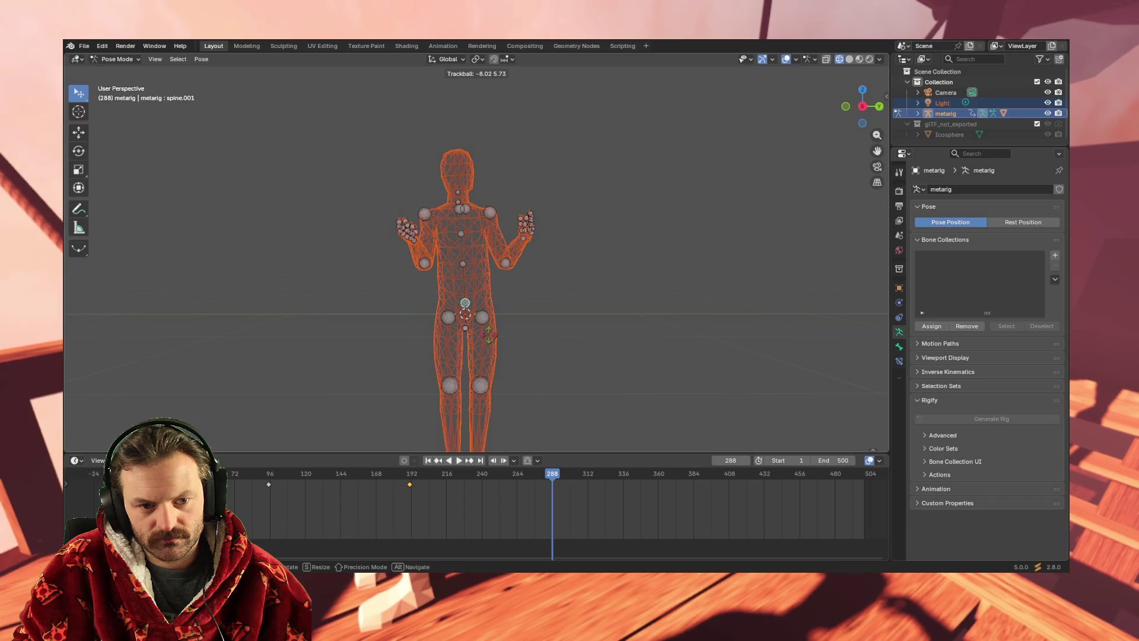
click(488, 333)
key(r)
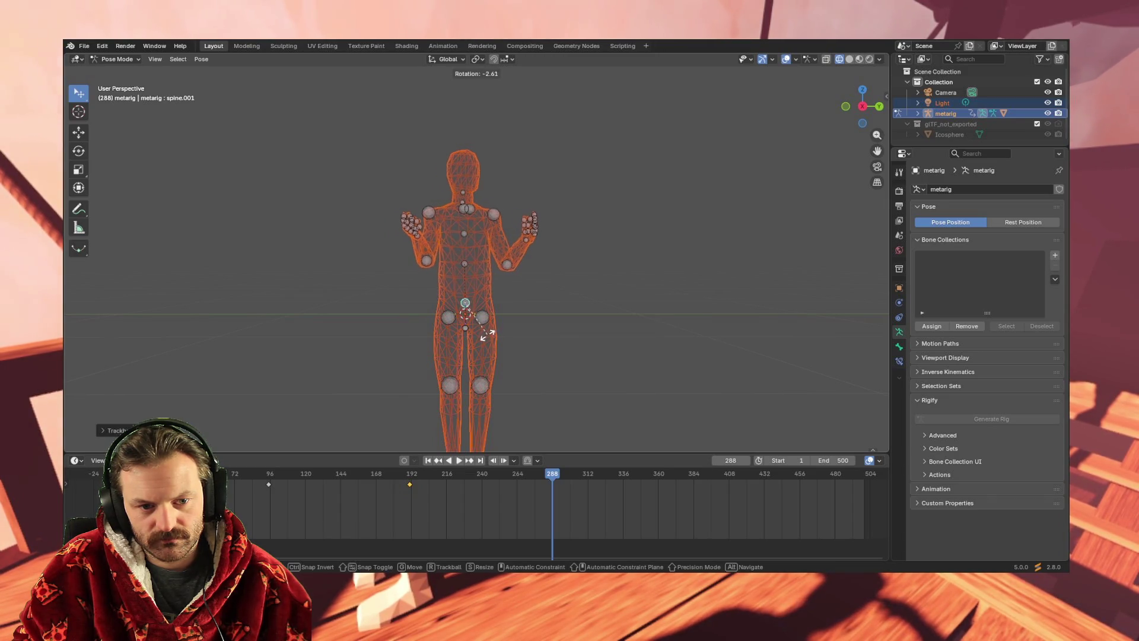
click(485, 334)
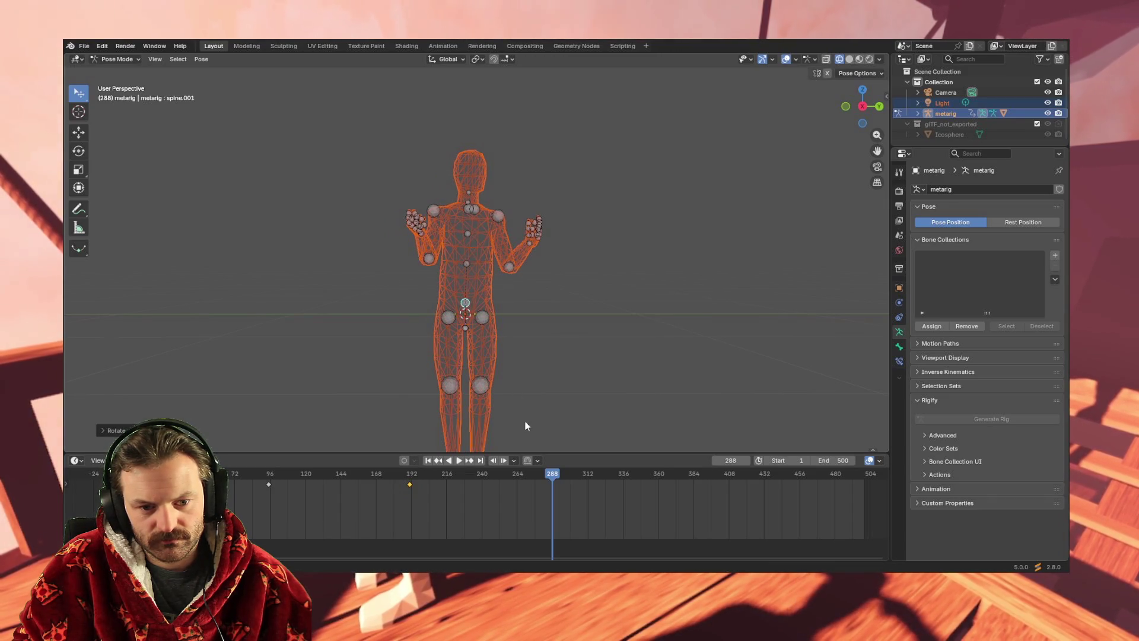
key(i)
click(542, 473)
At frame 384, rotate spine.001 freely and key all channels.
mouse_move(552, 473)
mouse_down()
mouse_move(719, 473)
mouse_move(693, 478)
mouse_up()
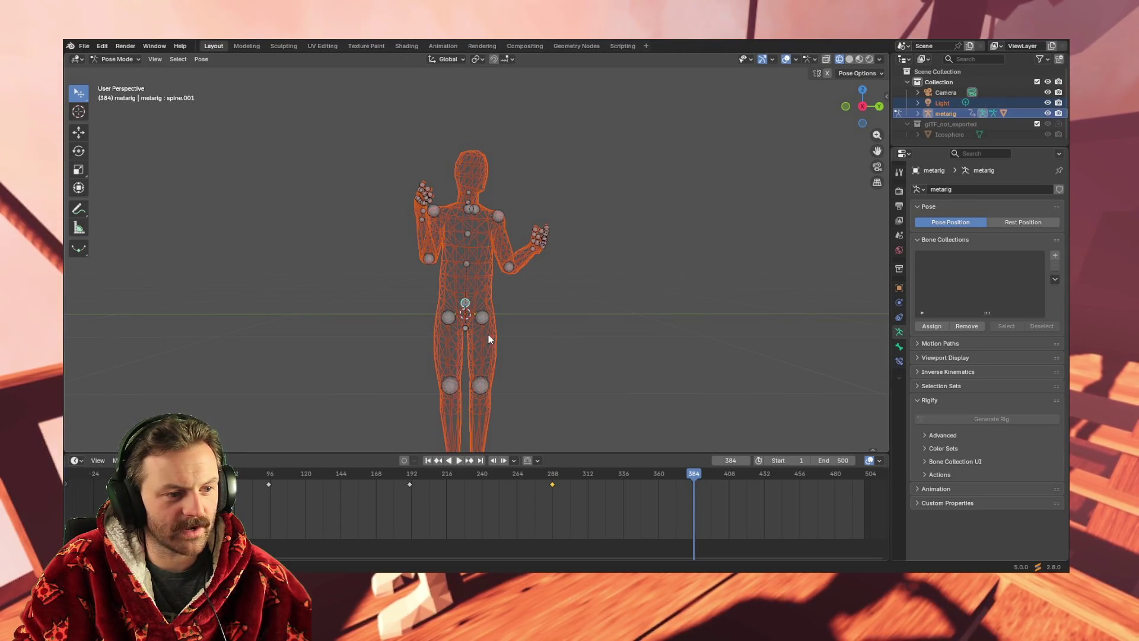
key(r)
key(r)
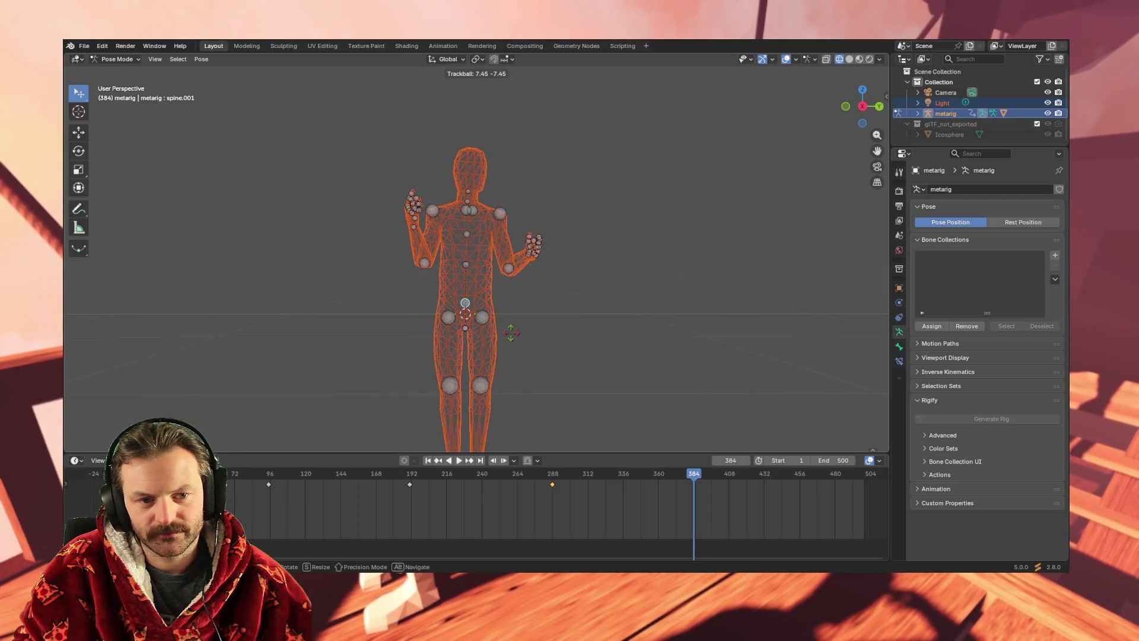
click(510, 332)
key(i)
click(702, 476)
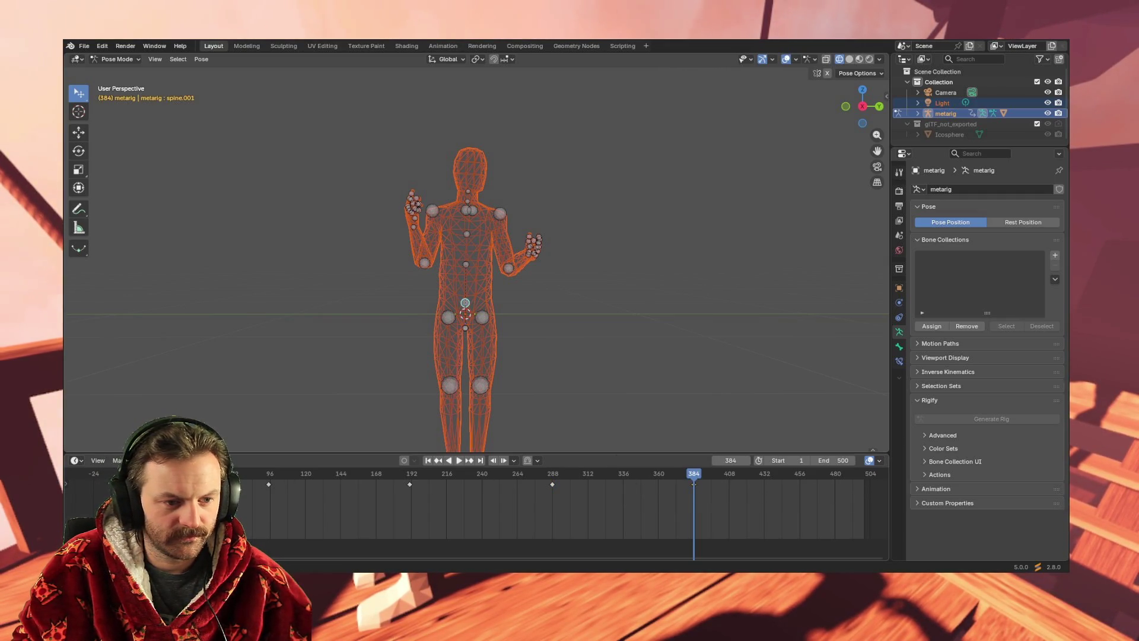
Scrub the upper-body sway toward frame 500 and back, then select the lower spine bone.
mouse_move(695, 476)
mouse_down()
mouse_move(864, 477)
mouse_move(178, 477)
mouse_move(92, 491)
mouse_move(867, 483)
mouse_move(124, 484)
mouse_move(570, 482)
mouse_up()
mouse_move(639, 479)
mouse_down()
mouse_move(802, 478)
mouse_move(112, 477)
mouse_move(131, 477)
mouse_up()
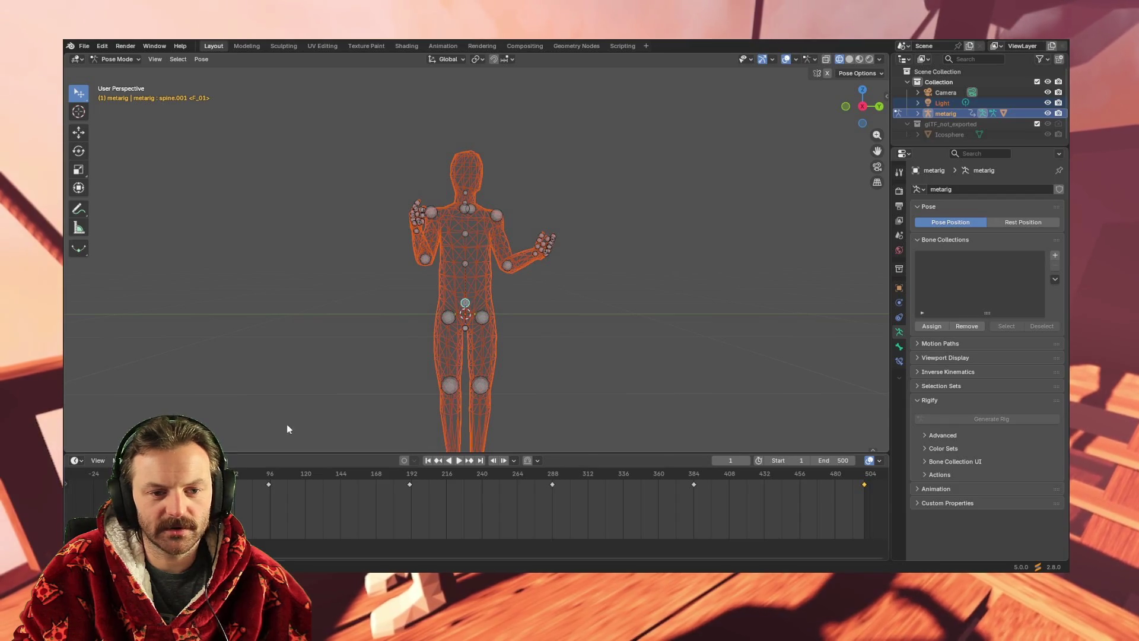
click(465, 328)
key(r)
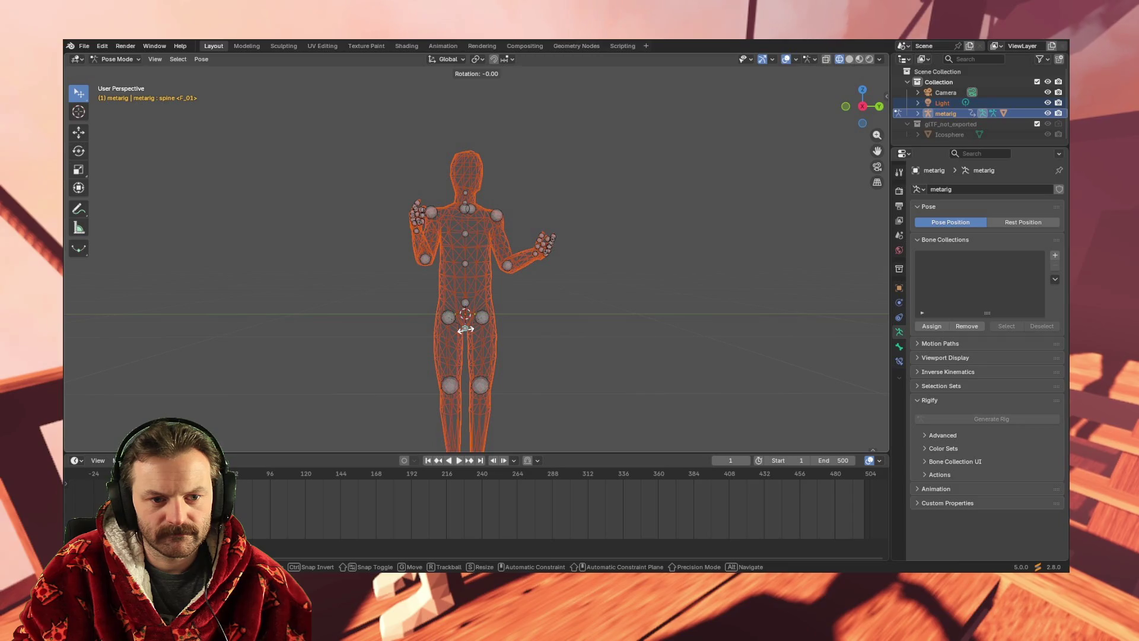
key(r)
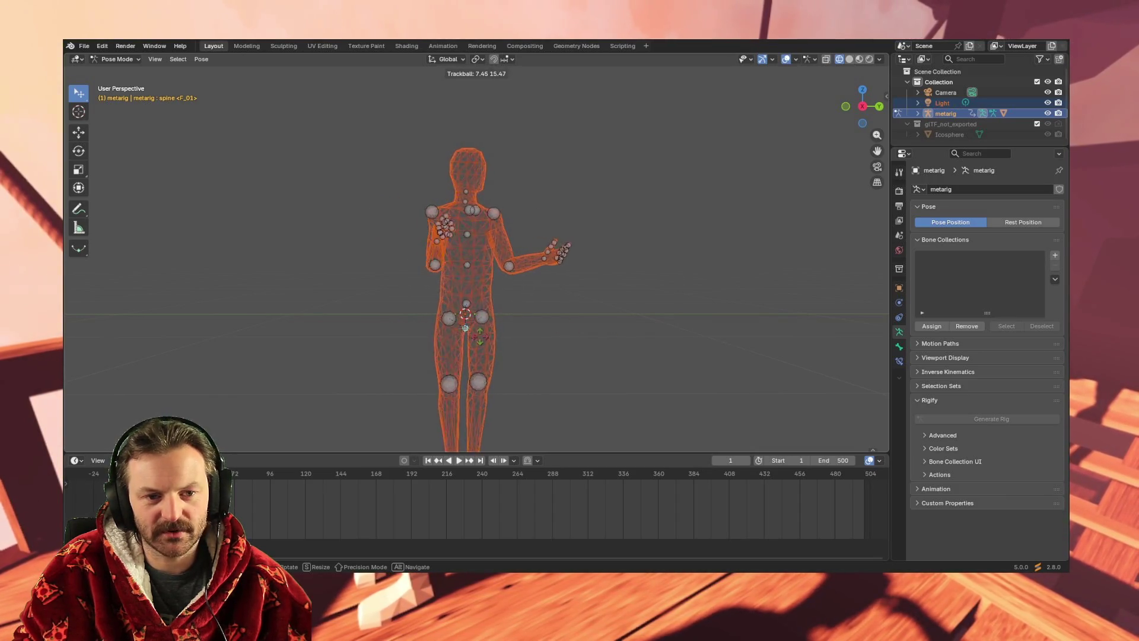
key(Escape)
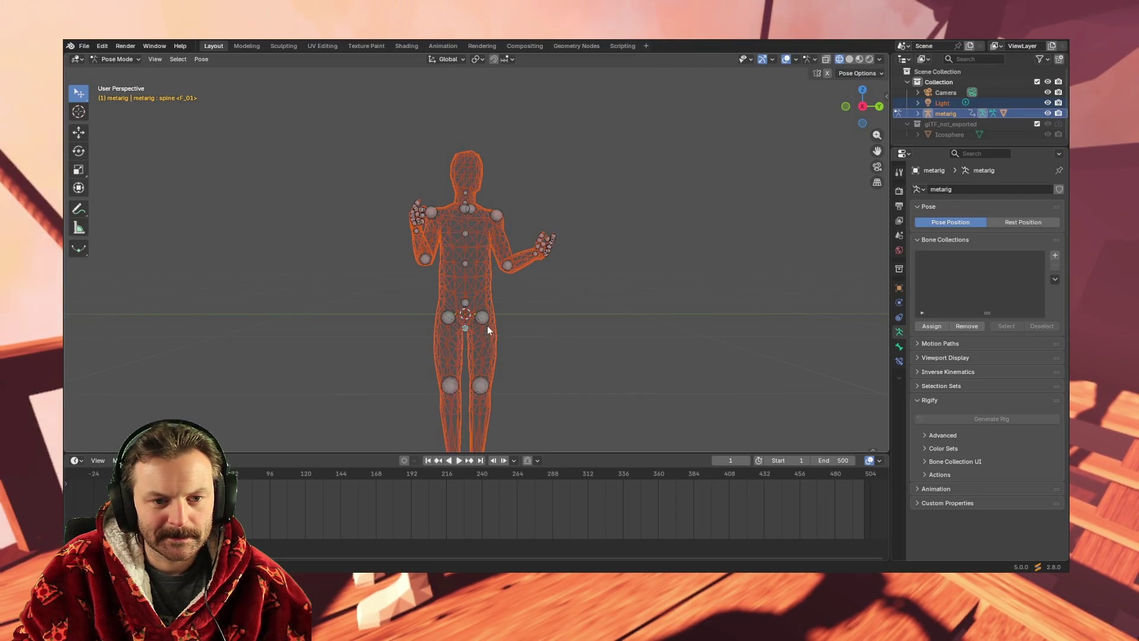
mouse_move(486, 319)
middle_down()
mouse_move(550, 319)
mouse_move(446, 332)
mouse_move(465, 358)
mouse_move(532, 340)
mouse_move(543, 320)
middle_up()
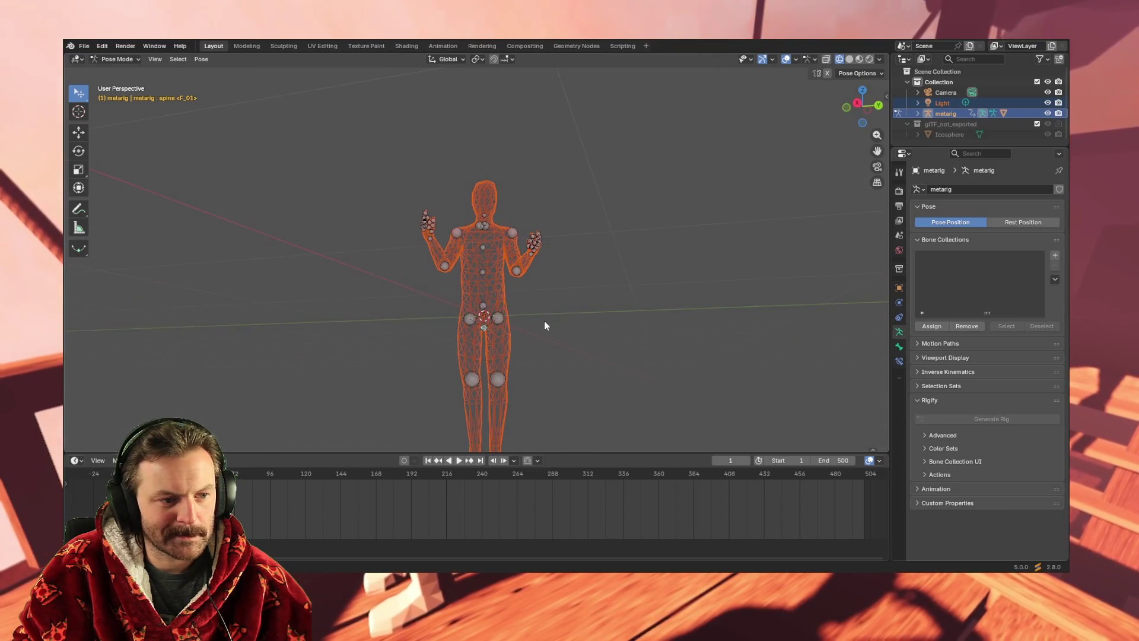
mouse_move(521, 379)
shift+middle_down()
mouse_move(528, 324)
mouse_move(513, 364)
mouse_move(550, 382)
shift+middle_up()
scroll(529, 337, up, 1)
scroll(514, 368, up, 3)
scroll(557, 380, down, 2)
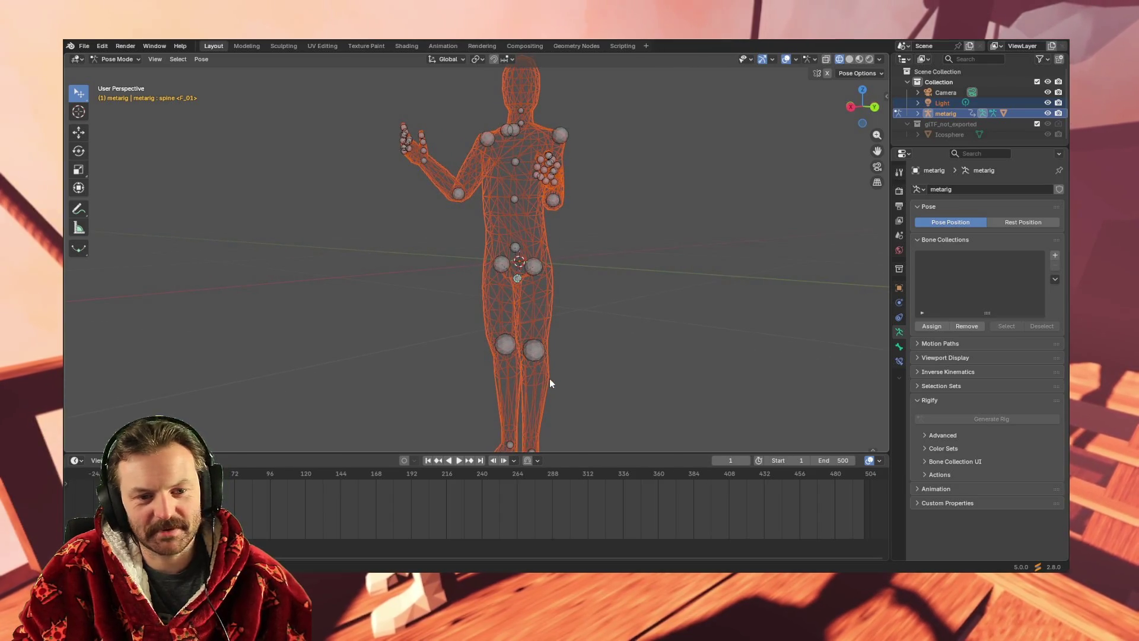
click(531, 358)
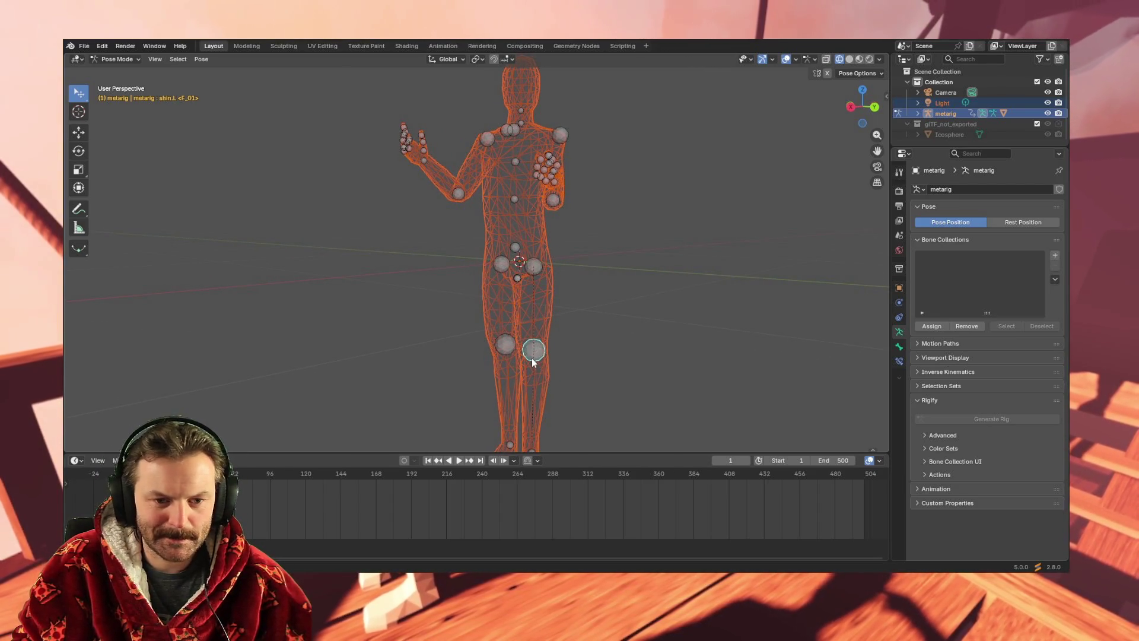
Try rotations on shin.L and thigh.L, then orbit to the front and play the idle.
key(r)
key(r)
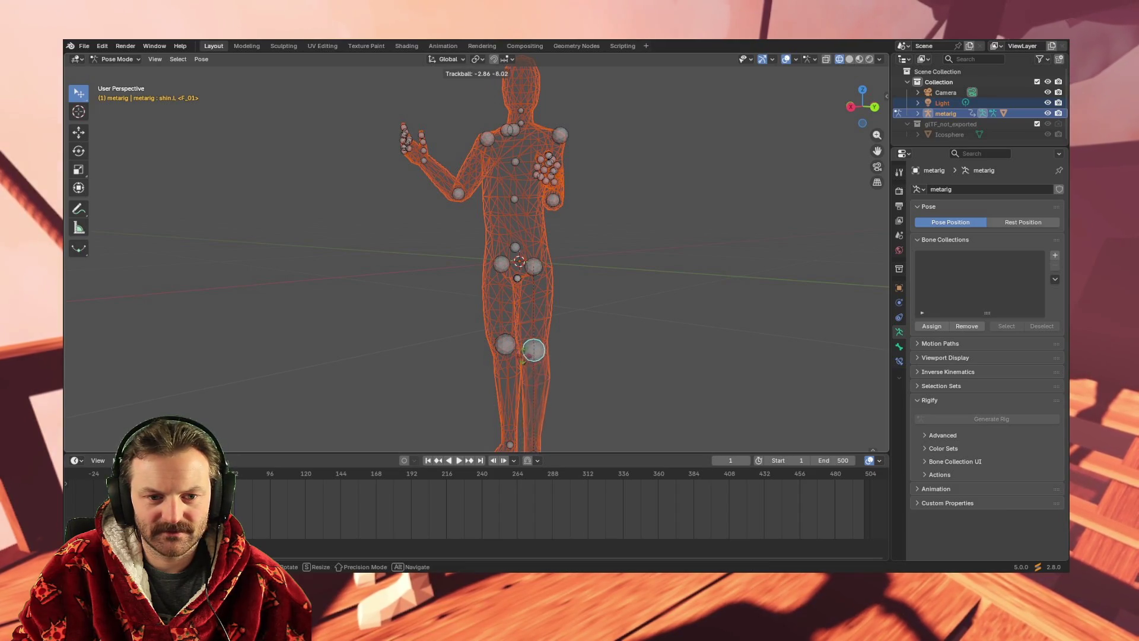
key(r)
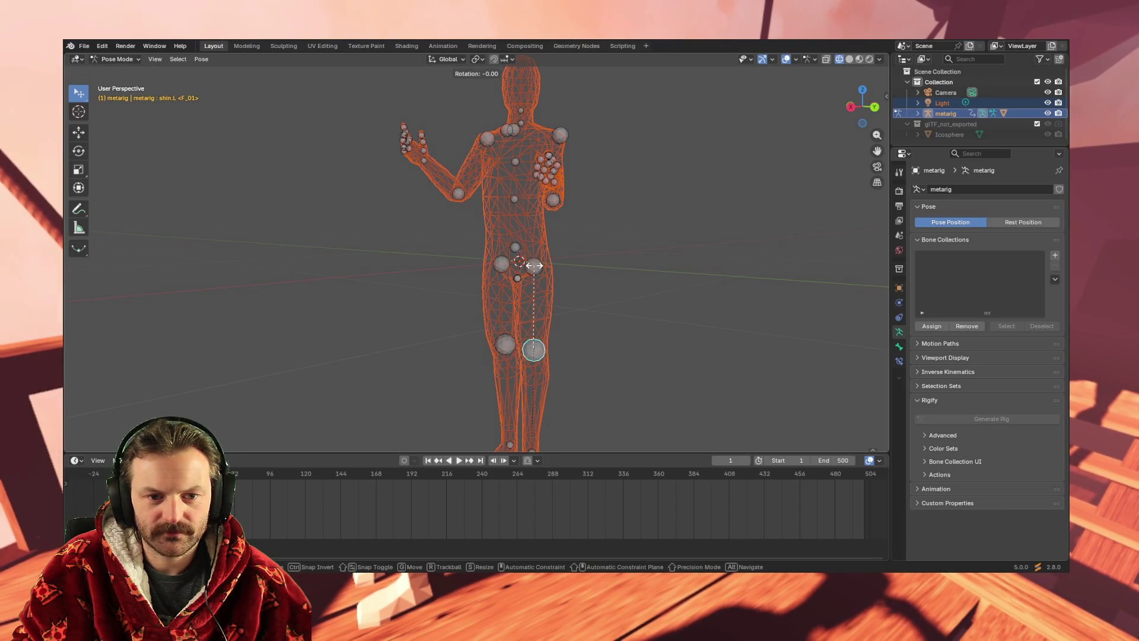
key(Escape)
click(533, 268)
key(r)
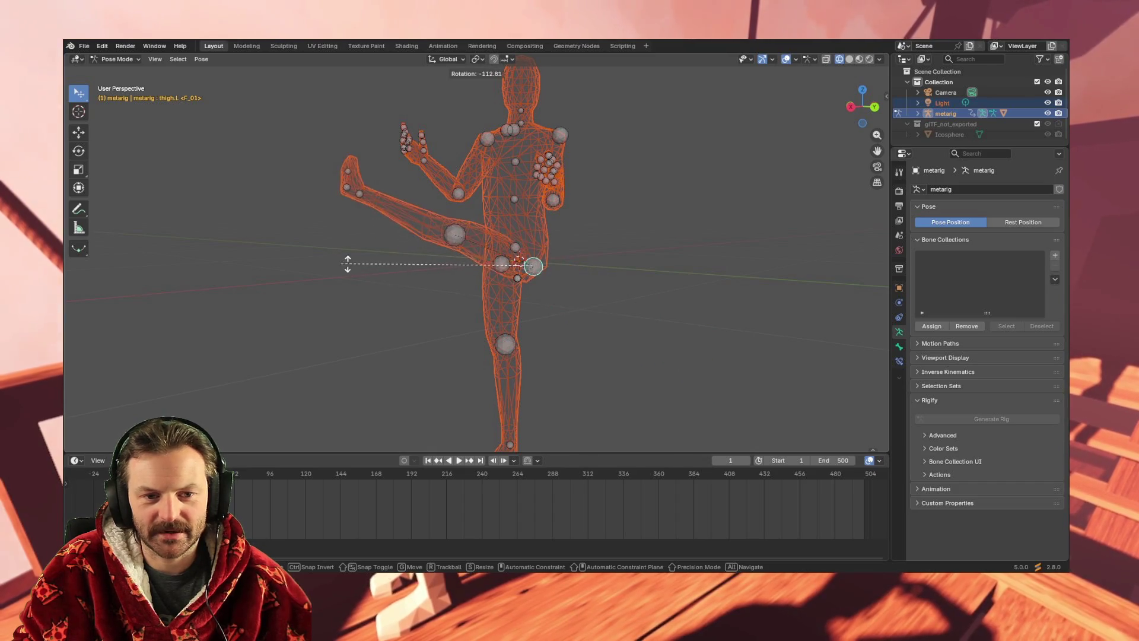
key(r)
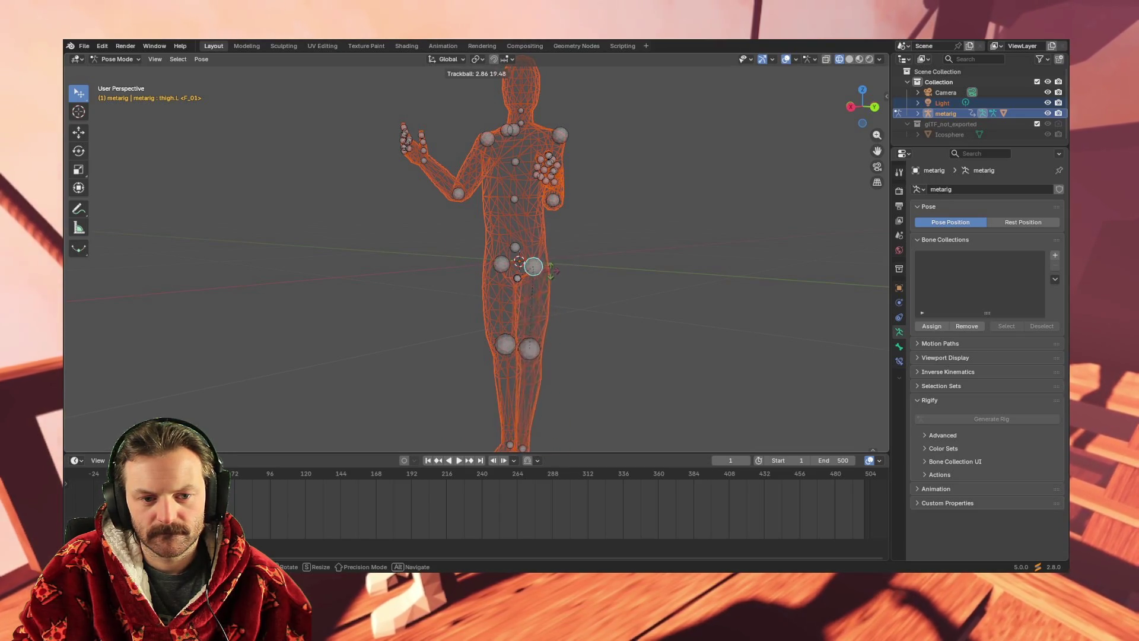
click(528, 270)
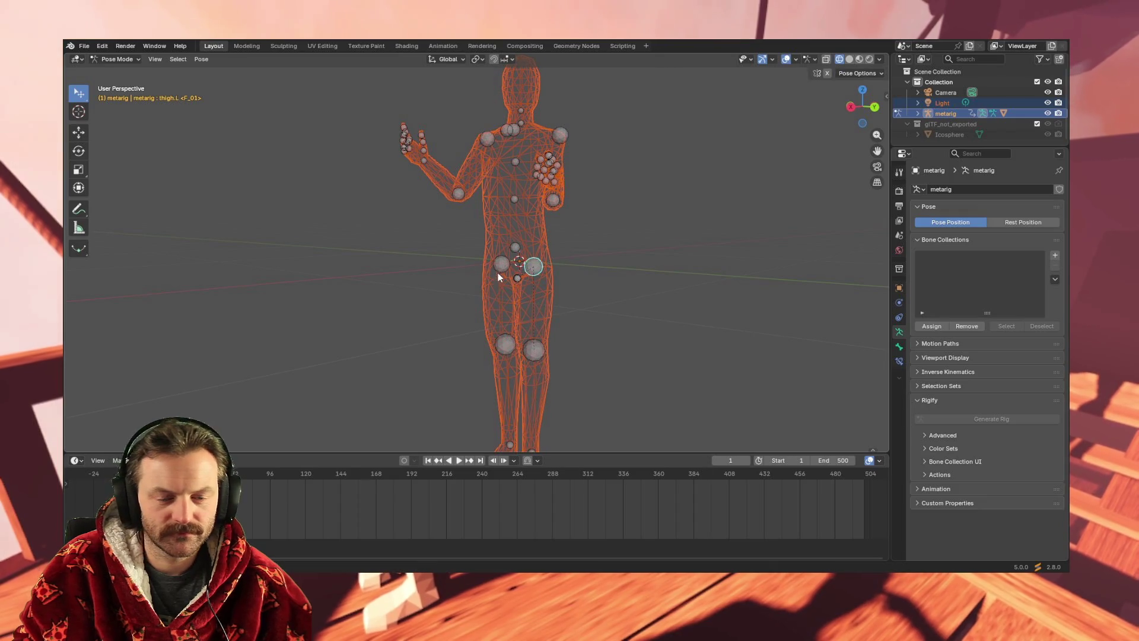
mouse_move(473, 289)
middle_down()
mouse_move(550, 287)
mouse_move(524, 277)
middle_up()
key(space)
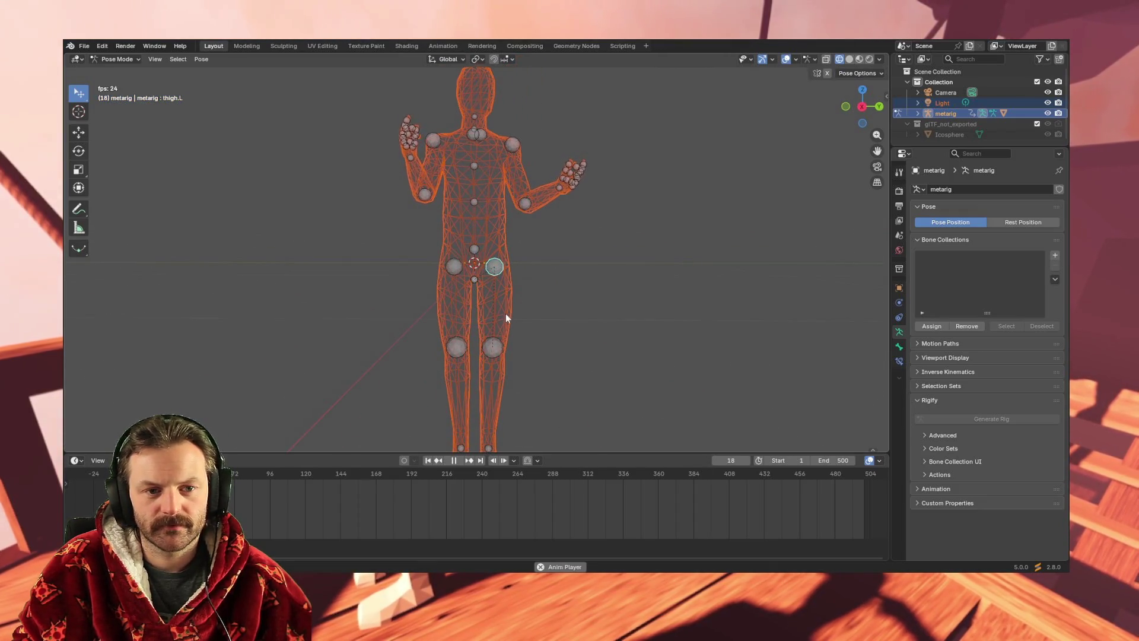
Stop at frame 70 and slightly trackball-rotate shin.R and shin.L in right ortho view.
key(space)
click(459, 352)
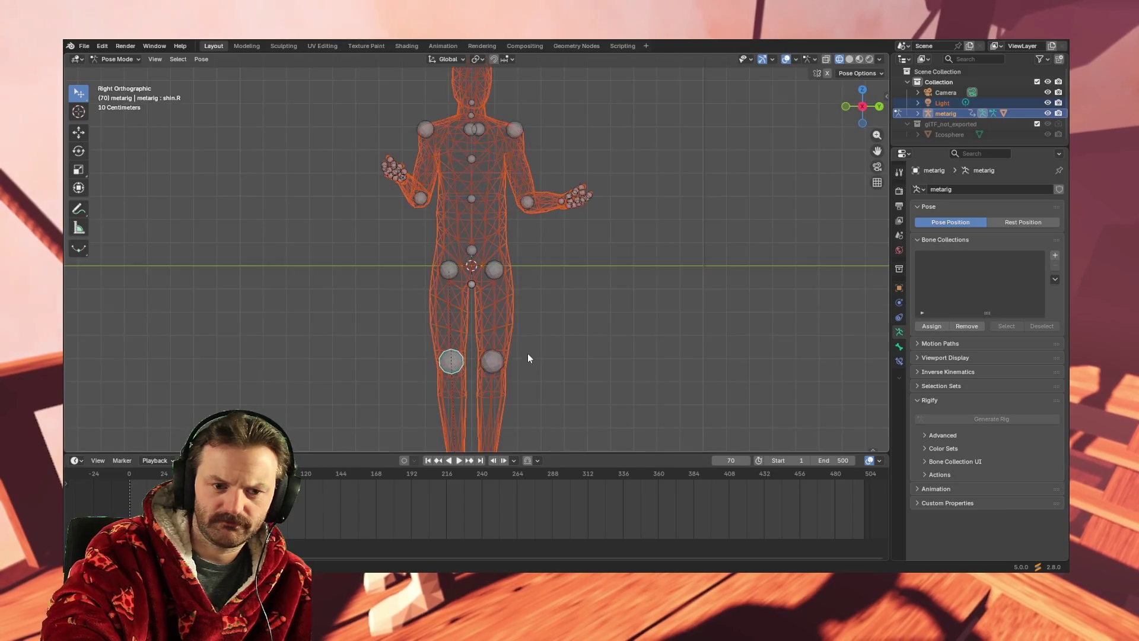
key(KP_3)
key(r)
key(r)
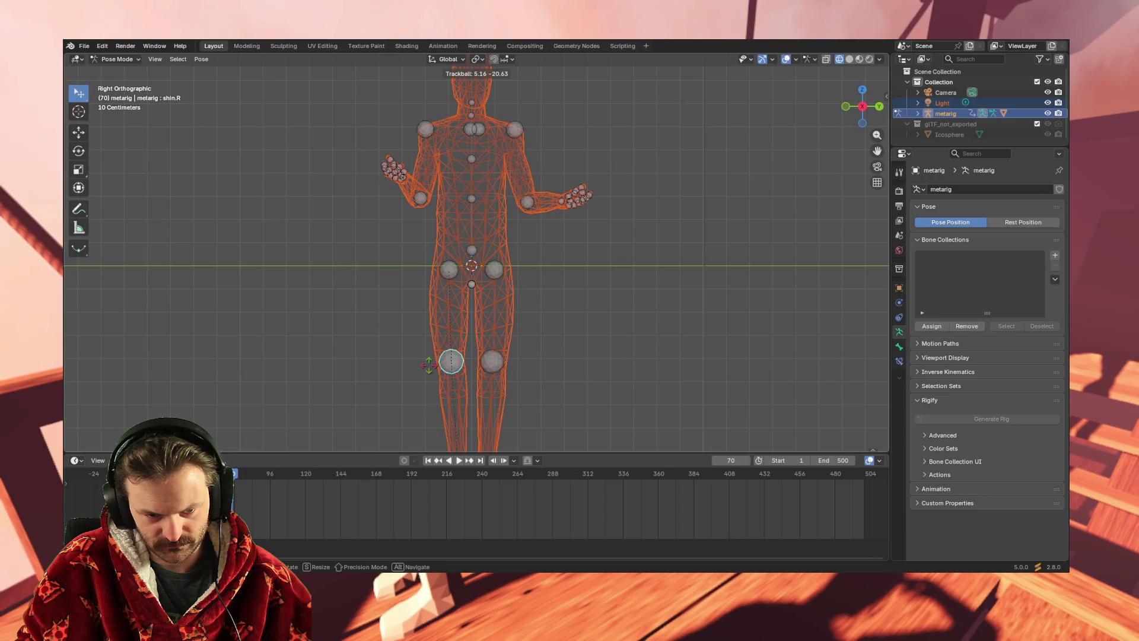
click(423, 365)
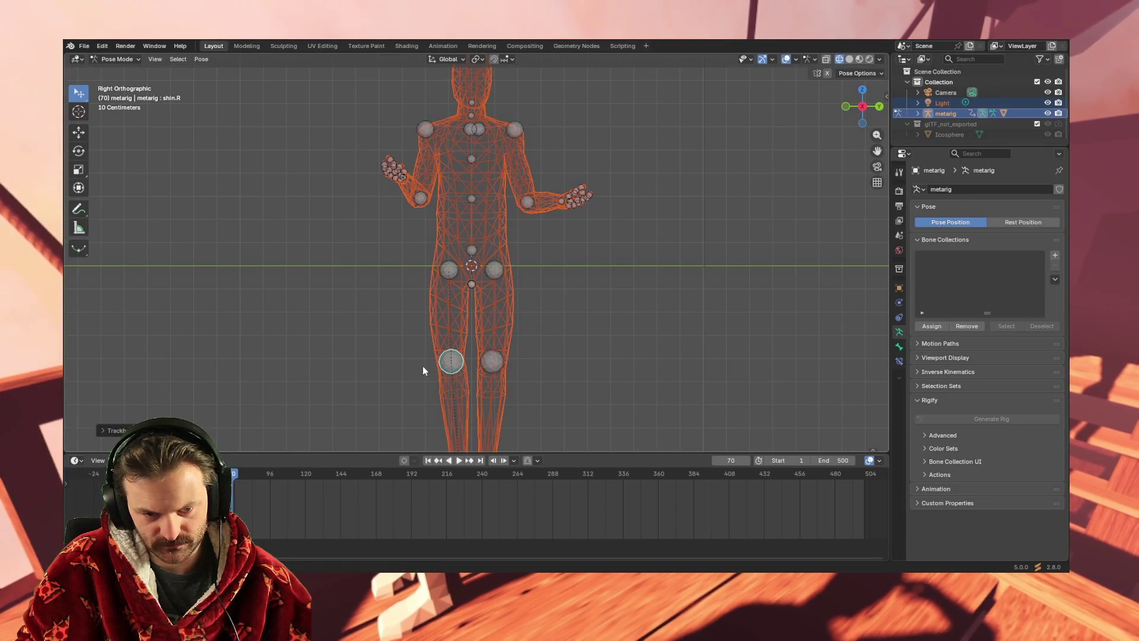
key(r)
key(r)
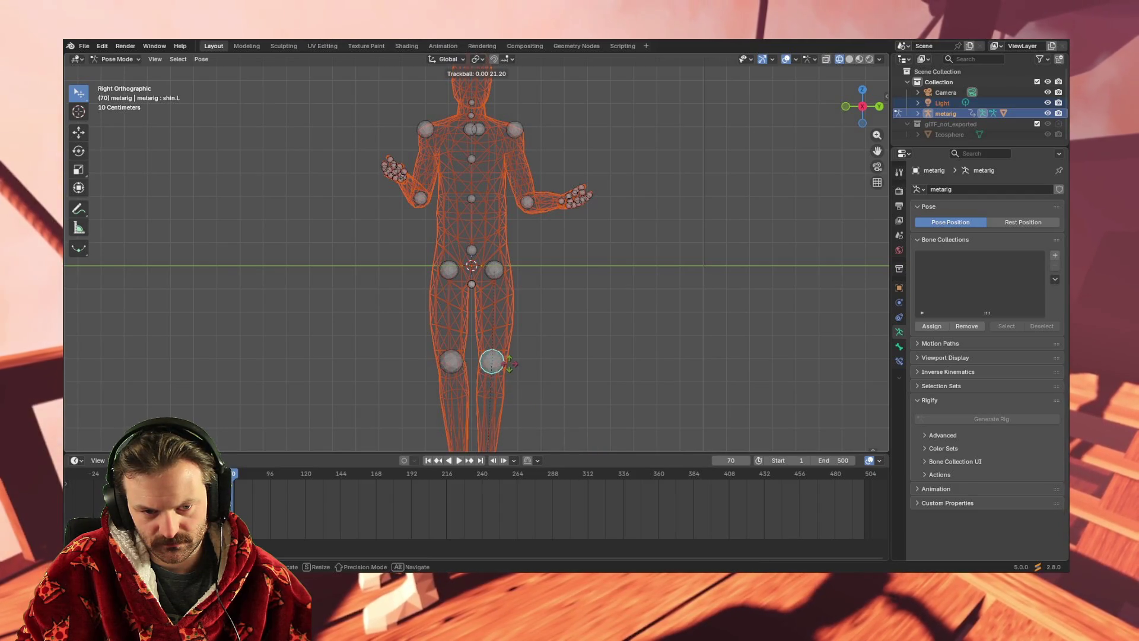
click(509, 363)
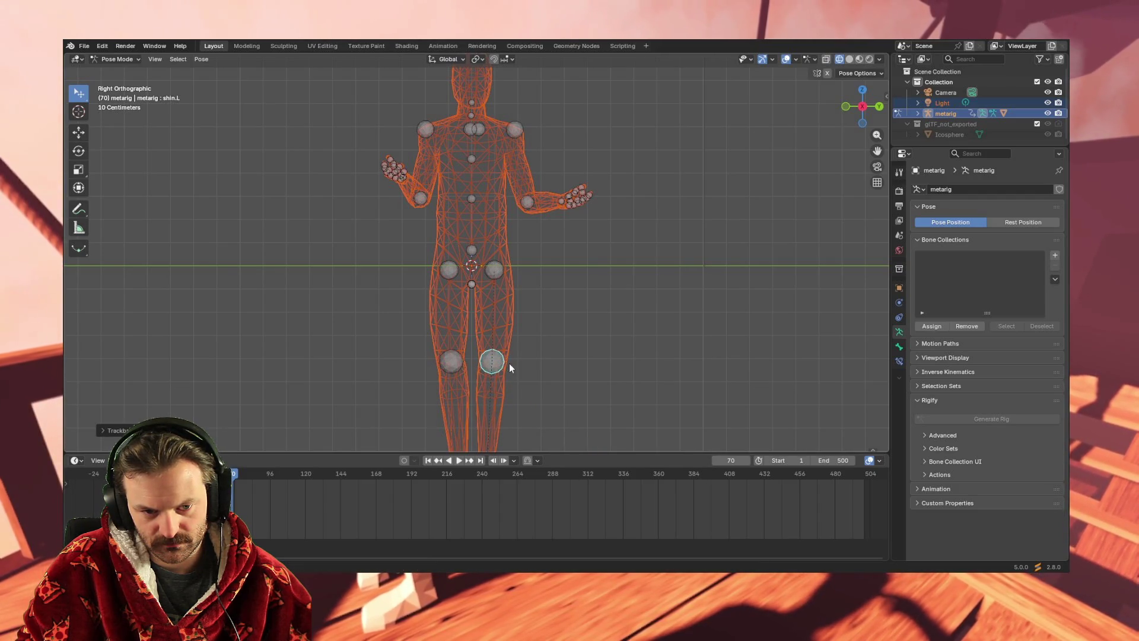
Rotate thigh.L and thigh.R slightly, then loop the idle animation in perspective view.
click(496, 269)
key(r)
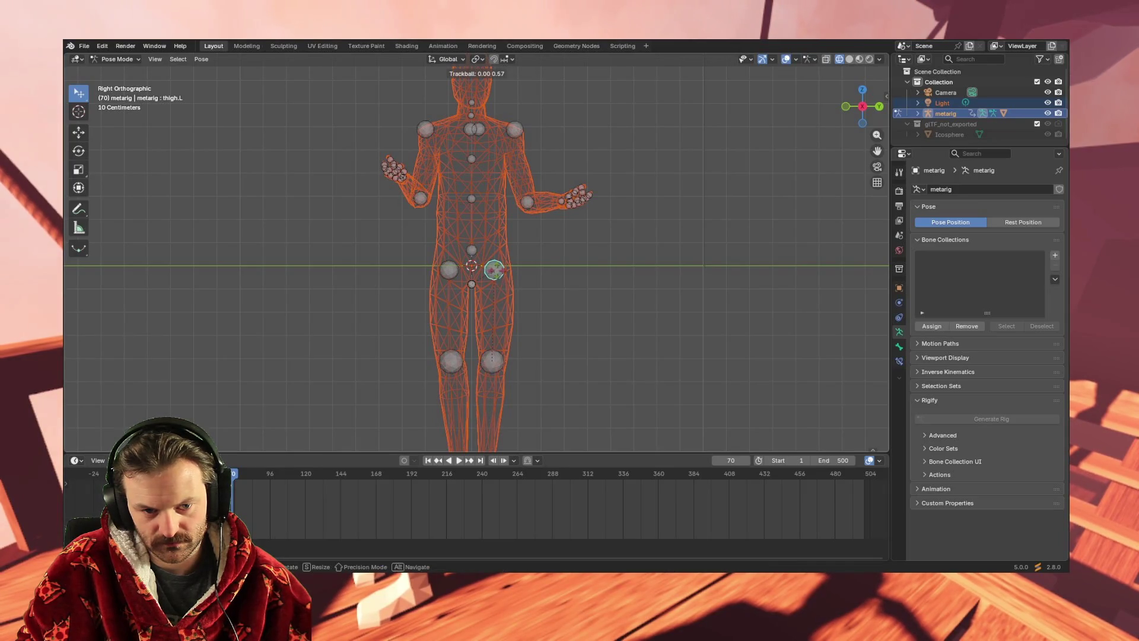
click(443, 270)
key(r)
key(r)
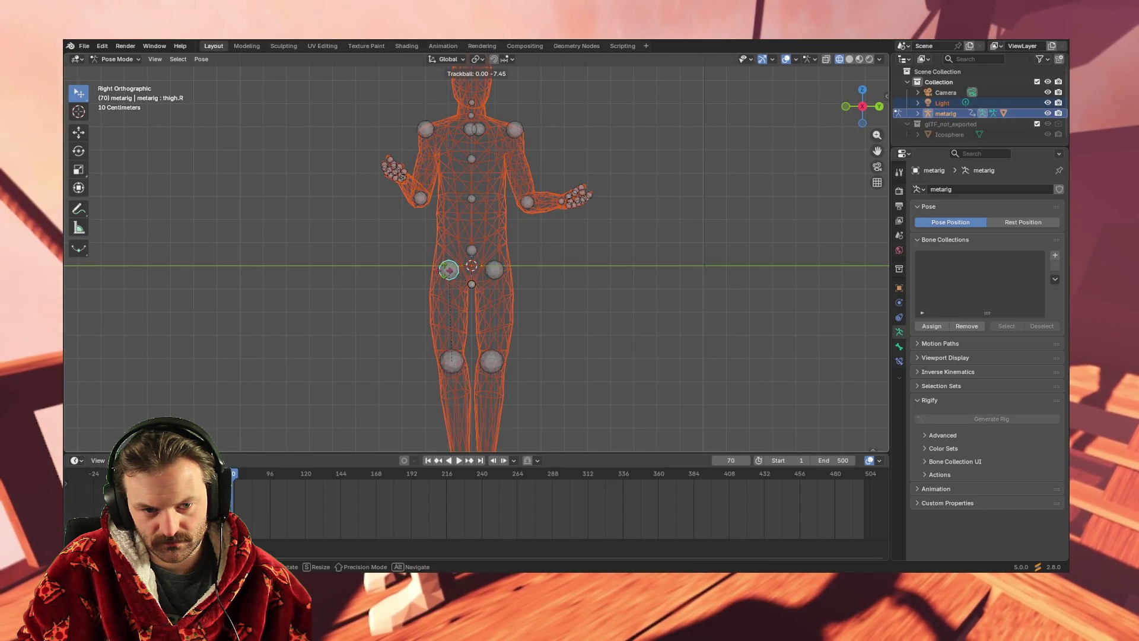
click(674, 336)
mouse_move(674, 336)
middle_down()
mouse_move(564, 360)
mouse_move(605, 370)
mouse_move(636, 352)
middle_up()
key(space)
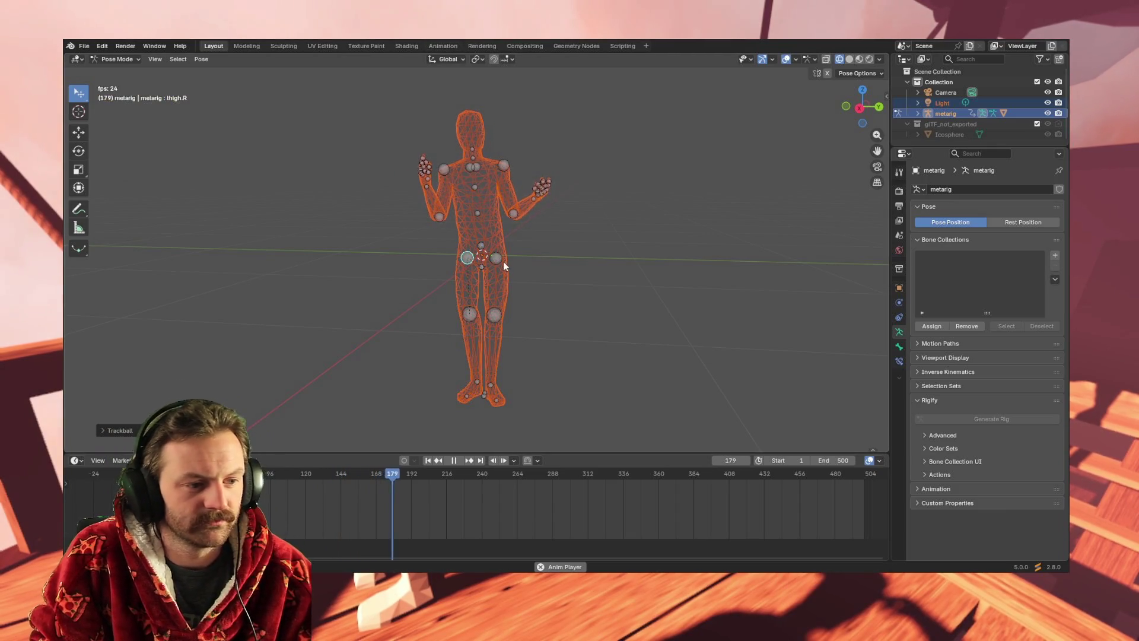
mouse_move(535, 293)
middle_down()
mouse_move(404, 289)
mouse_move(531, 282)
middle_up()
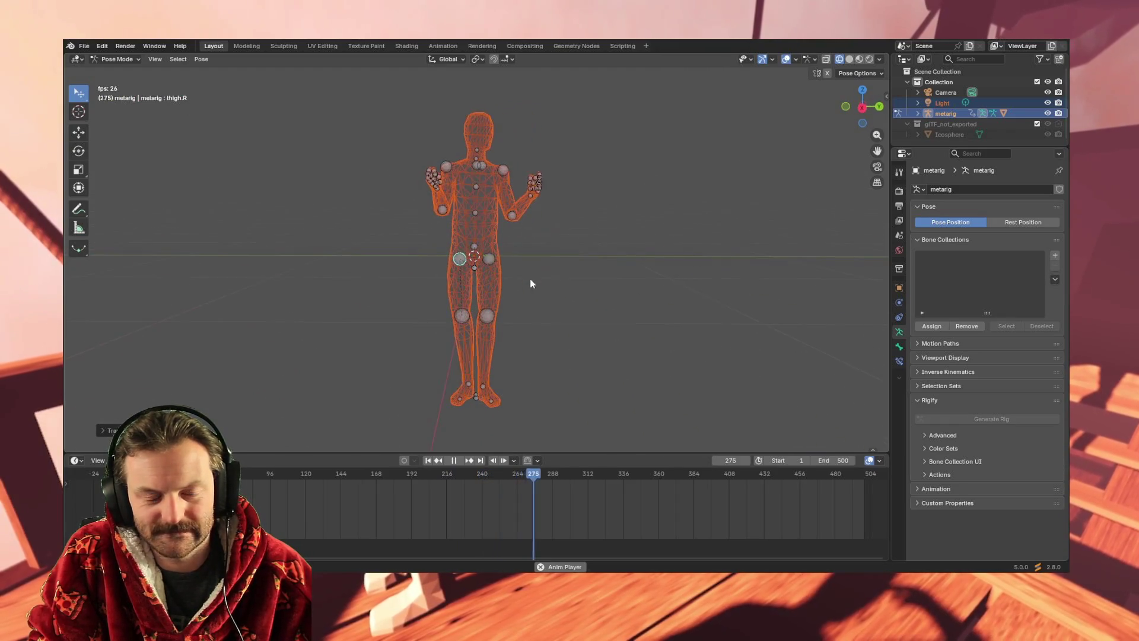
From a three-quarter view, select the left shin and re-rotate it with trackball rotation.
scroll(476, 332, up, 3)
mouse_move(476, 332)
middle_down()
mouse_move(485, 346)
mouse_move(467, 369)
mouse_move(542, 386)
mouse_move(528, 399)
mouse_move(502, 392)
middle_up()
click(542, 347)
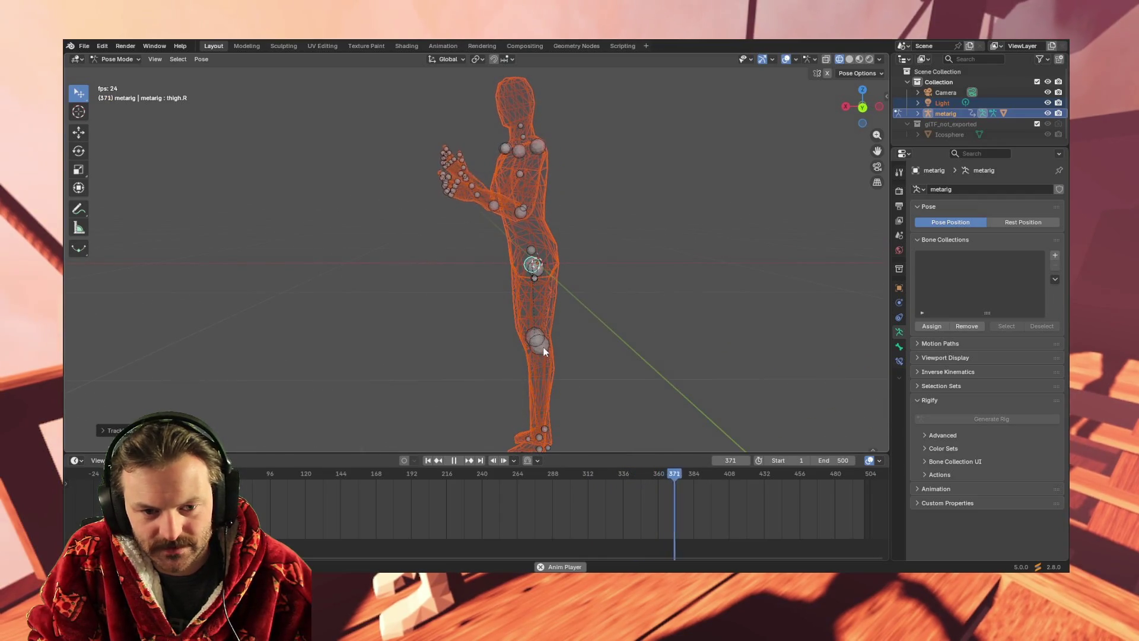
key(r)
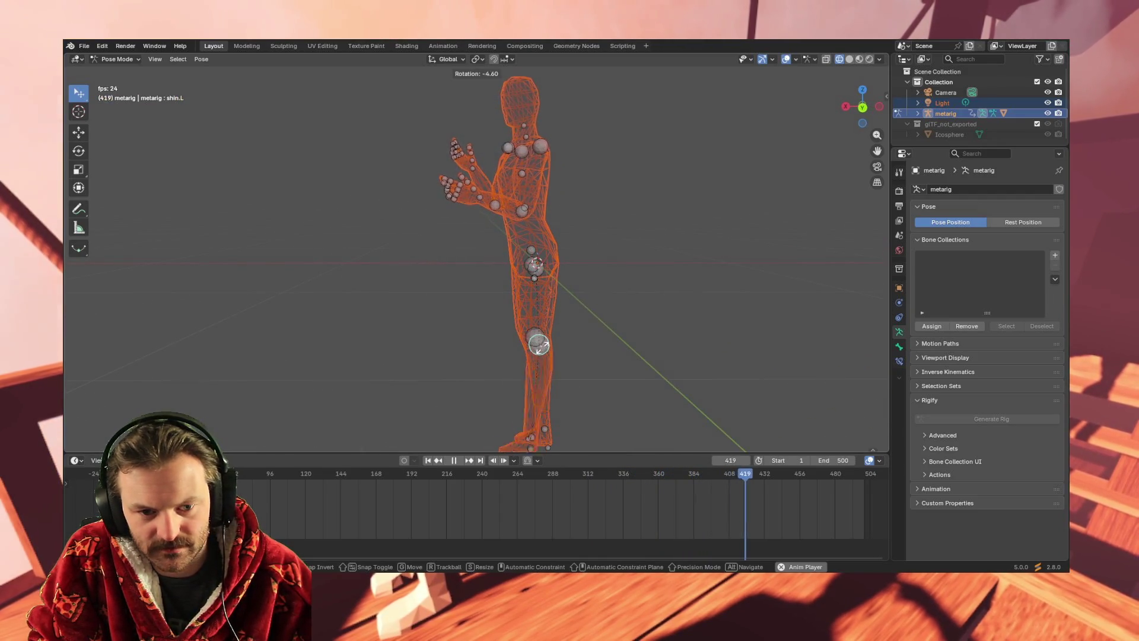
click(539, 347)
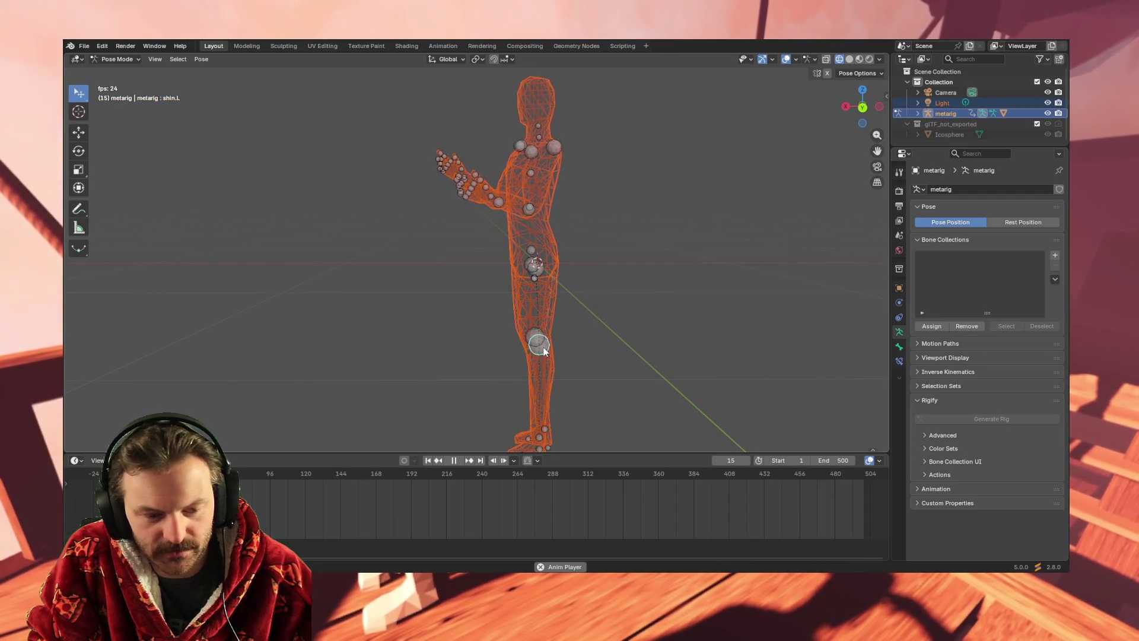
key(g)
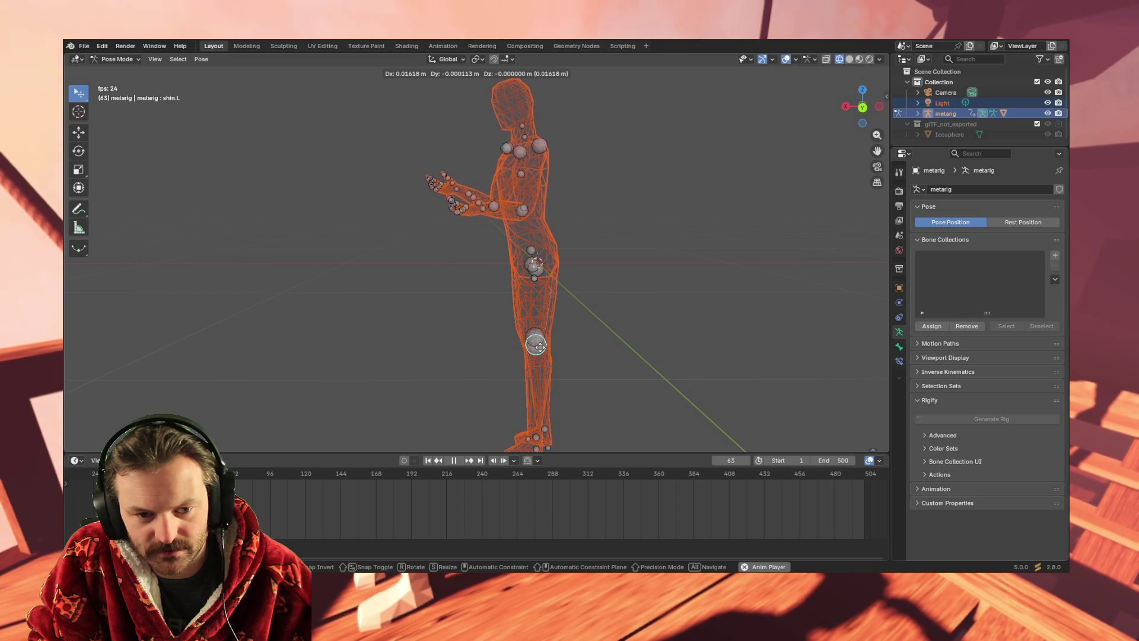
key(r)
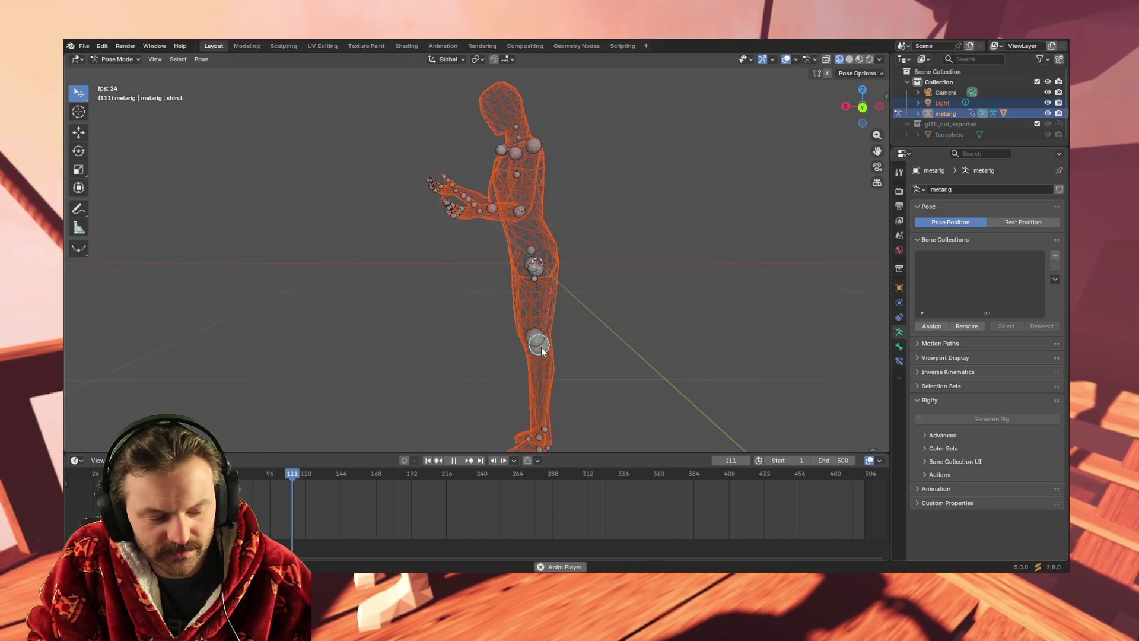
key(r)
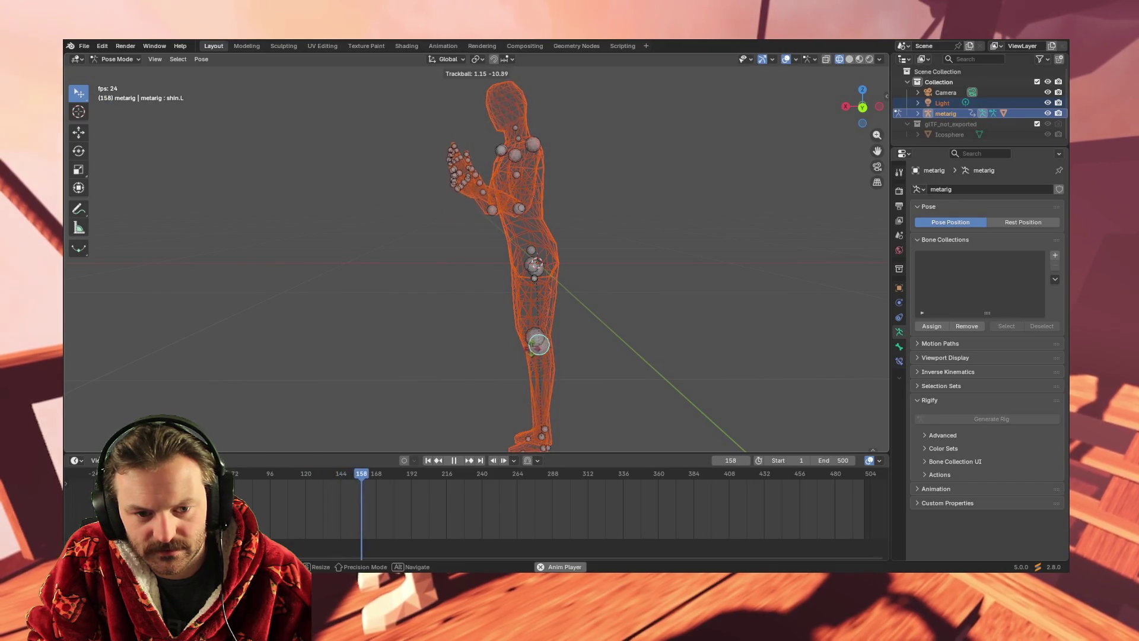
click(597, 376)
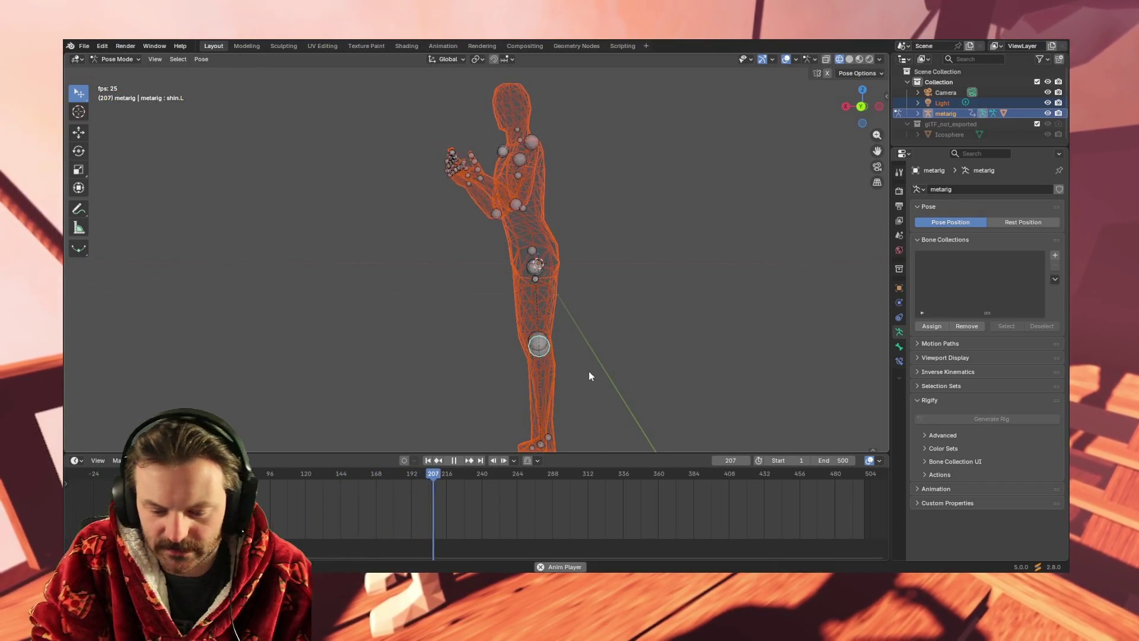
Check side and front views, then rotate and move the left shin again.
key(KP_3)
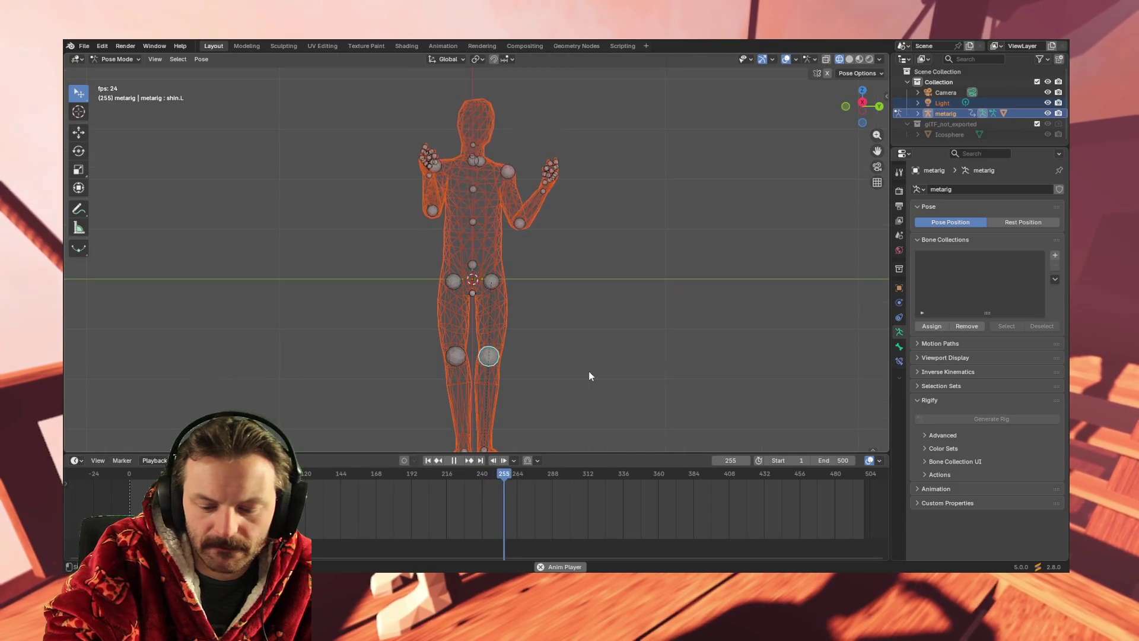
key(KP_1)
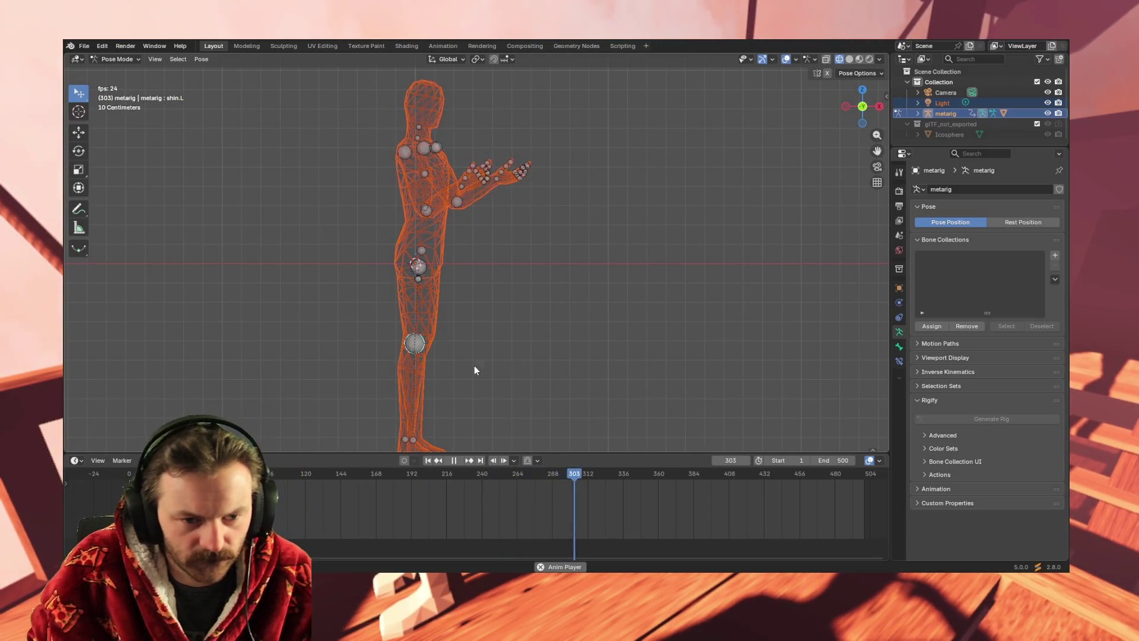
key(r)
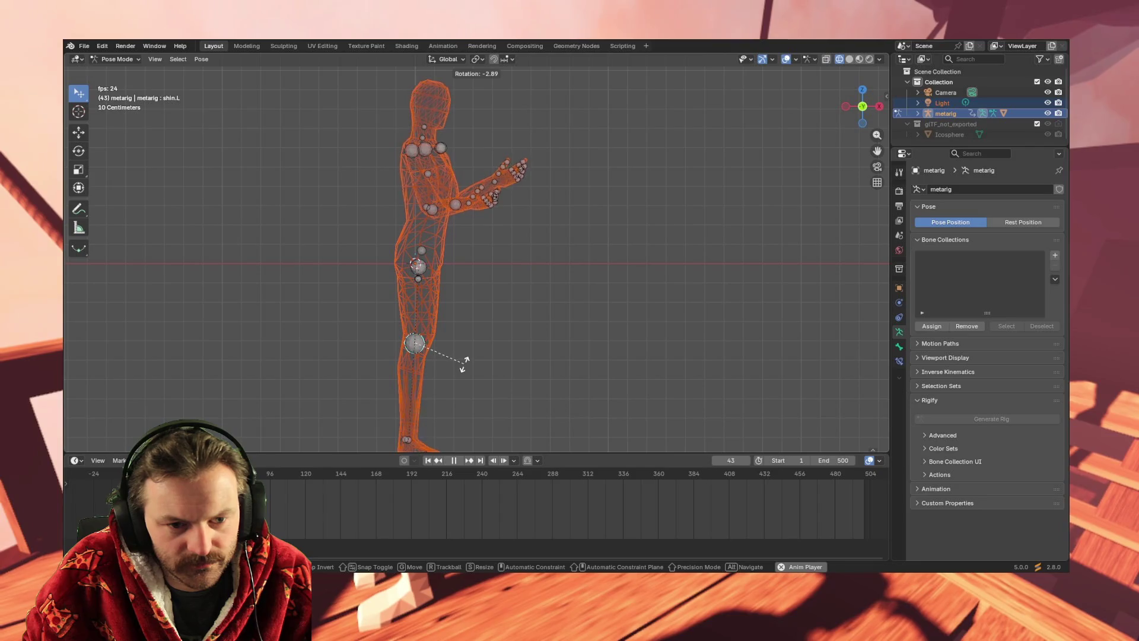
key(g)
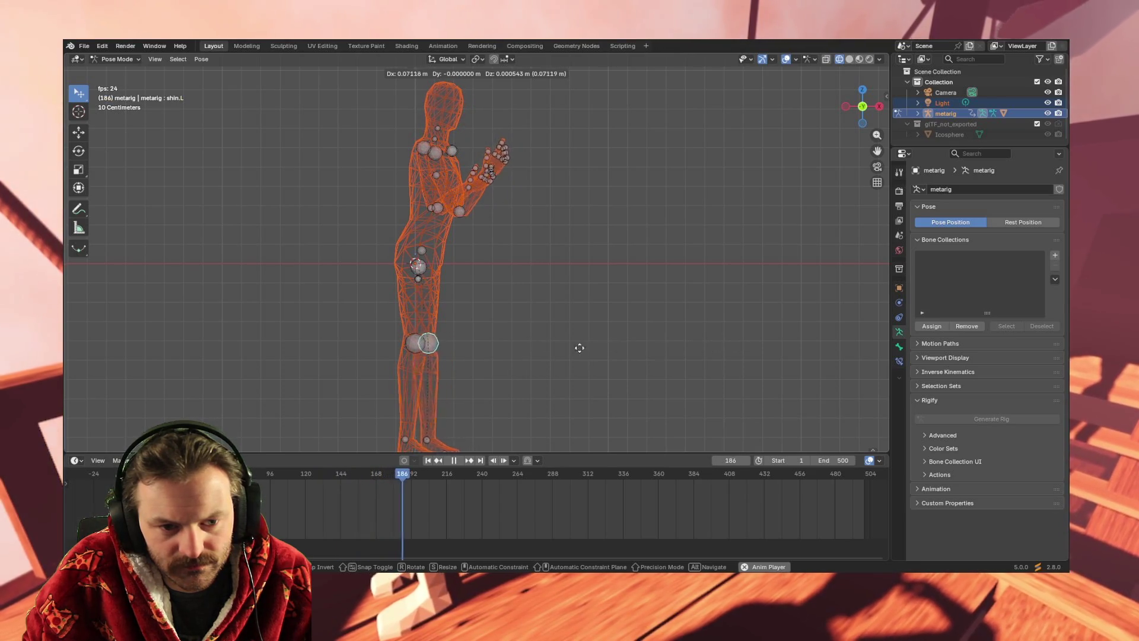
click(489, 346)
middle_drag(570, 346, 473, 346)
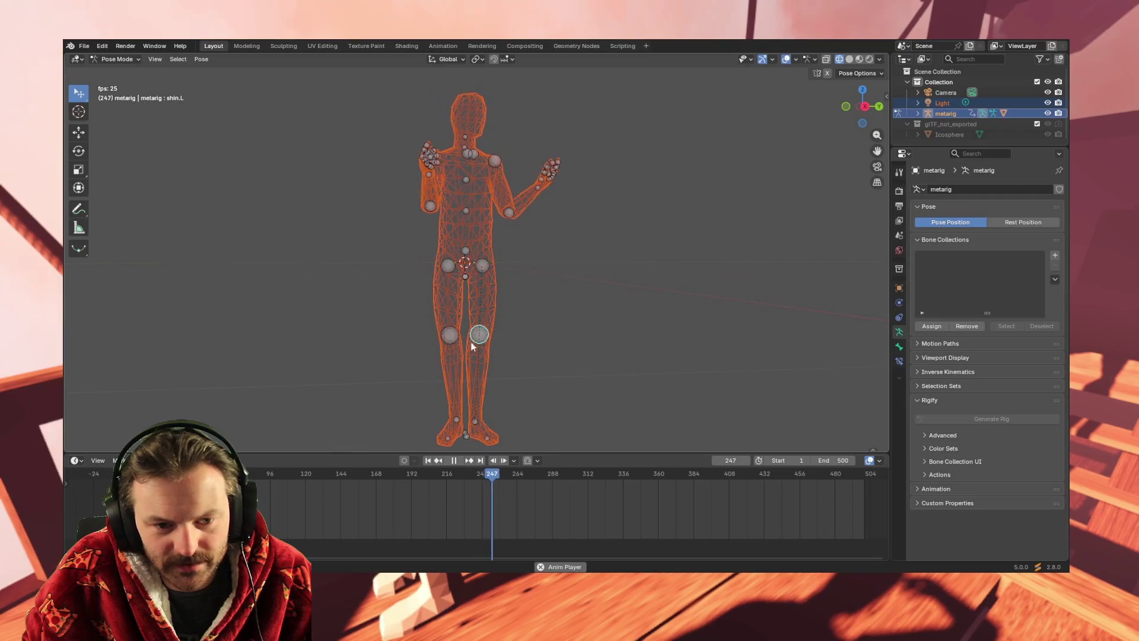
Select the left foot bone and nudge it twice to a new position.
click(473, 419)
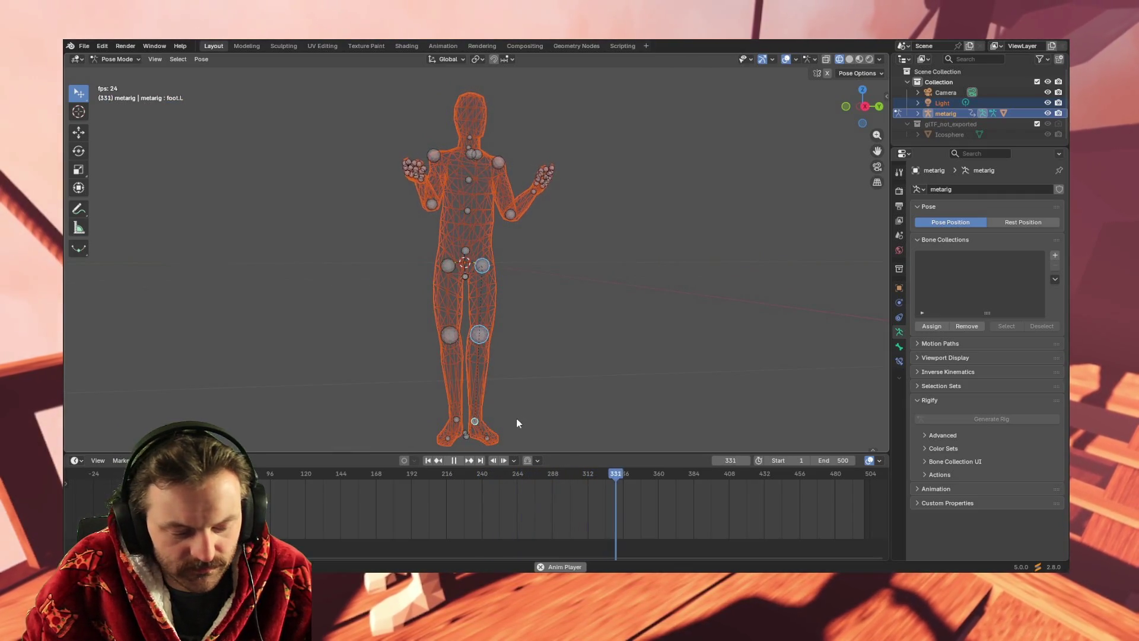
key(g)
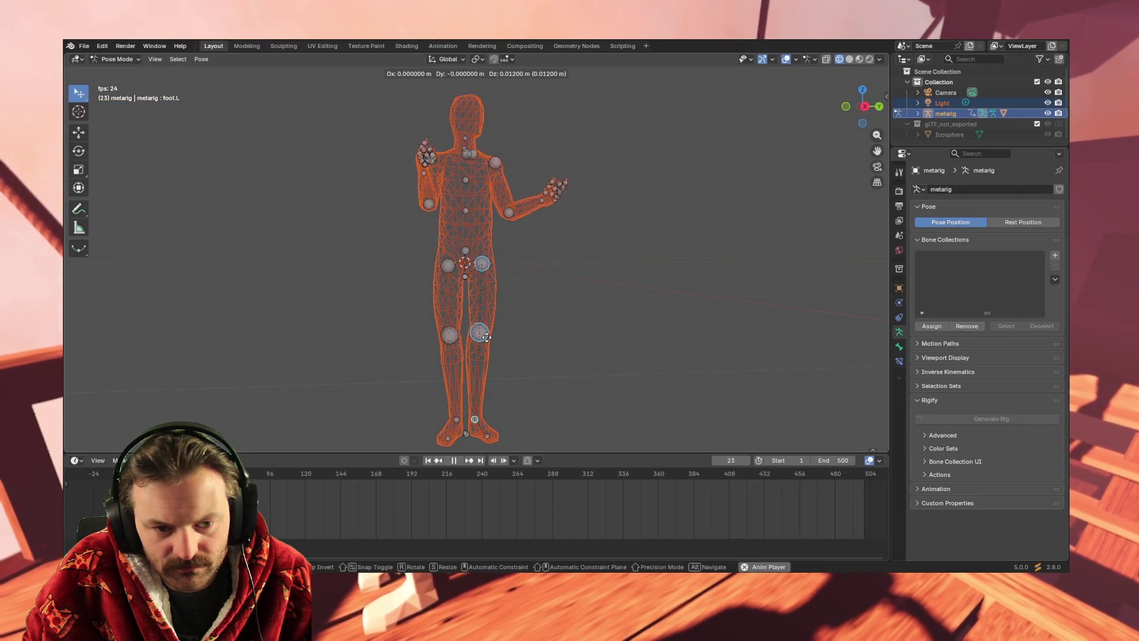
click(486, 337)
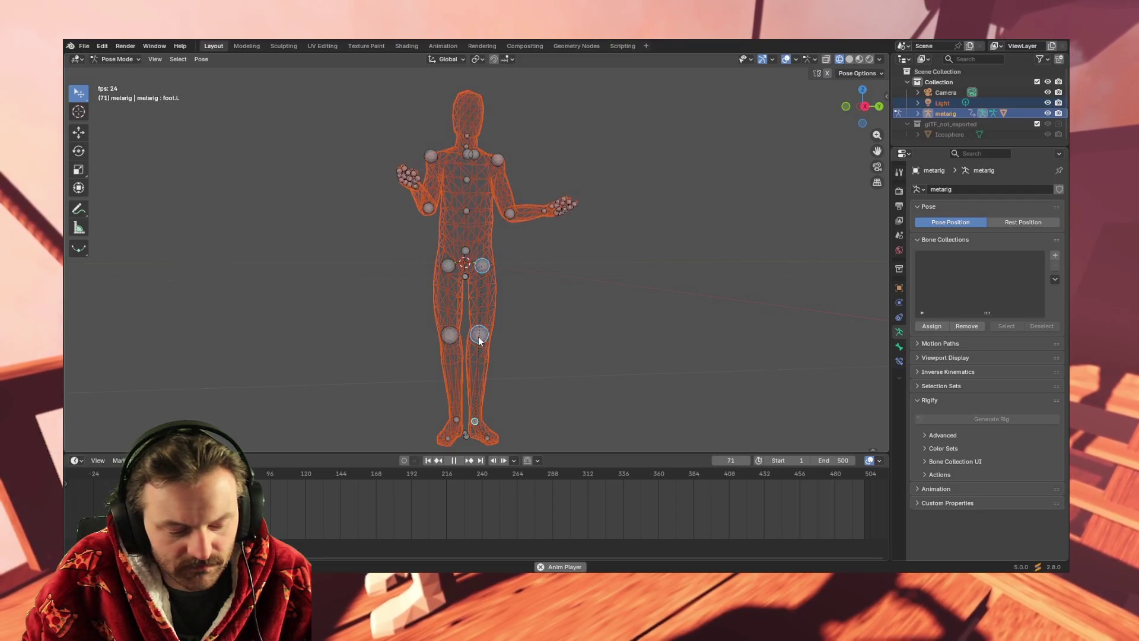
key(g)
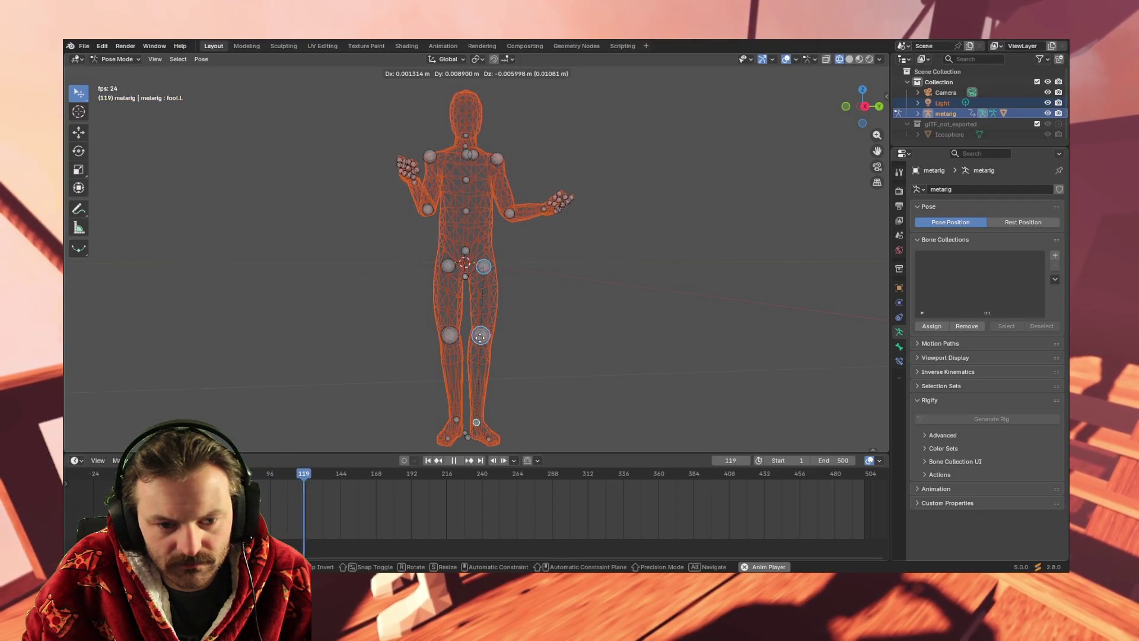
click(480, 337)
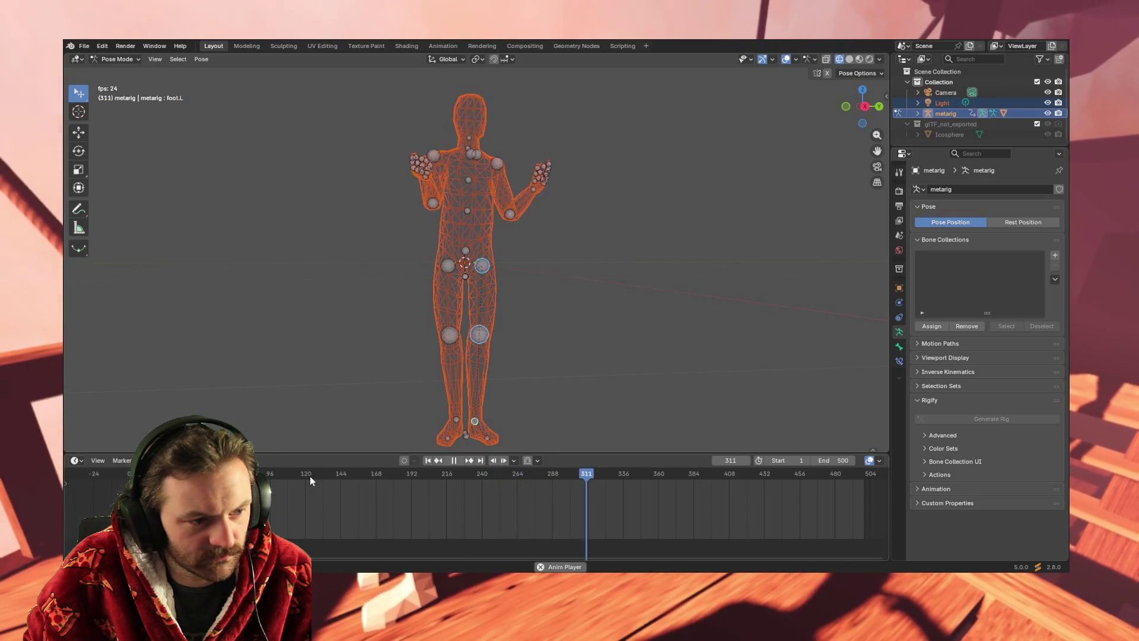
Scrub the timeline, then stop playback back on frame 1.
mouse_move(414, 473)
mouse_down()
mouse_move(429, 475)
mouse_move(131, 475)
mouse_up()
key(Escape)
key(space)
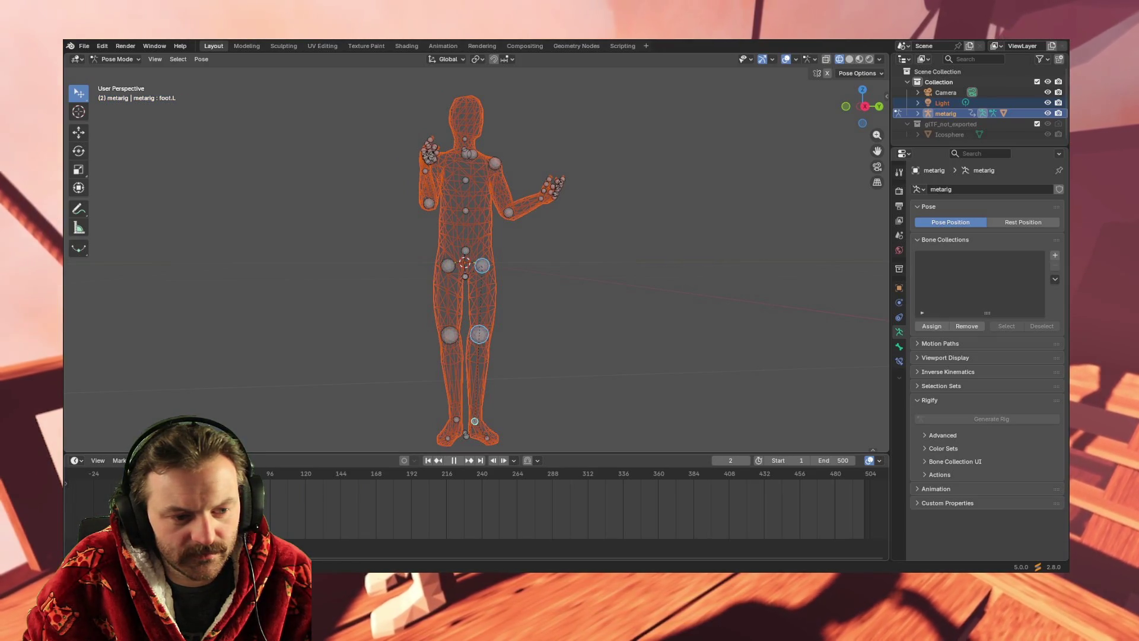
key(Escape)
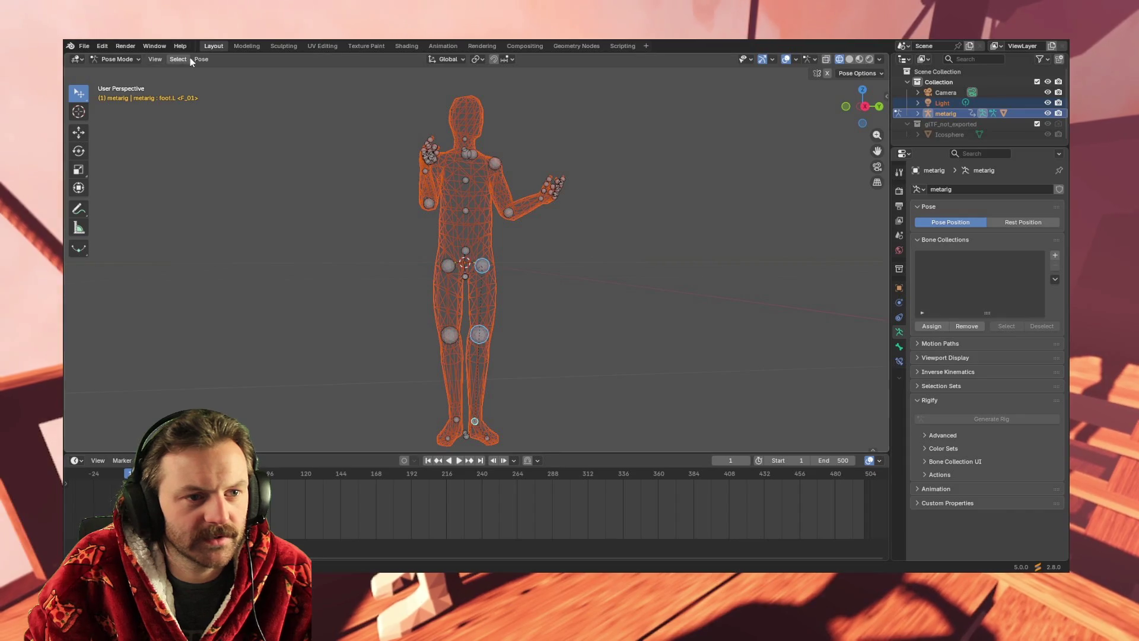
Keyframe the left foot, go to frame 169 and nudge the left foot slightly.
click(201, 59)
mouse_move(239, 116)
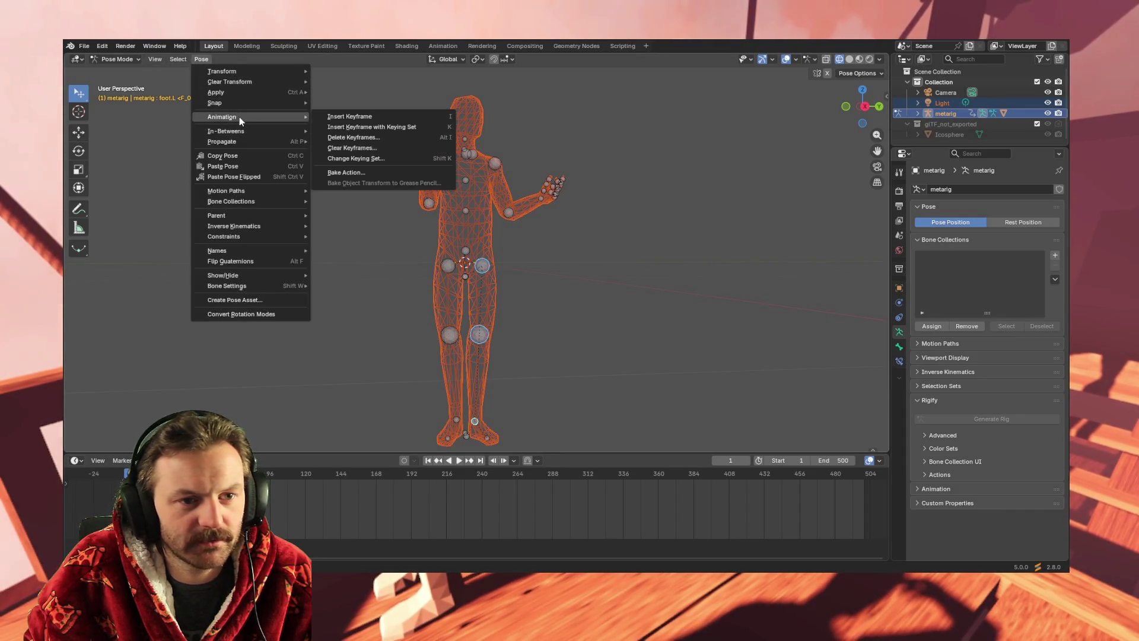
click(336, 116)
drag(396, 473, 378, 476)
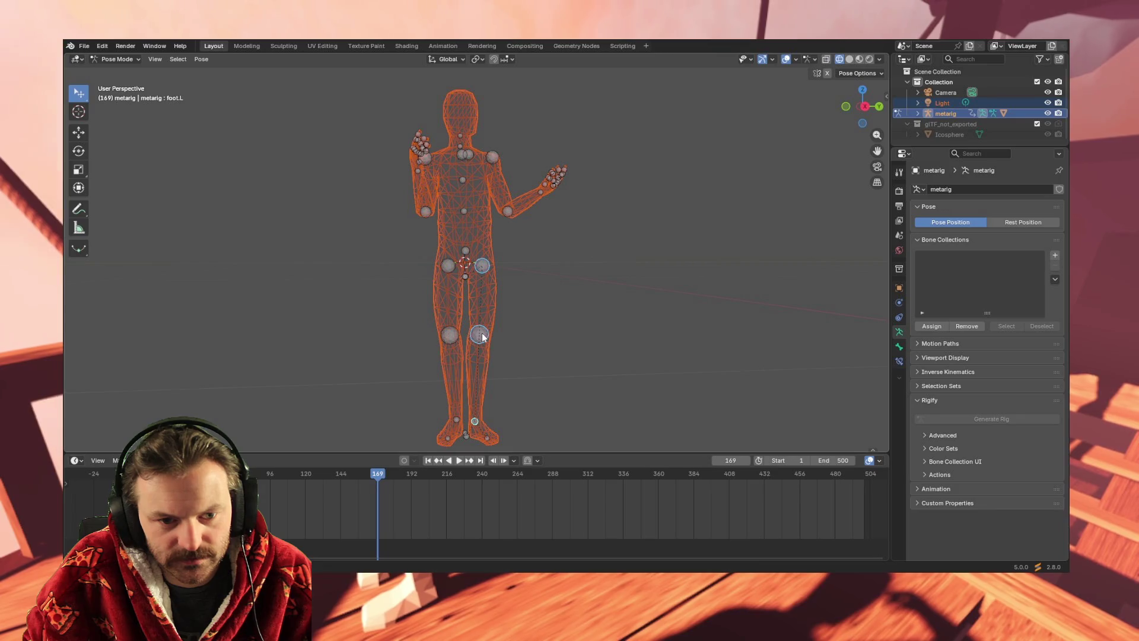
key(g)
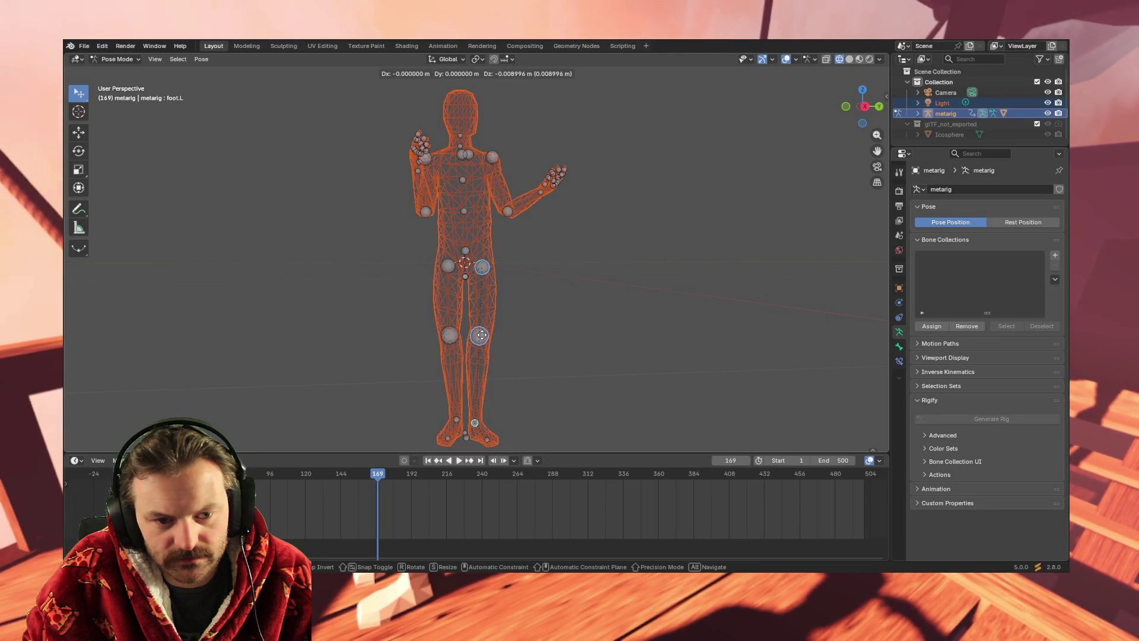
click(481, 335)
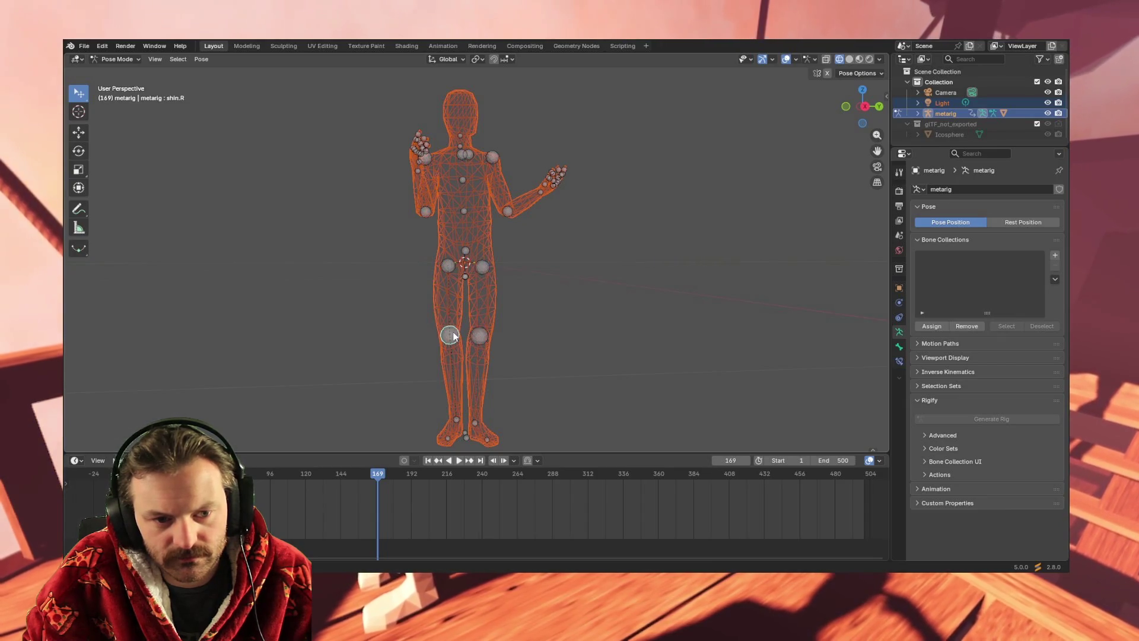
Select the right foot bone and nudge it slightly.
click(455, 419)
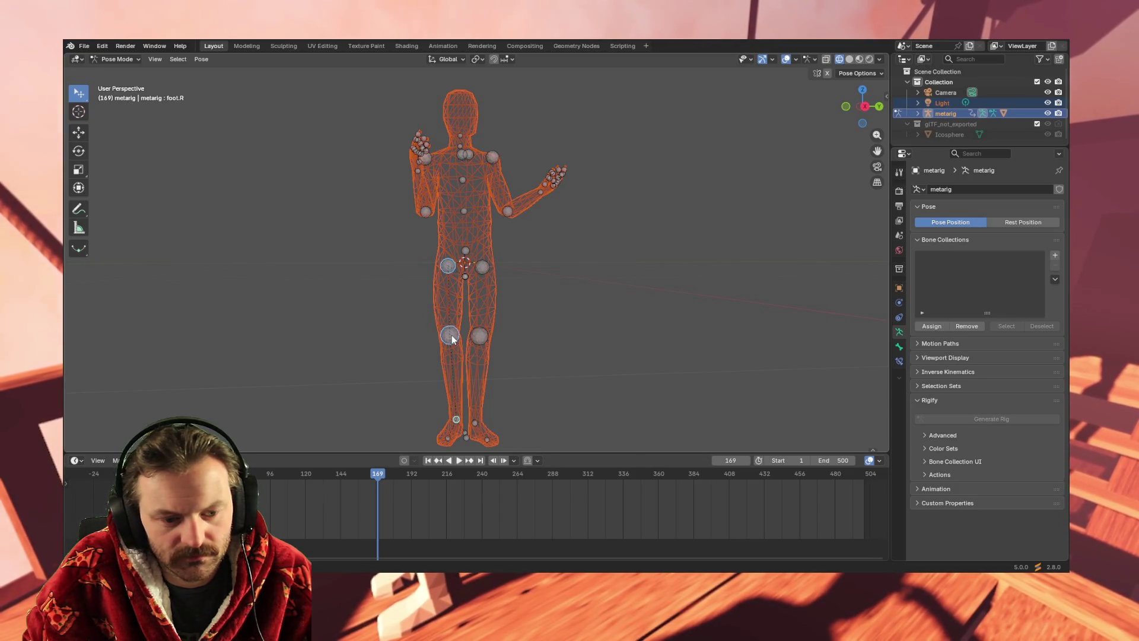
key(g)
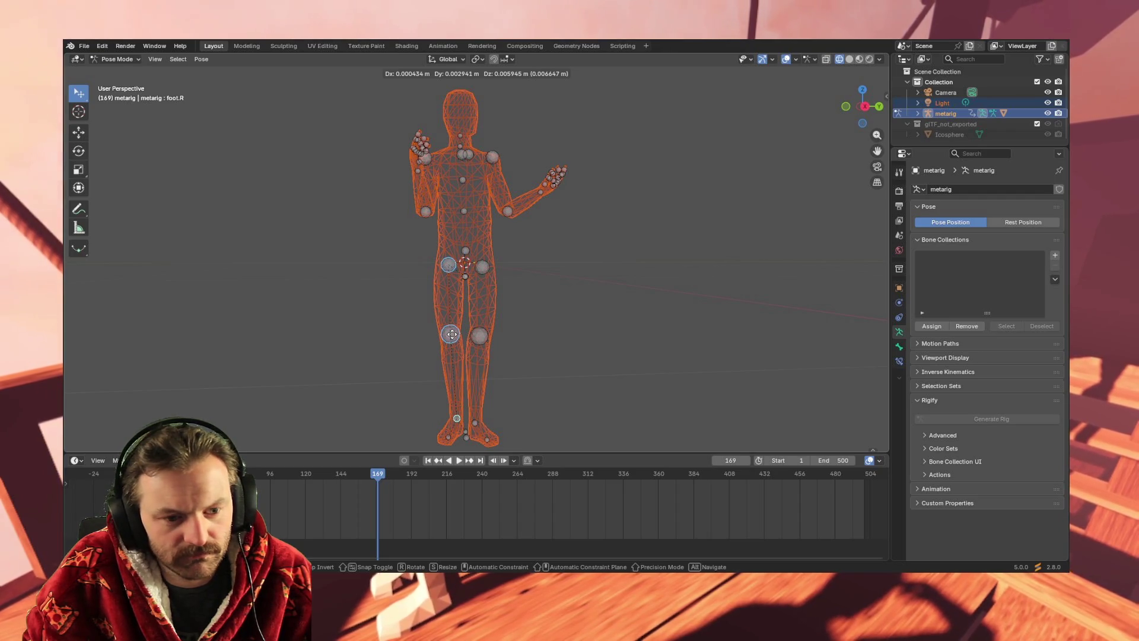
click(451, 334)
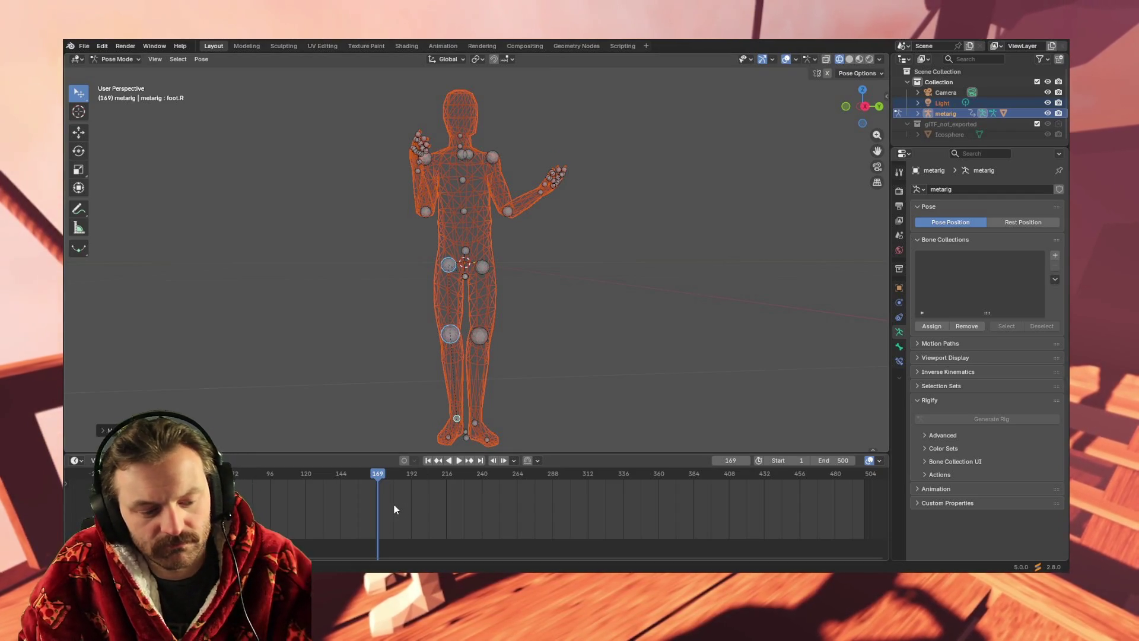
key(i)
click(376, 503)
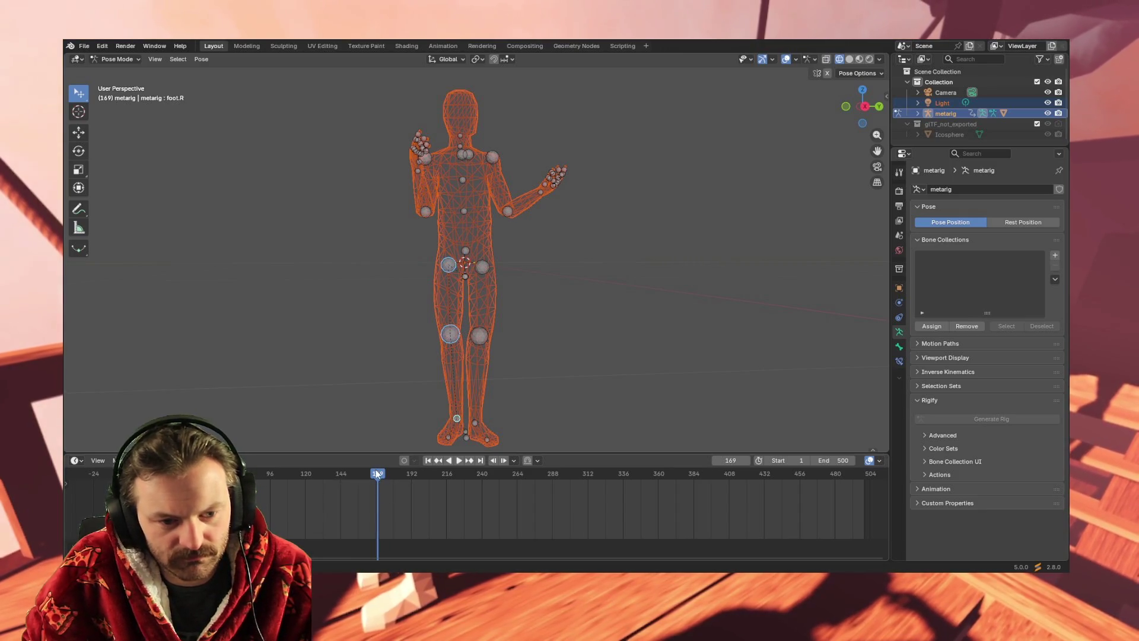
Keyframe the right foot pose at frame 169 and preview the motion into it.
click(196, 62)
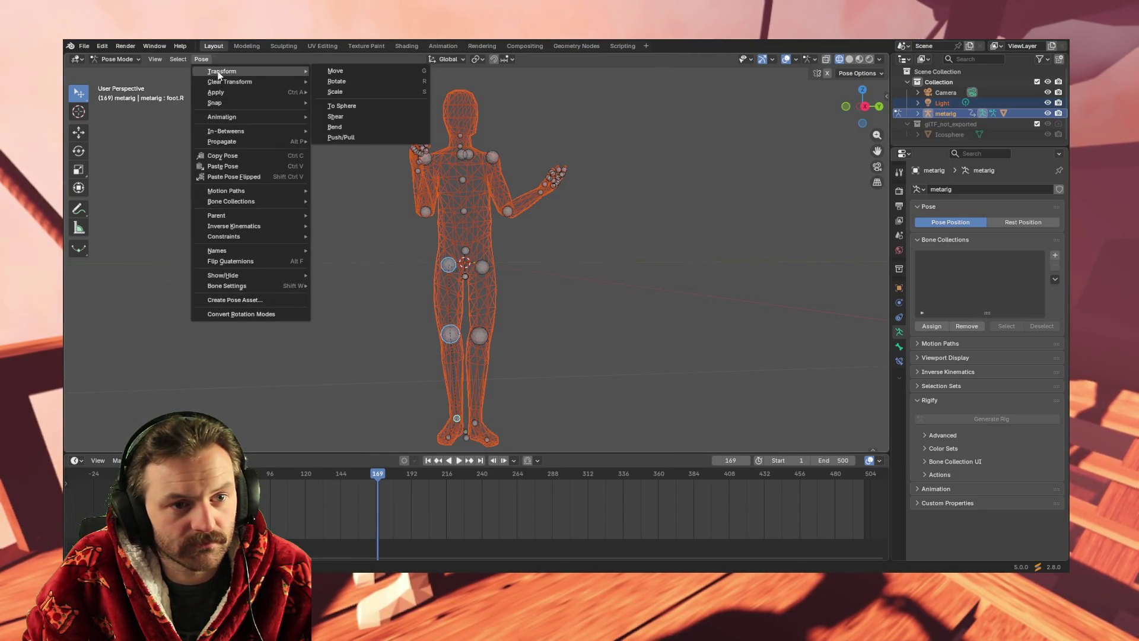
mouse_move(235, 82)
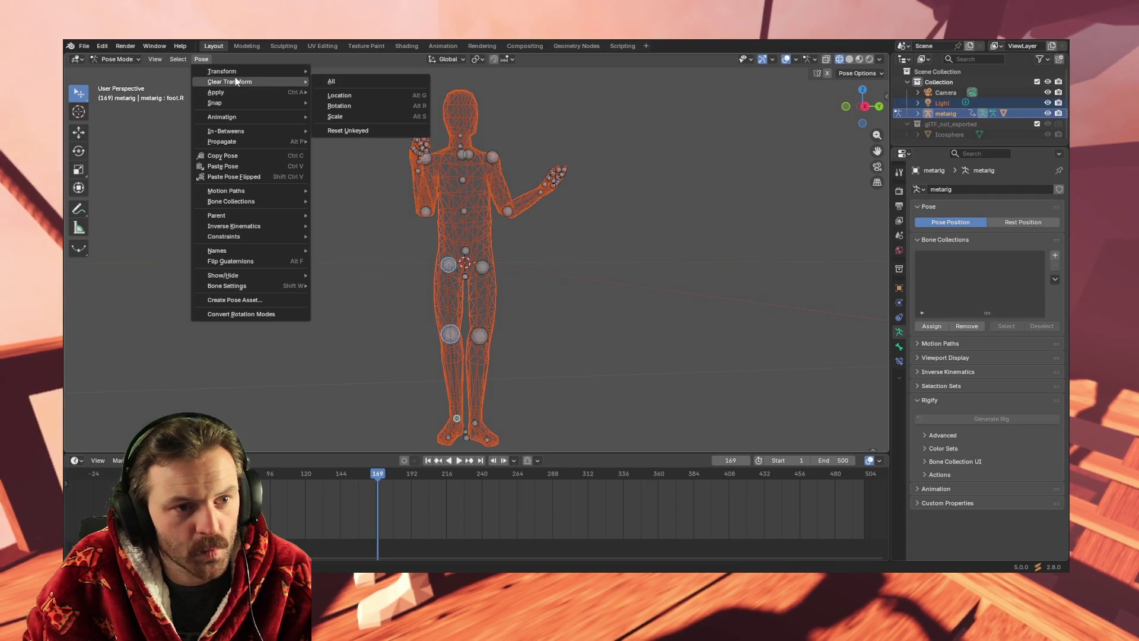
mouse_move(235, 117)
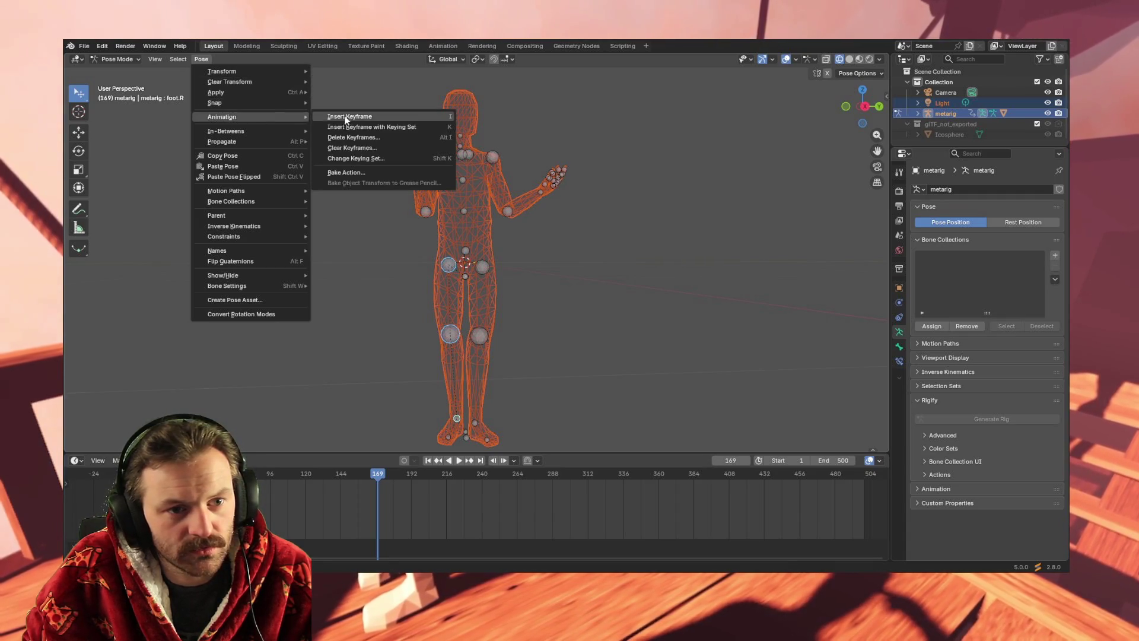
click(364, 121)
mouse_move(376, 476)
mouse_down()
mouse_move(315, 478)
mouse_move(450, 472)
mouse_move(320, 483)
mouse_up()
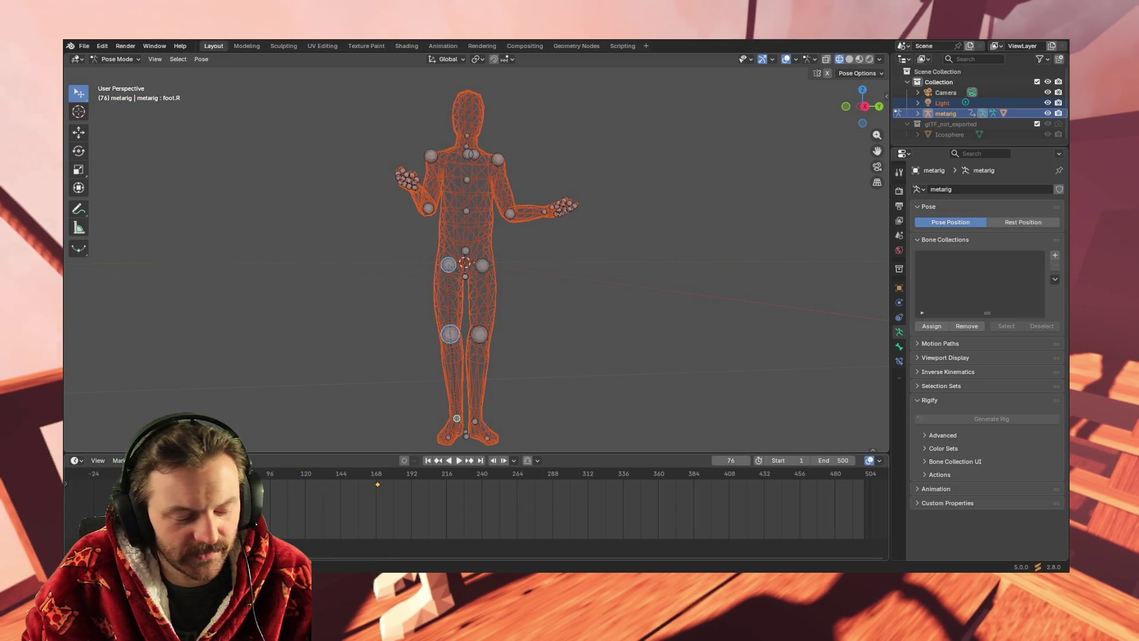
key(Escape)
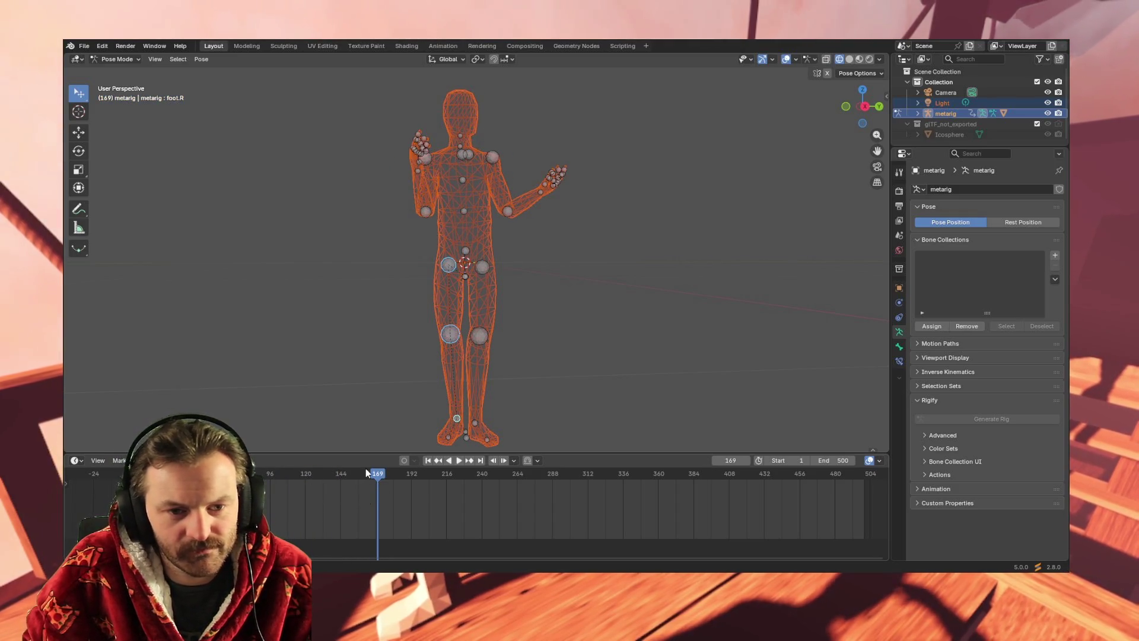
Switch to the mirrored left foot control and review the animation from frame 1.
key(ctrl+shift+m)
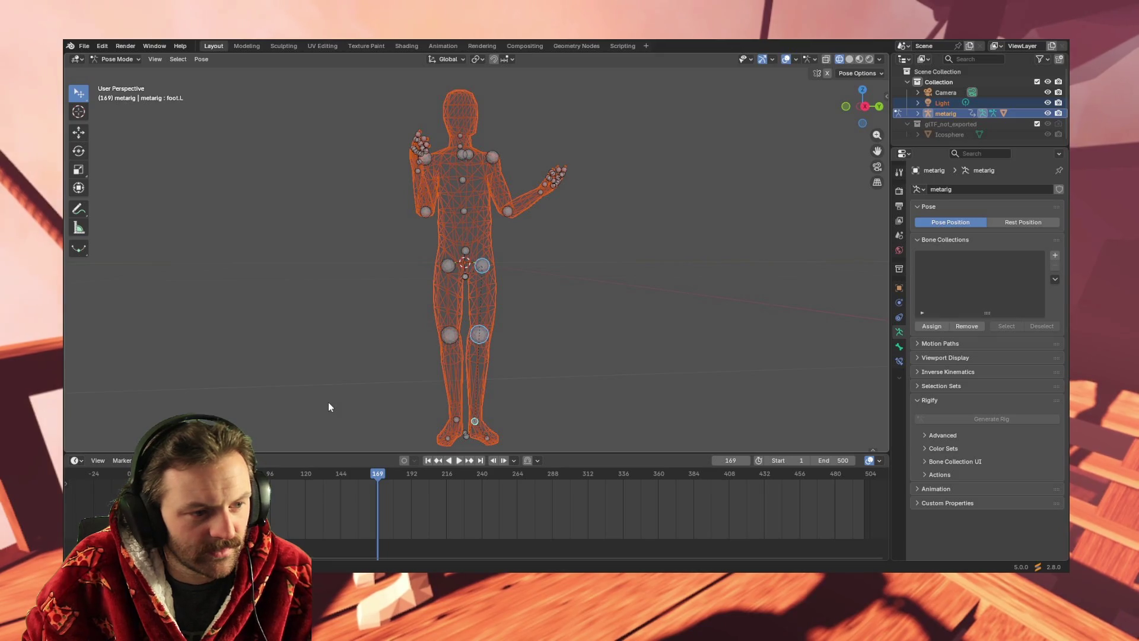
mouse_move(381, 477)
mouse_down()
mouse_move(348, 472)
mouse_move(427, 473)
mouse_move(385, 471)
mouse_up()
key(space)
key(shift+Left)
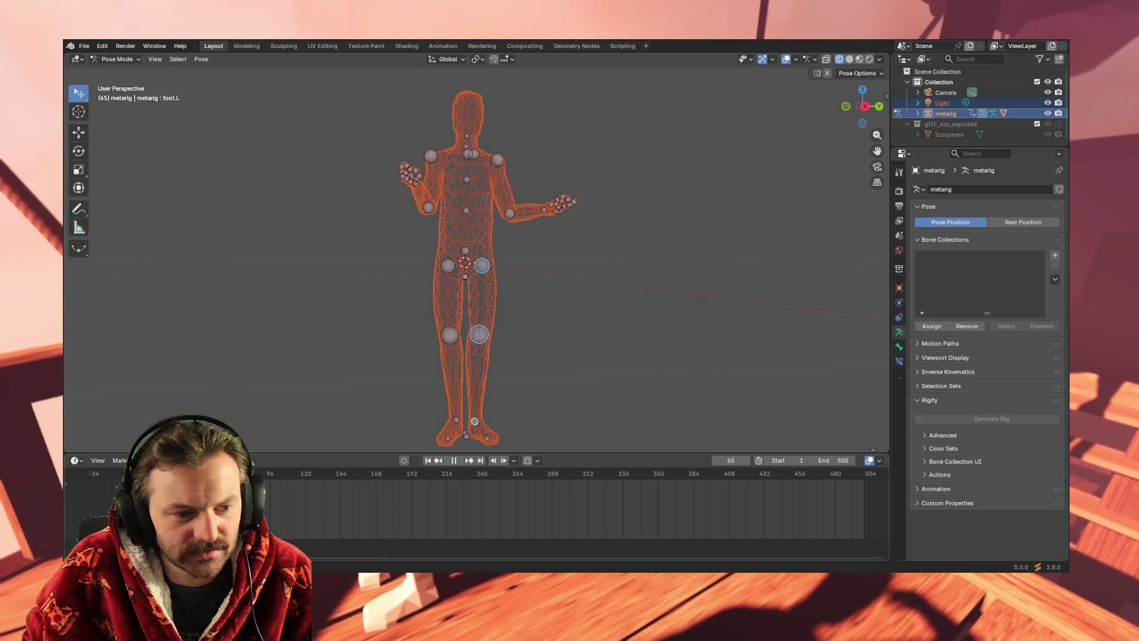
mouse_move(299, 478)
mouse_down()
mouse_move(765, 478)
mouse_move(410, 476)
mouse_up()
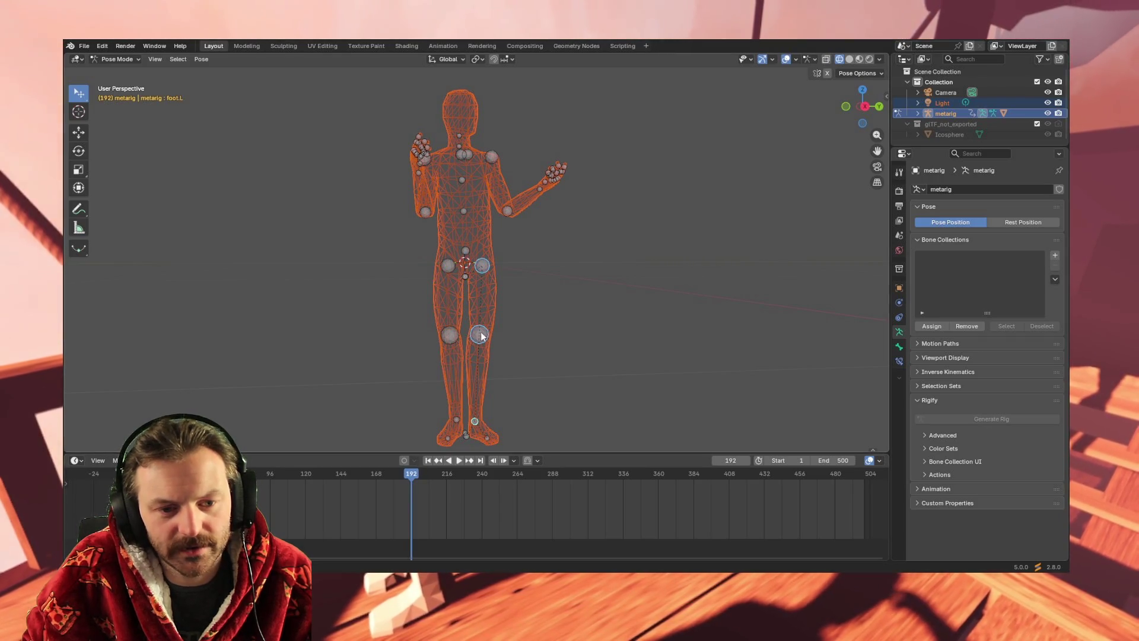
Nudge the left foot at frame 192 and replay the animation to review it.
key(g)
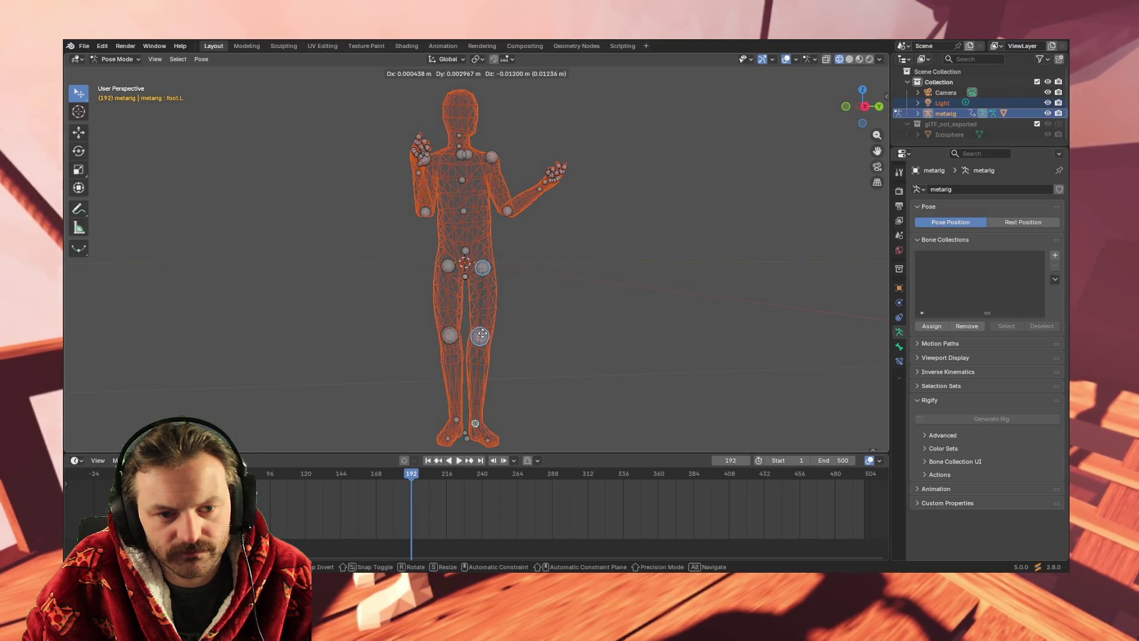
click(482, 335)
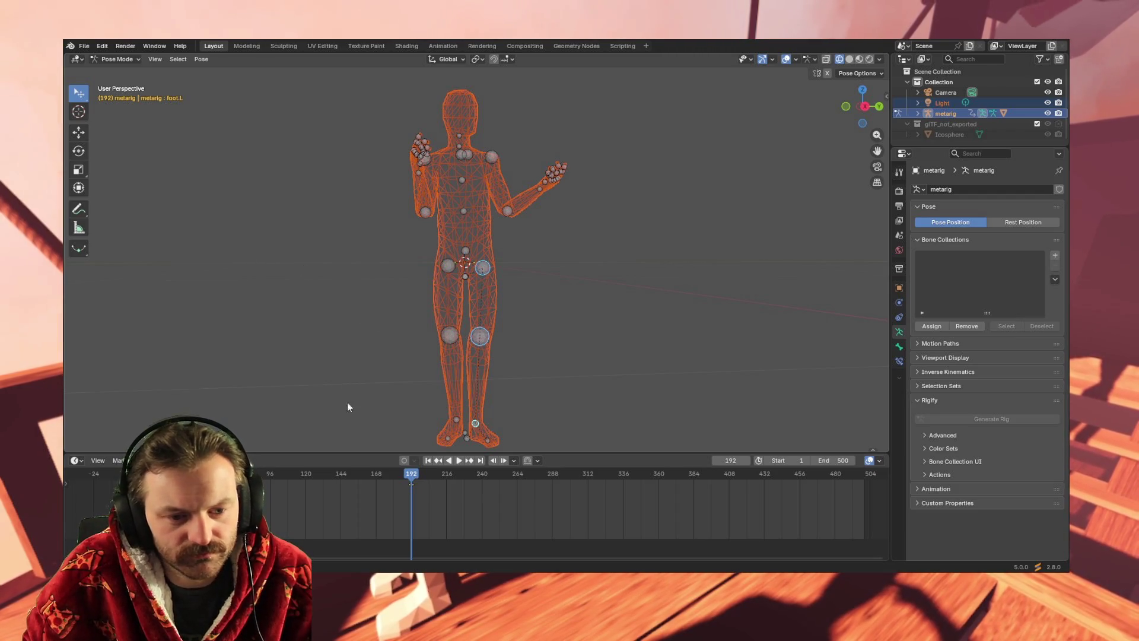
key(shift+Left)
key(space)
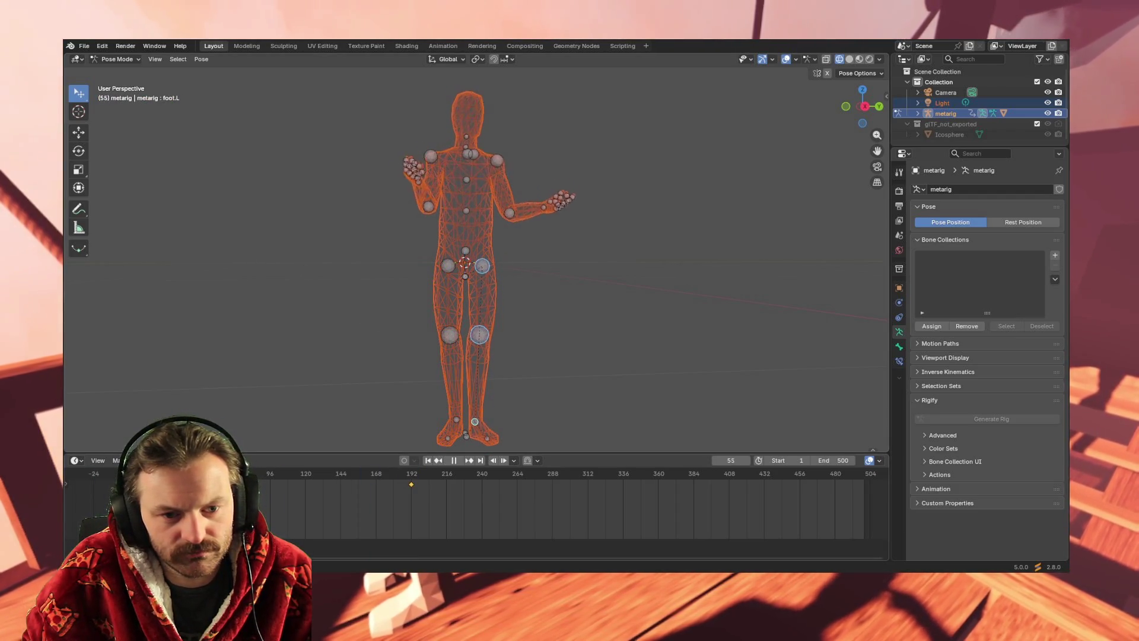
mouse_move(513, 481)
mouse_down()
mouse_move(212, 484)
mouse_move(508, 490)
mouse_move(444, 494)
mouse_move(198, 486)
mouse_move(459, 493)
mouse_move(411, 493)
mouse_up()
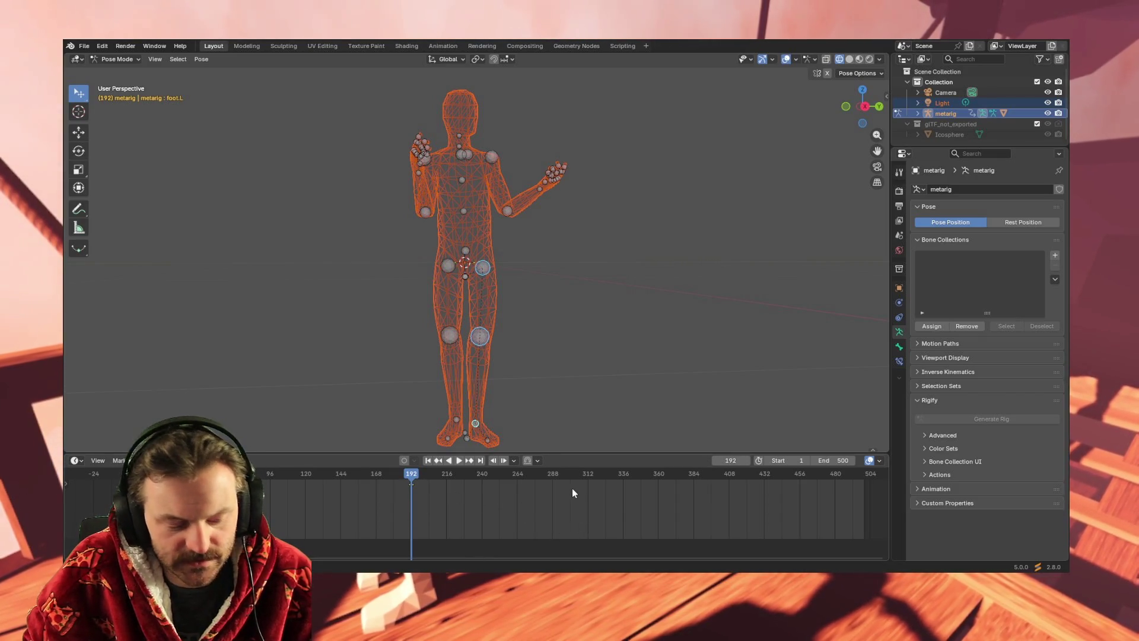
Key the left foot at frame 336 and near frame 500, then return to frame 1.
drag(410, 473, 622, 469)
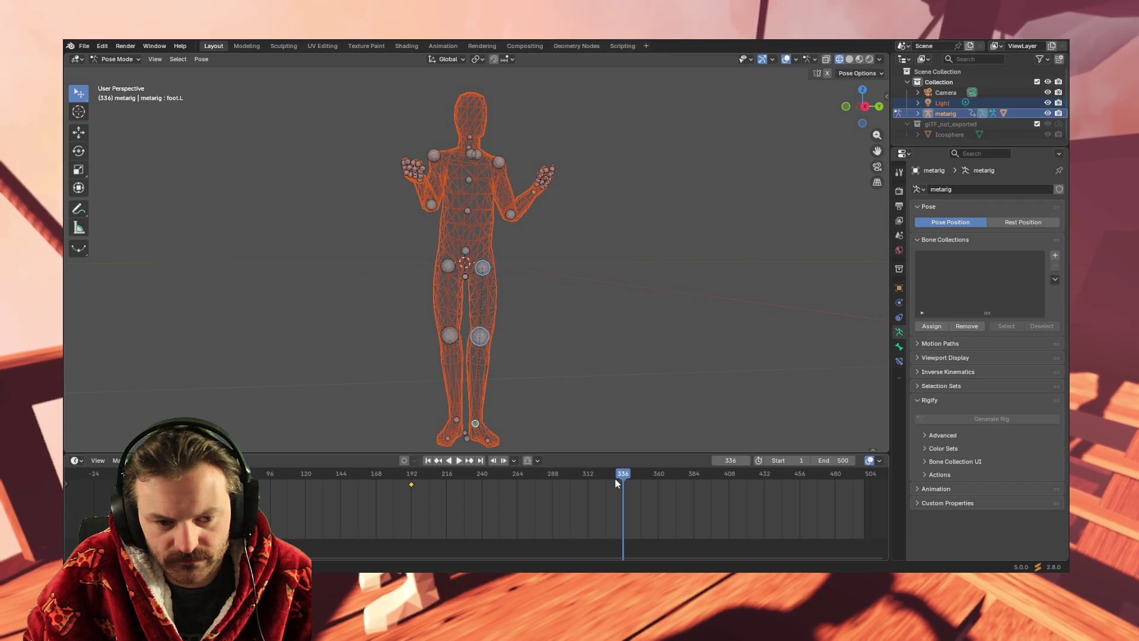
key(i)
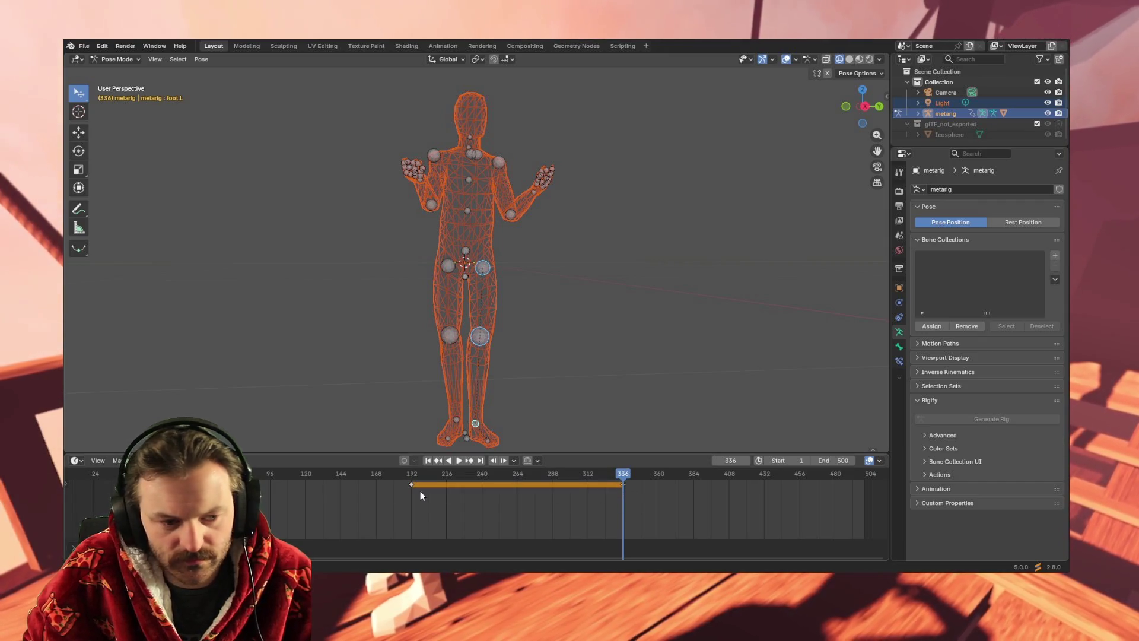
click(420, 490)
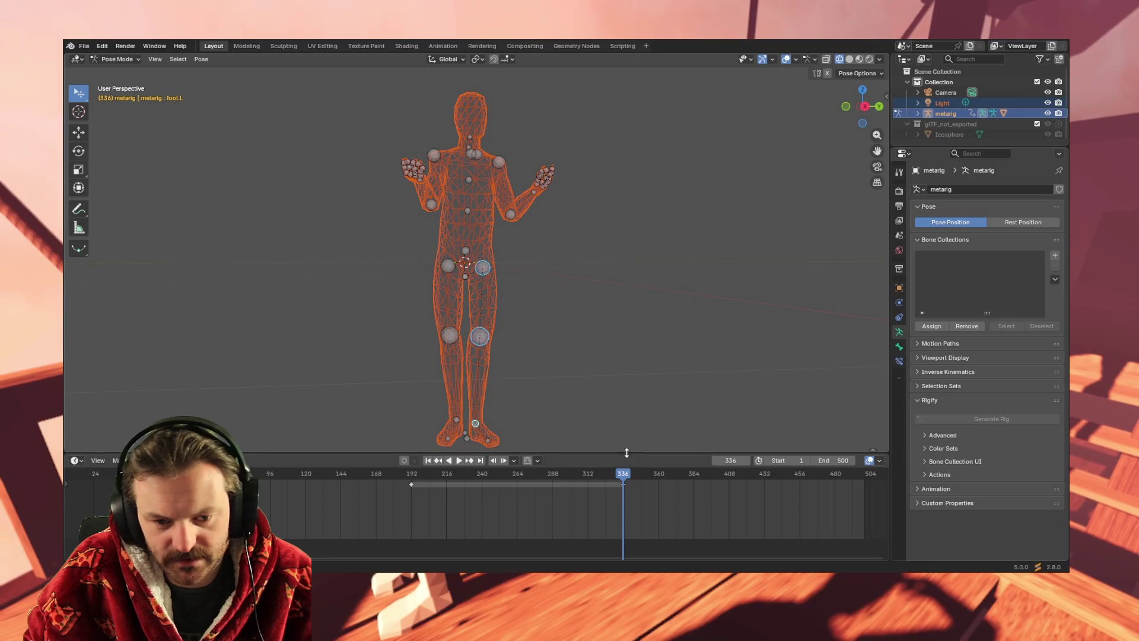
mouse_move(622, 474)
mouse_down()
mouse_move(886, 466)
mouse_move(863, 472)
mouse_up()
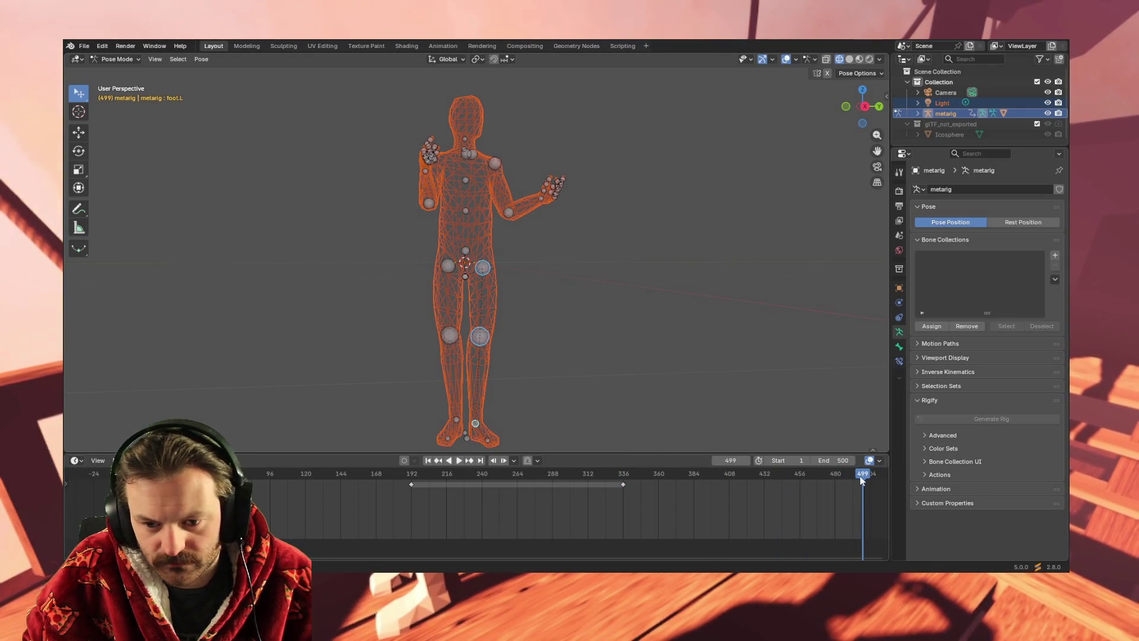
mouse_move(861, 481)
mouse_down()
mouse_move(356, 488)
mouse_move(870, 475)
mouse_move(115, 467)
mouse_move(445, 472)
mouse_move(134, 475)
mouse_up()
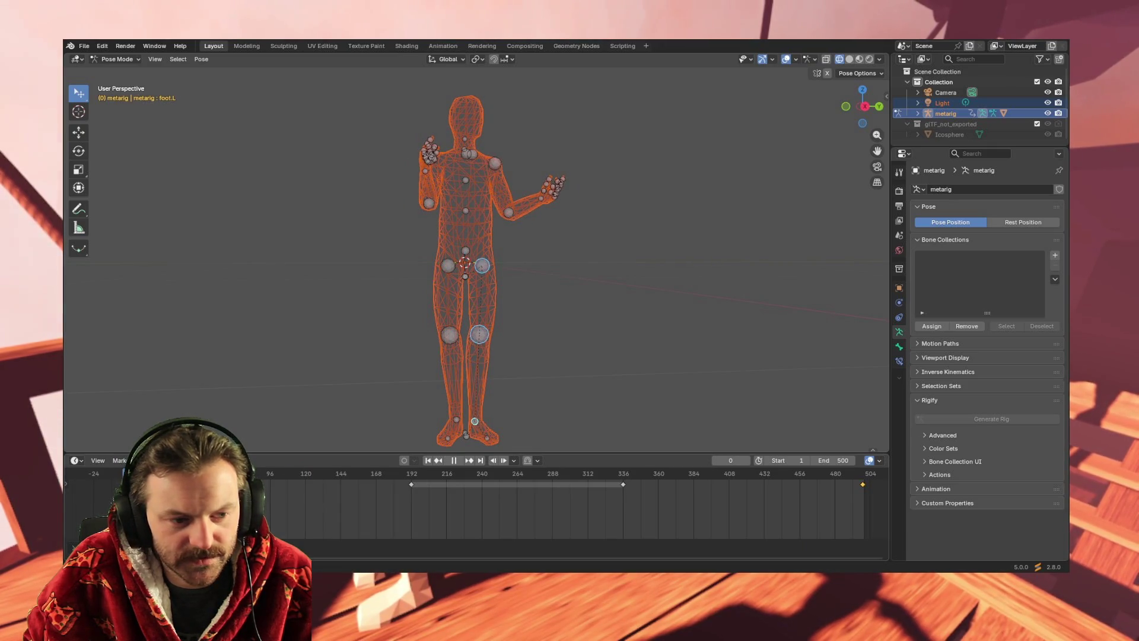
drag(133, 474, 131, 474)
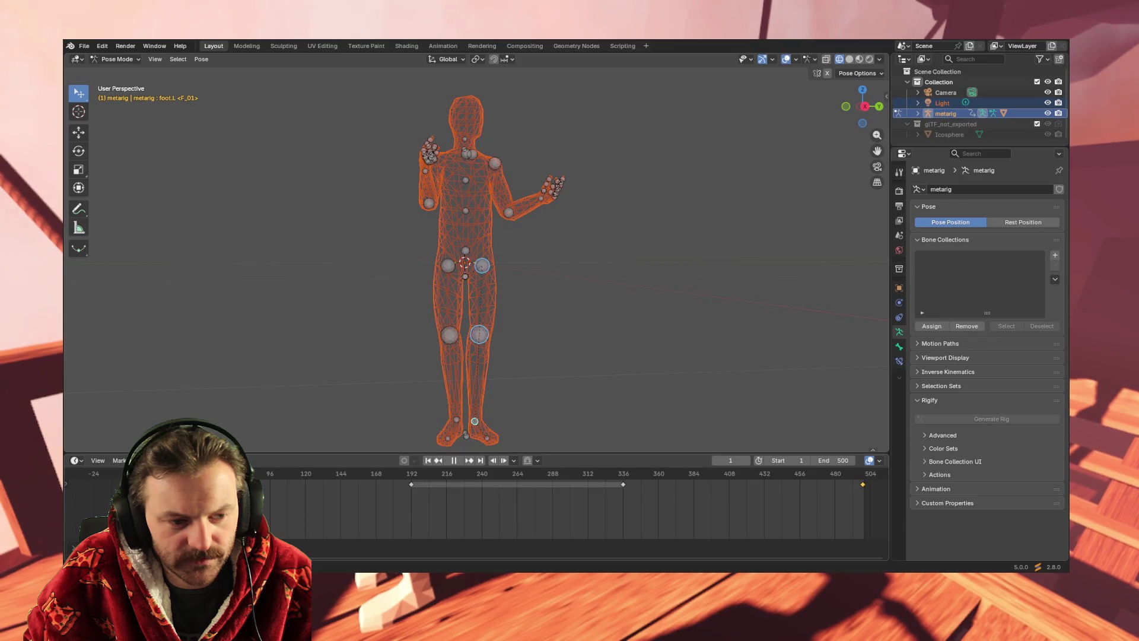
Select the right thigh control and keyframe its pose at frame 1.
click(447, 266)
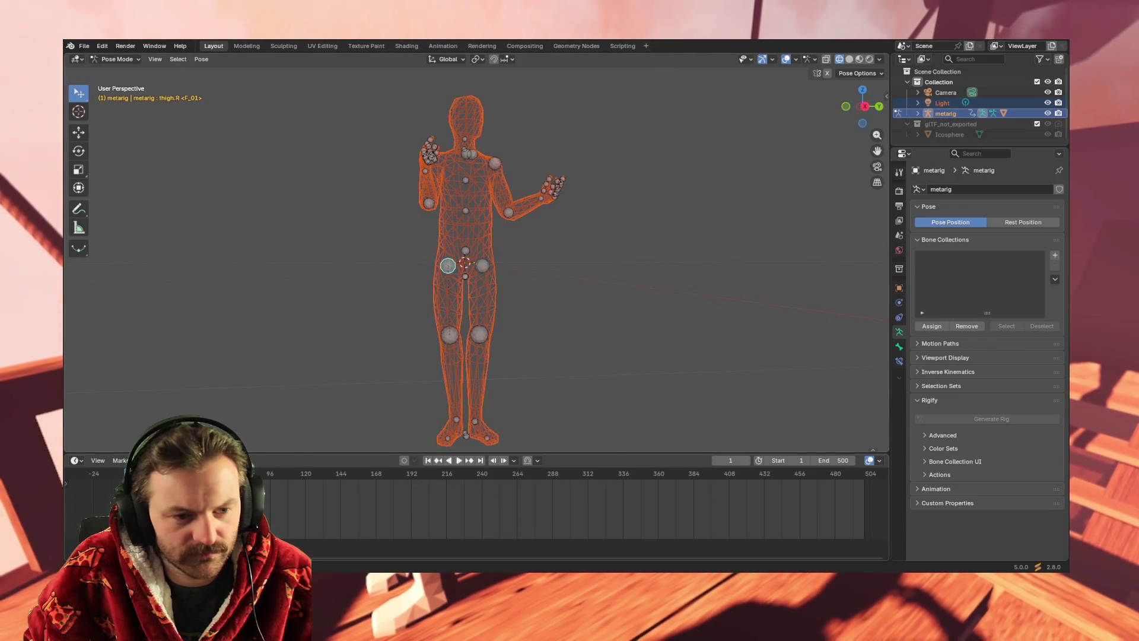
click(446, 334)
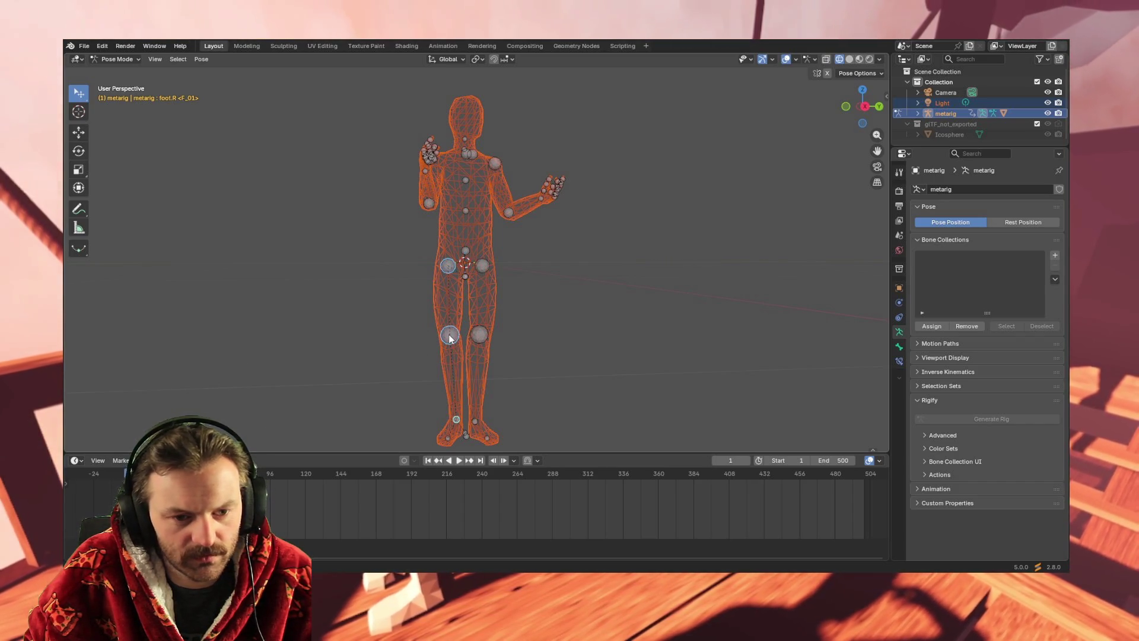
click(449, 266)
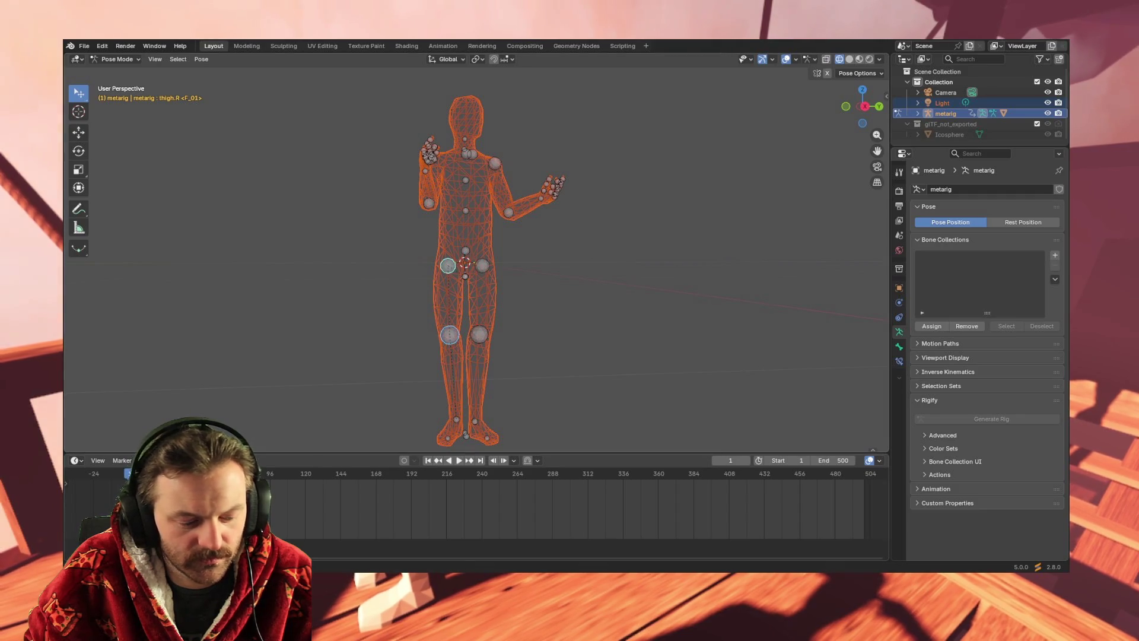
click(201, 59)
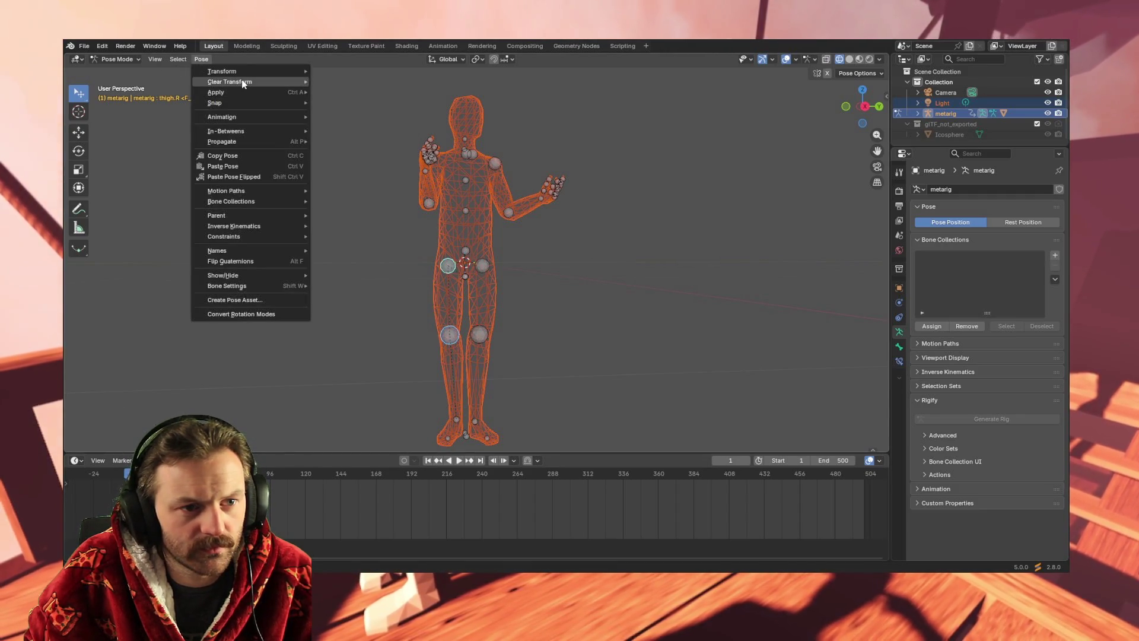
mouse_move(245, 118)
click(374, 118)
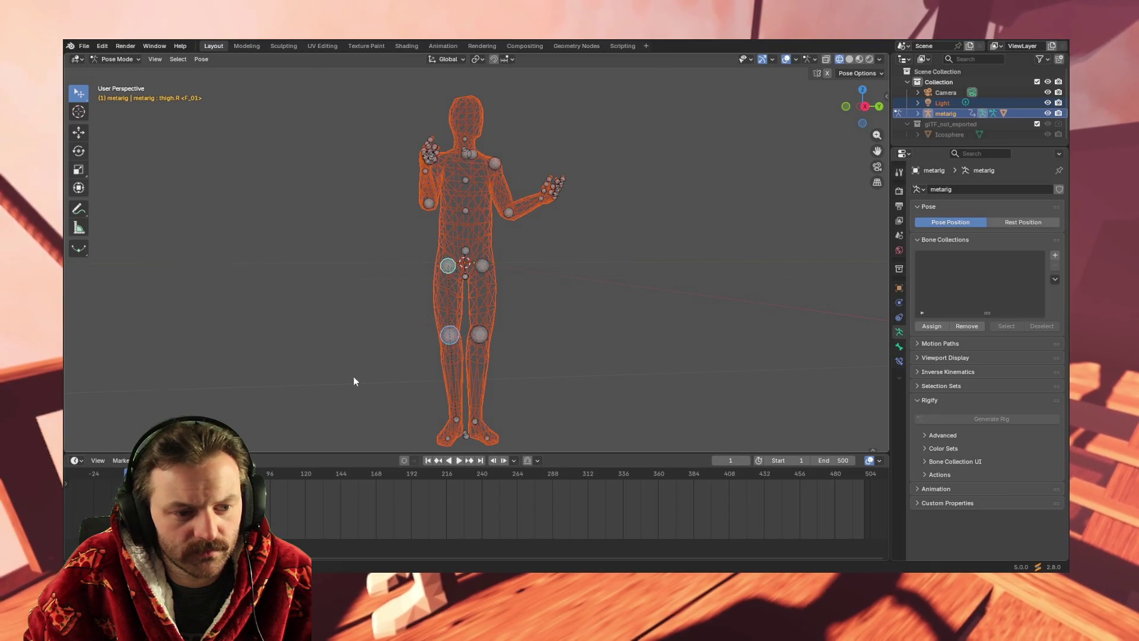
mouse_move(237, 469)
mouse_down()
mouse_move(447, 466)
mouse_move(116, 469)
mouse_move(316, 485)
mouse_move(451, 481)
mouse_up()
mouse_move(385, 487)
mouse_down()
mouse_move(329, 486)
mouse_move(374, 483)
mouse_up()
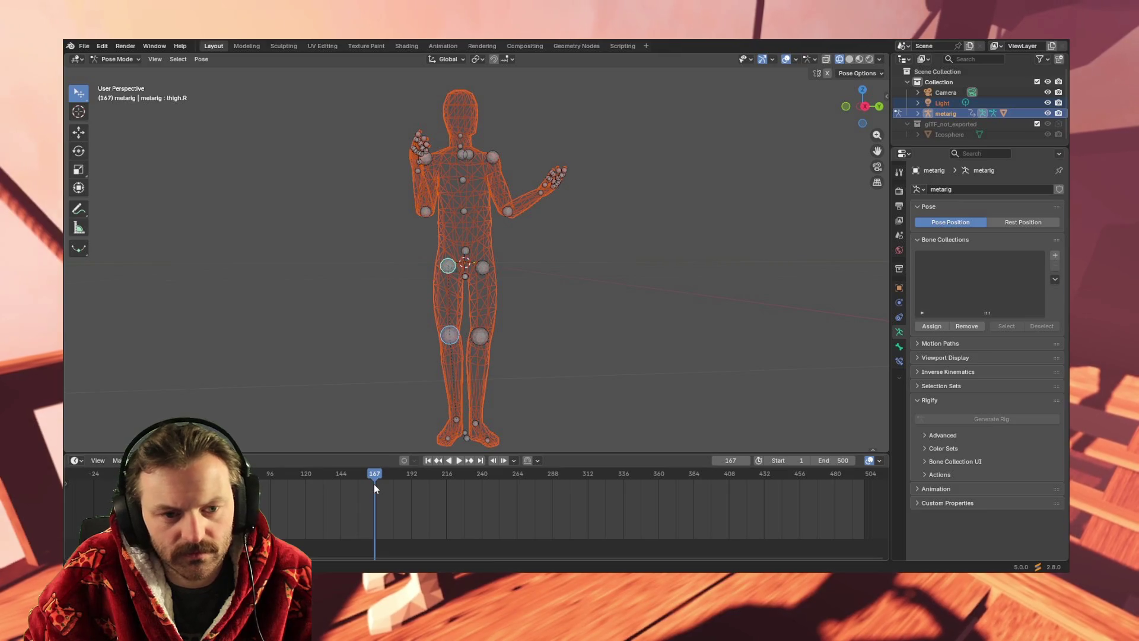
Nudge the right thigh, key all channels at frame 167, then replay the animation.
key(g)
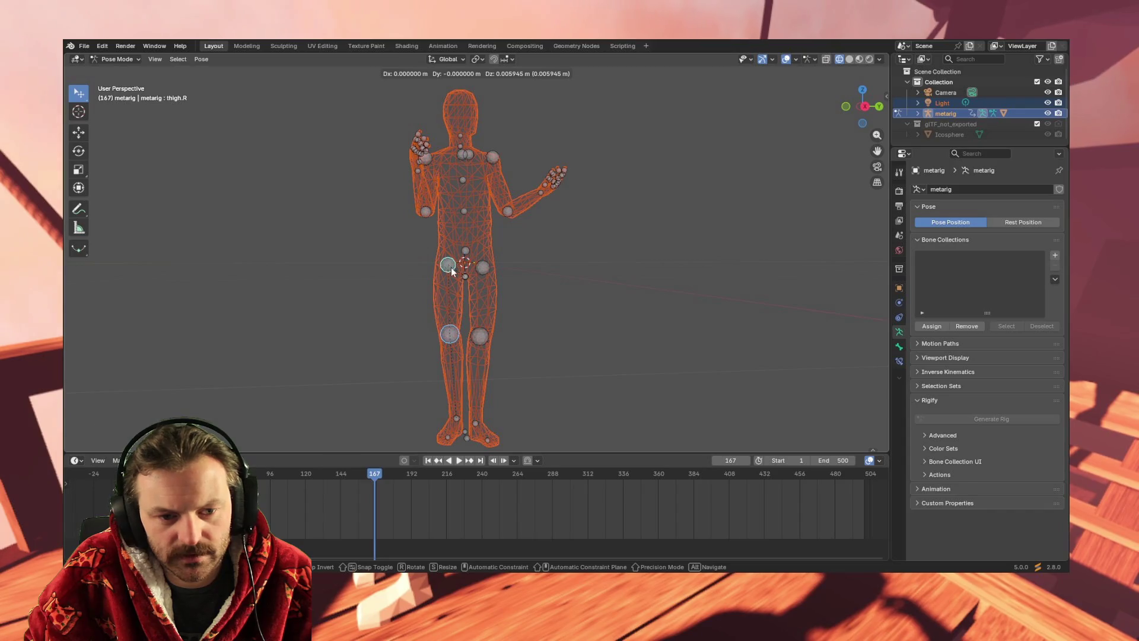
click(451, 267)
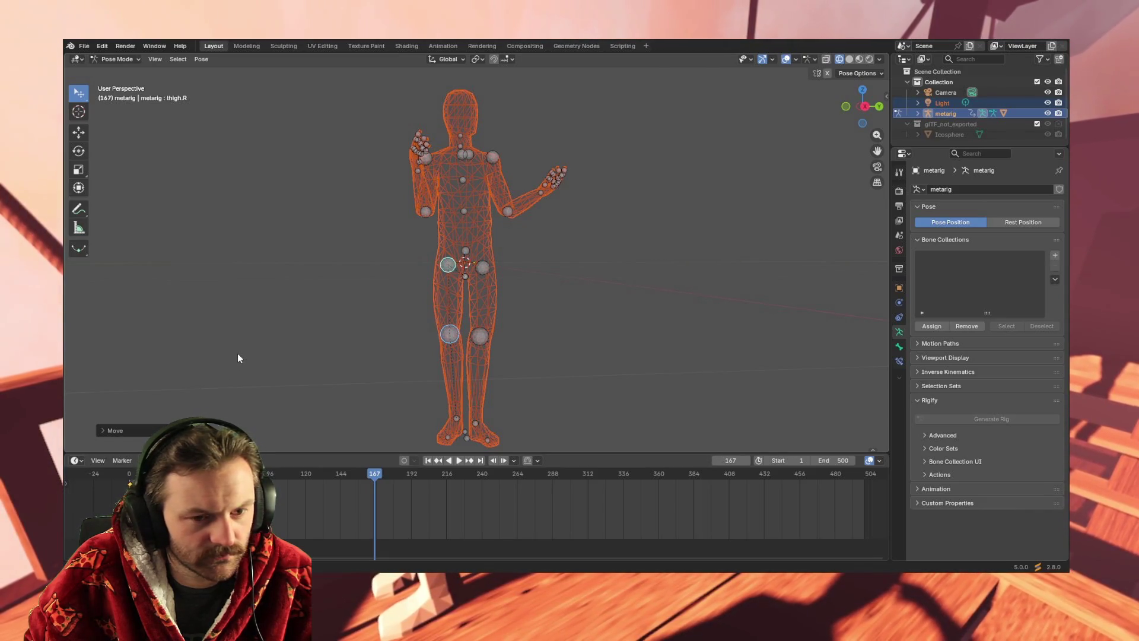
mouse_move(506, 351)
middle_down()
mouse_move(557, 340)
mouse_move(593, 357)
mouse_move(633, 356)
mouse_move(524, 344)
mouse_move(399, 351)
mouse_move(472, 341)
middle_up()
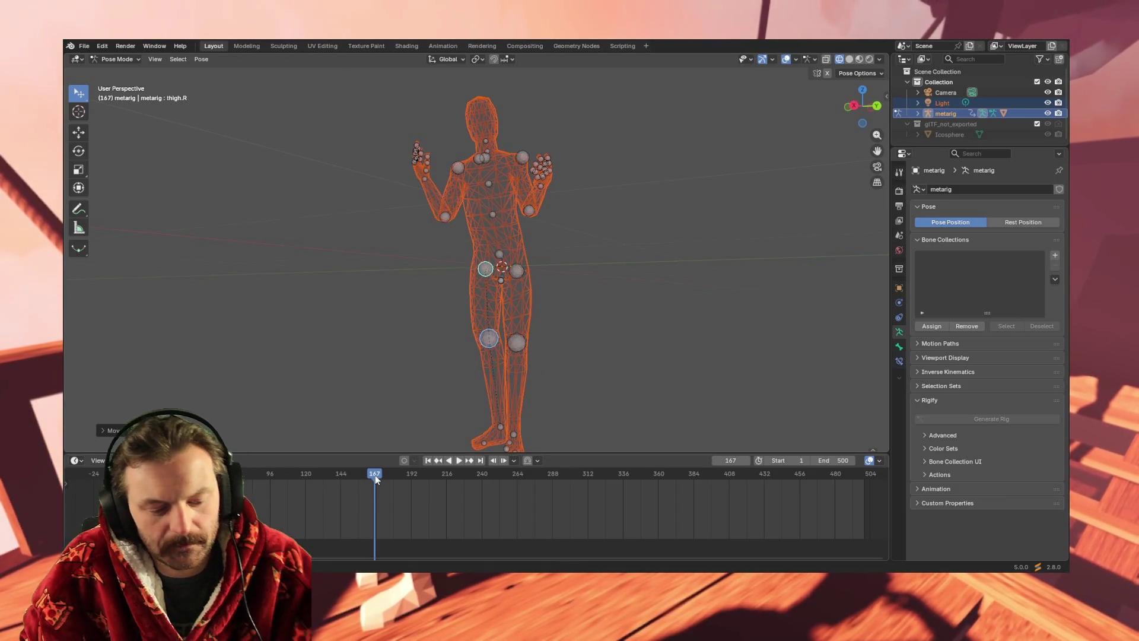
key(space)
key(Escape)
key(i)
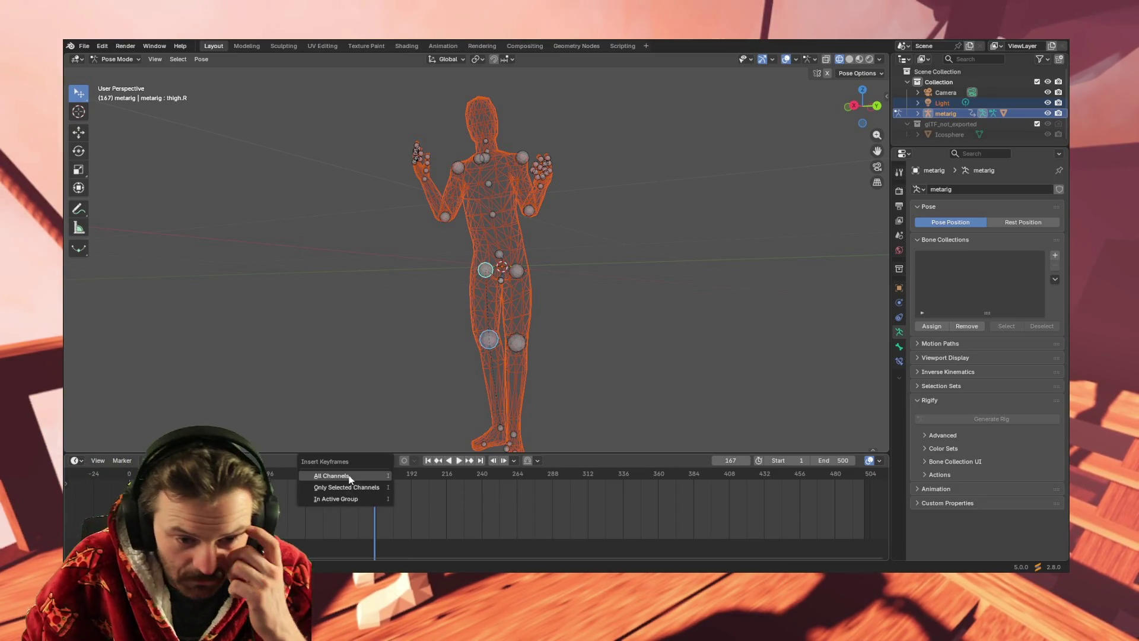
click(373, 468)
mouse_move(356, 438)
middle_down()
mouse_move(389, 407)
mouse_move(363, 412)
mouse_move(377, 413)
middle_up()
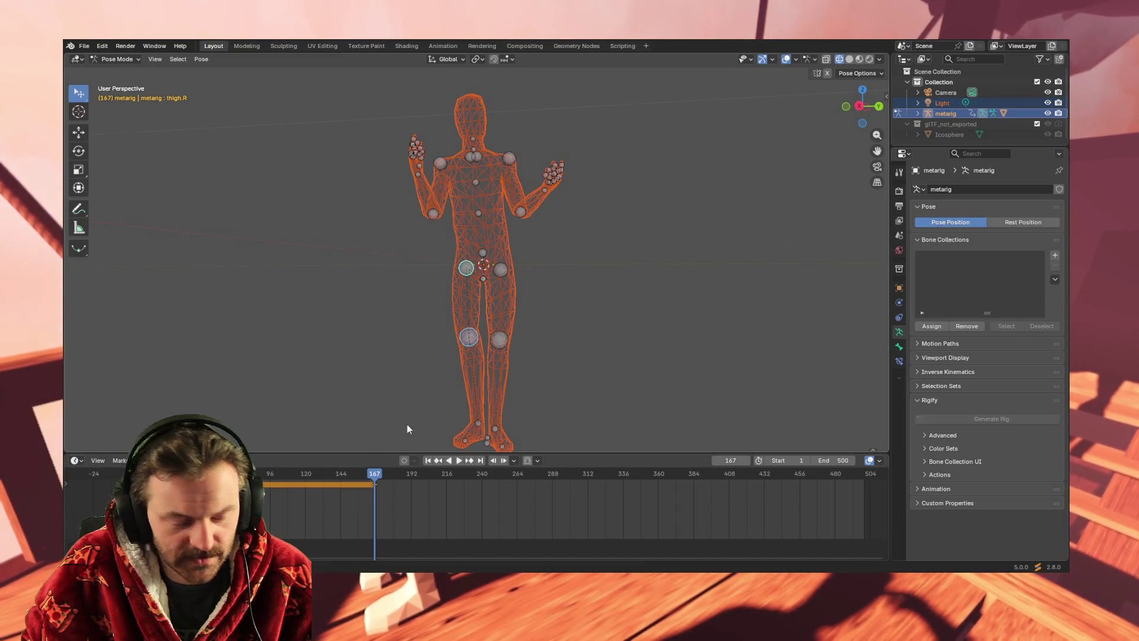
key(ctrl+z)
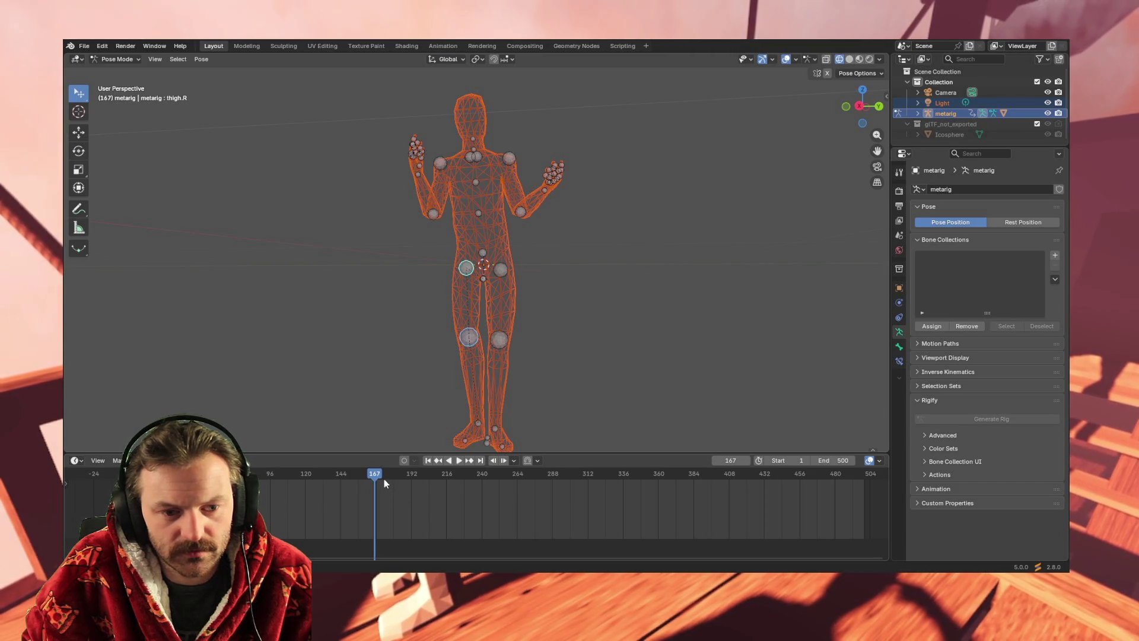
drag(383, 479, 112, 475)
key(space)
Stop at frame 144, shift the right thigh and keyframe it there.
click(301, 474)
key(space)
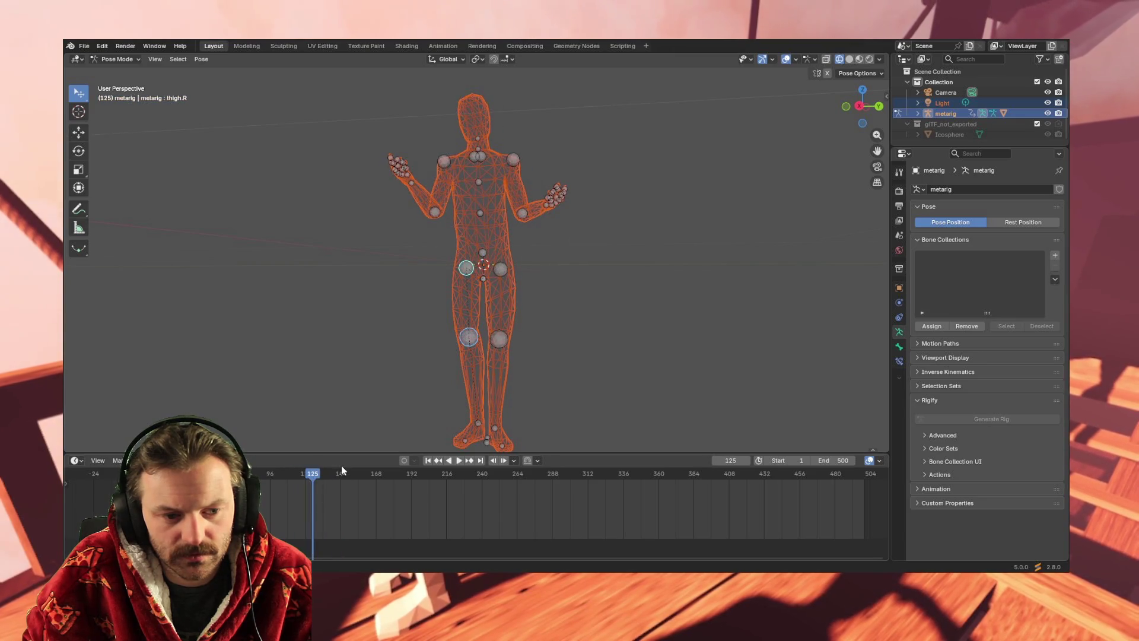
key(space)
key(space)
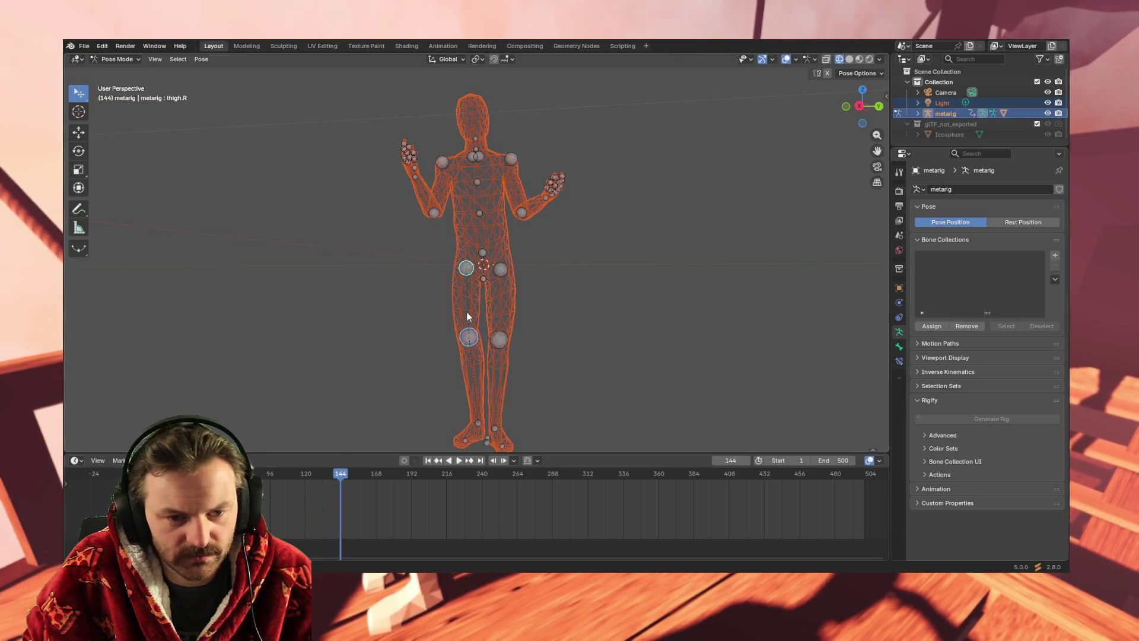
key(g)
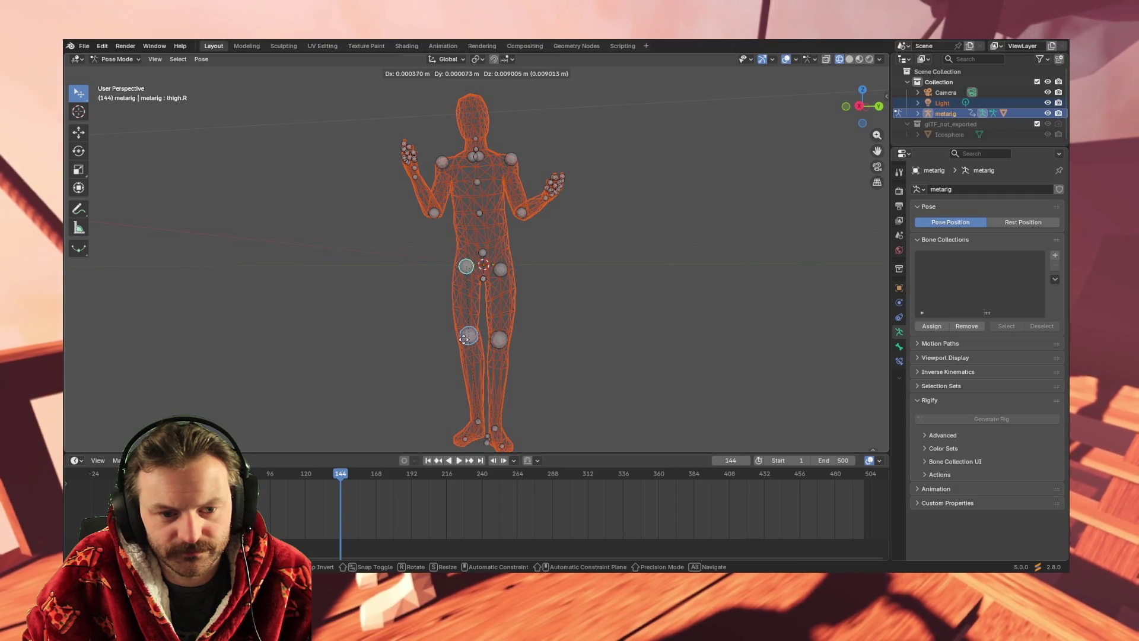
click(464, 339)
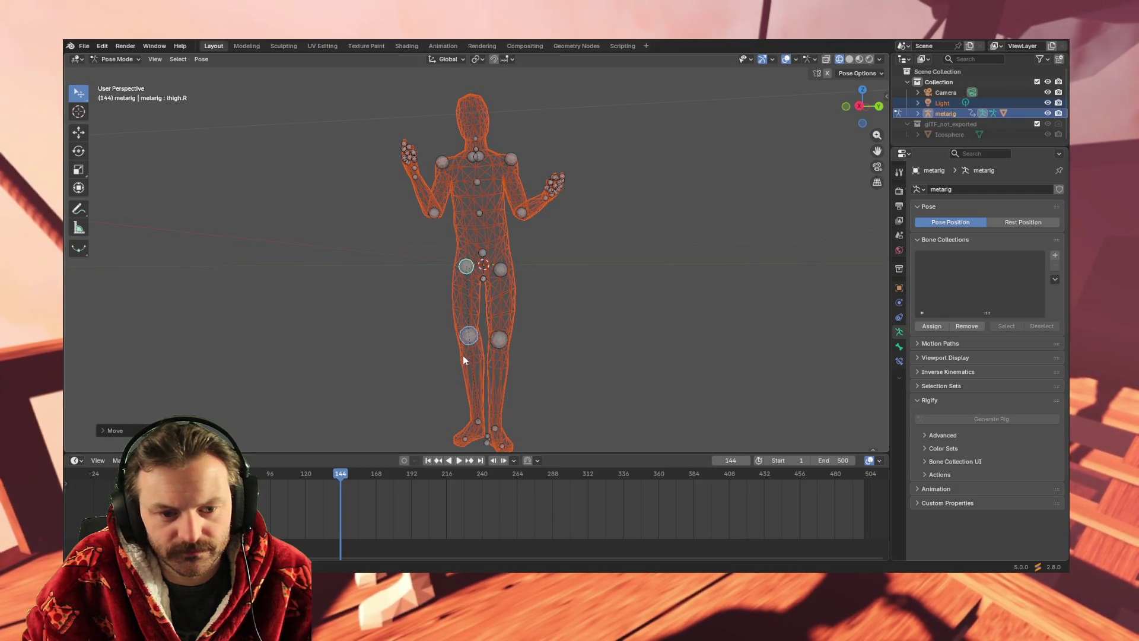
key(i)
click(333, 468)
key(space)
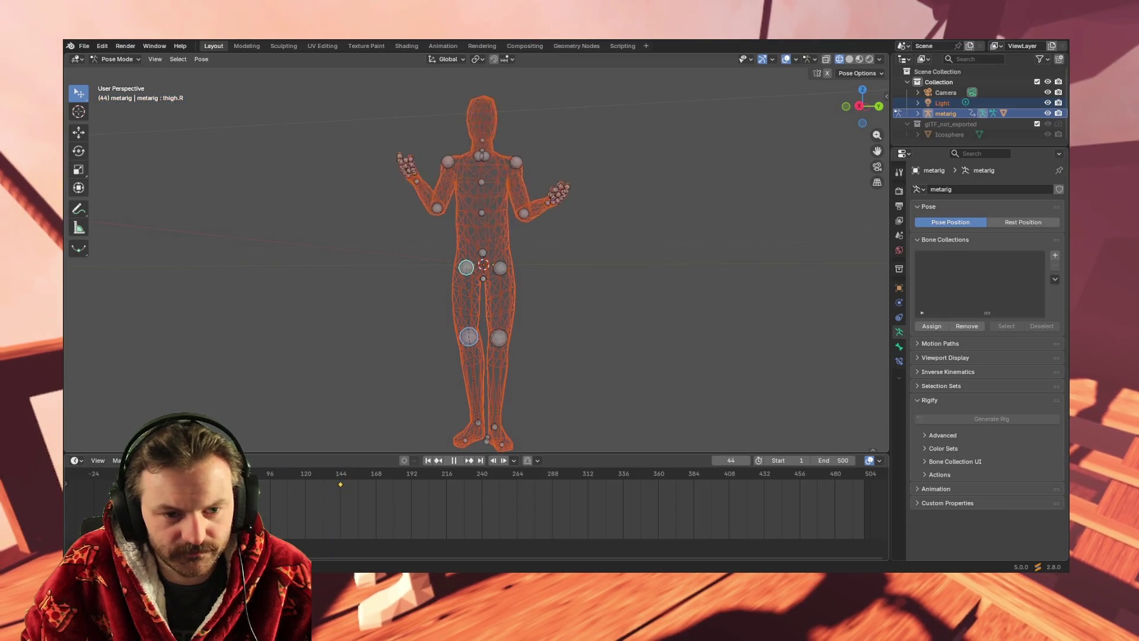
Keyframe the right thigh again at frame 312 and clear the keyframe selection.
mouse_move(357, 482)
mouse_down()
mouse_move(410, 491)
mouse_move(69, 501)
mouse_move(386, 498)
mouse_move(250, 507)
mouse_move(324, 510)
mouse_up()
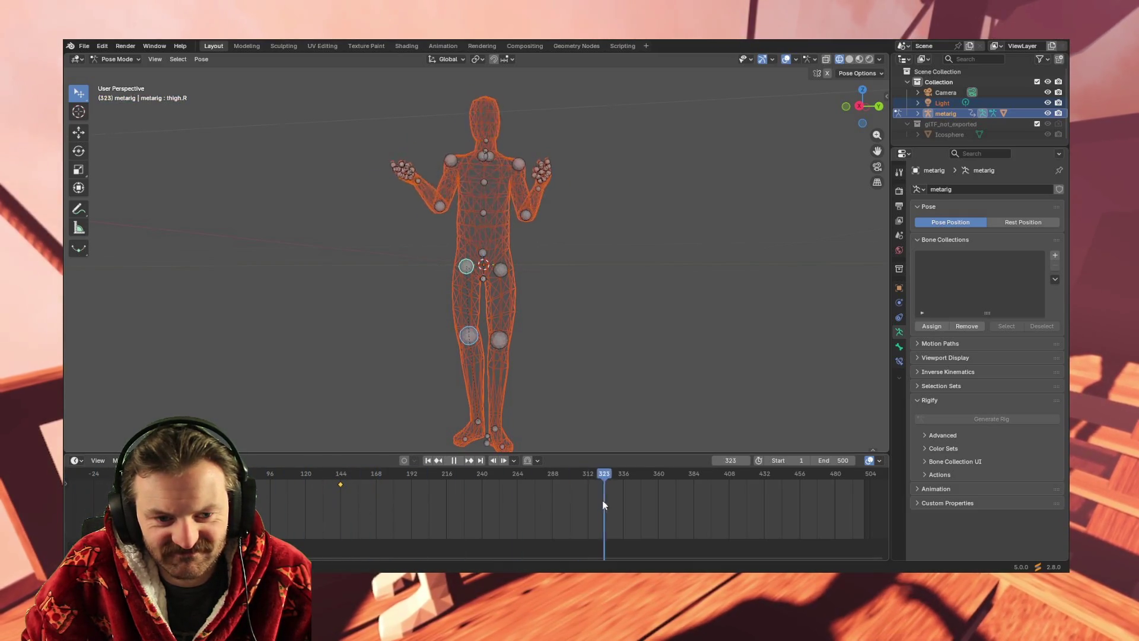
key(space)
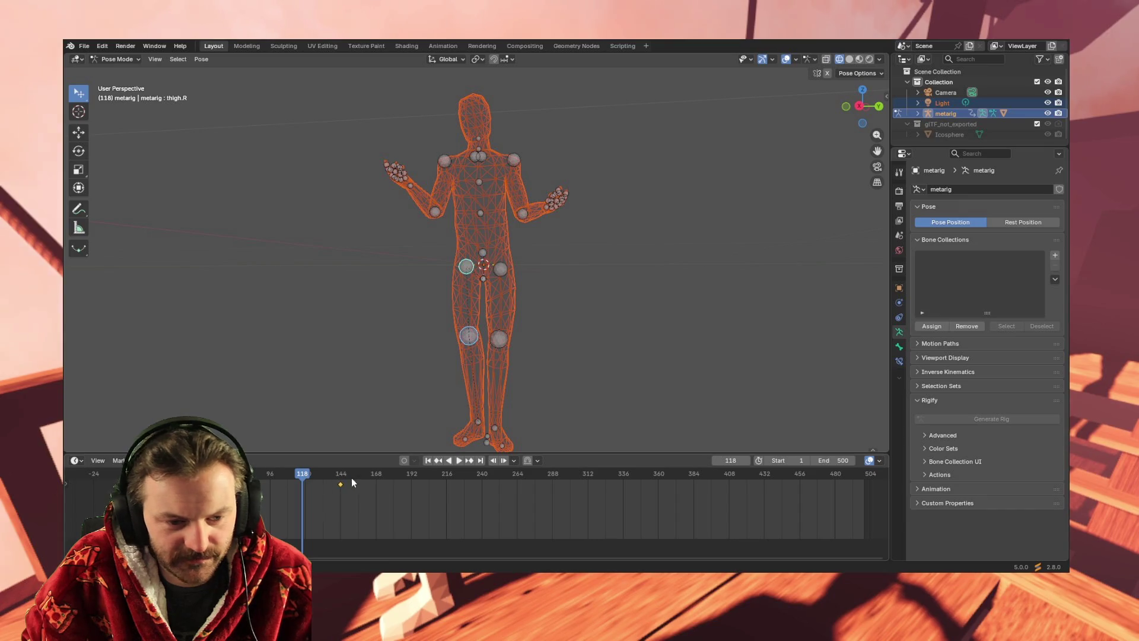
click(590, 478)
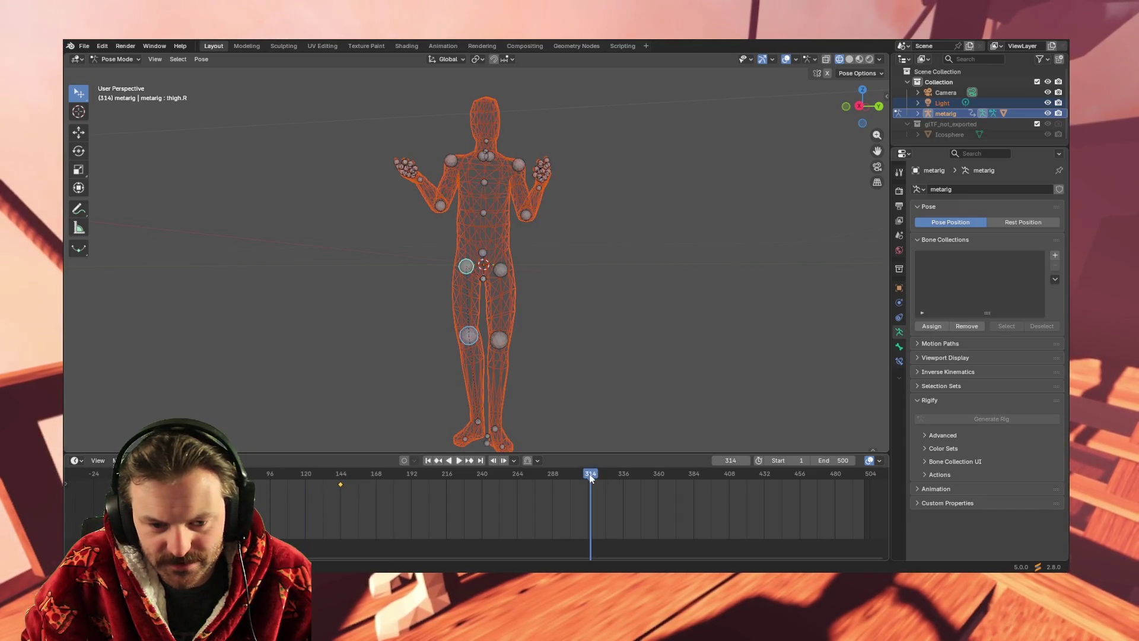
key(space)
key(i)
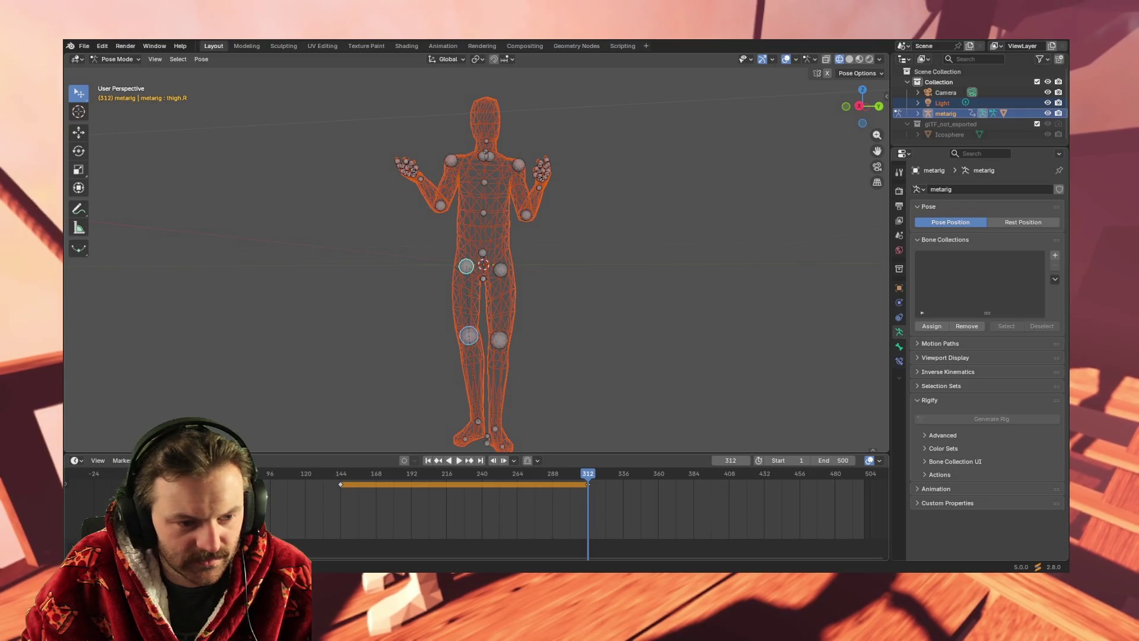
key(alt+a)
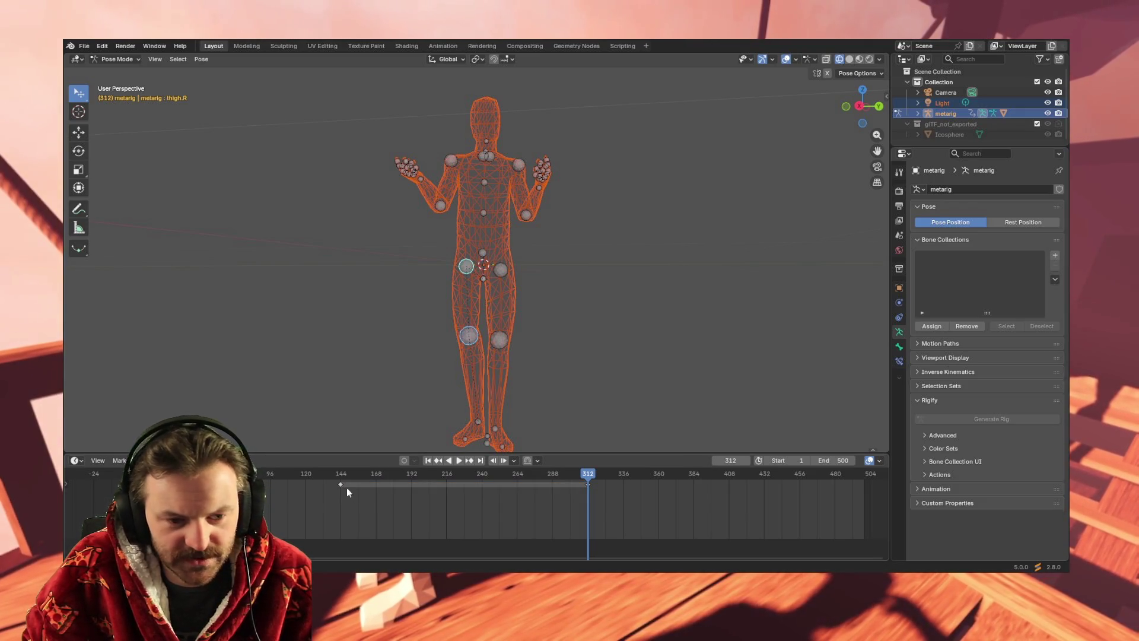
key(a)
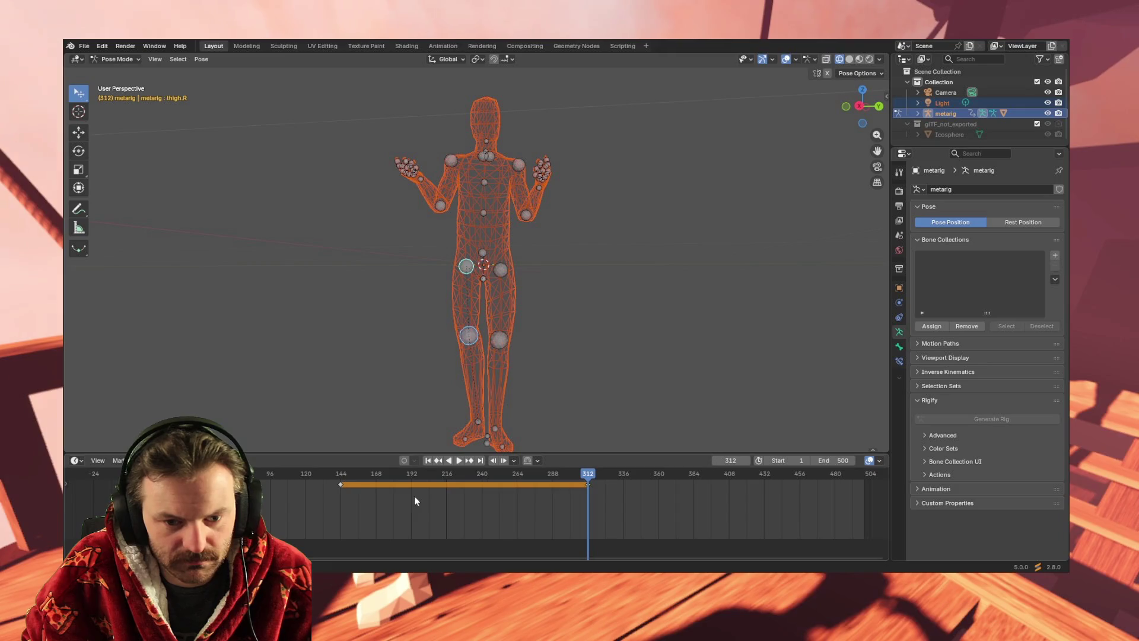
key(alt+a)
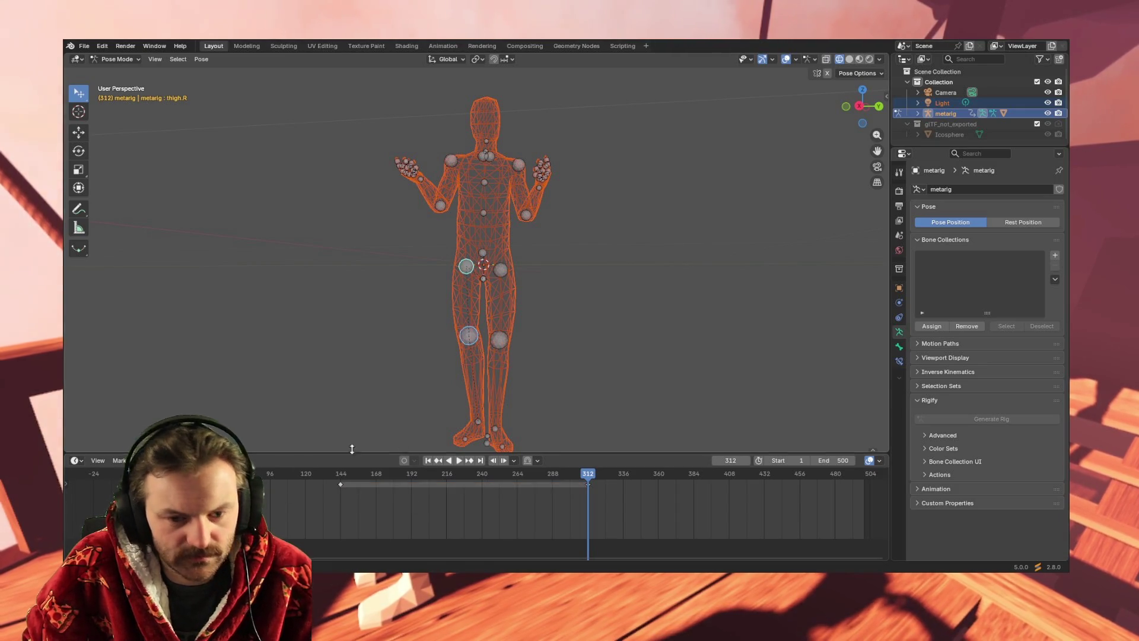
mouse_move(589, 480)
mouse_down()
mouse_move(865, 473)
mouse_move(483, 490)
mouse_move(703, 489)
mouse_move(847, 484)
mouse_move(396, 484)
mouse_up()
From a side view, select the left thigh and move to frame 96.
middle_drag(563, 411, 451, 407)
click(537, 351)
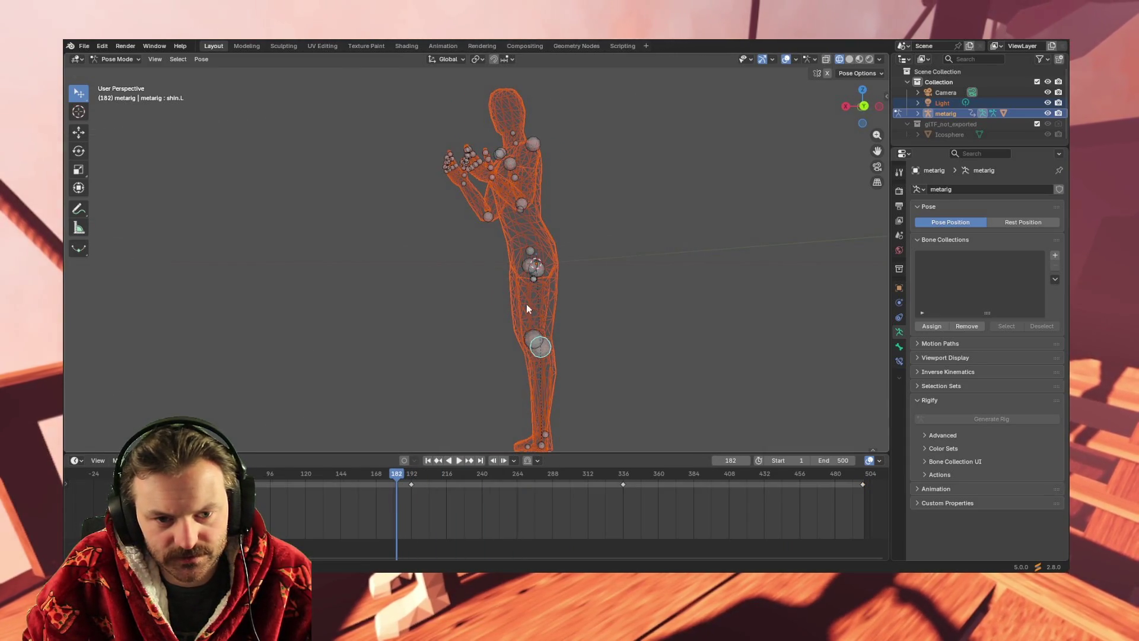
click(539, 269)
middle_drag(643, 358, 631, 360)
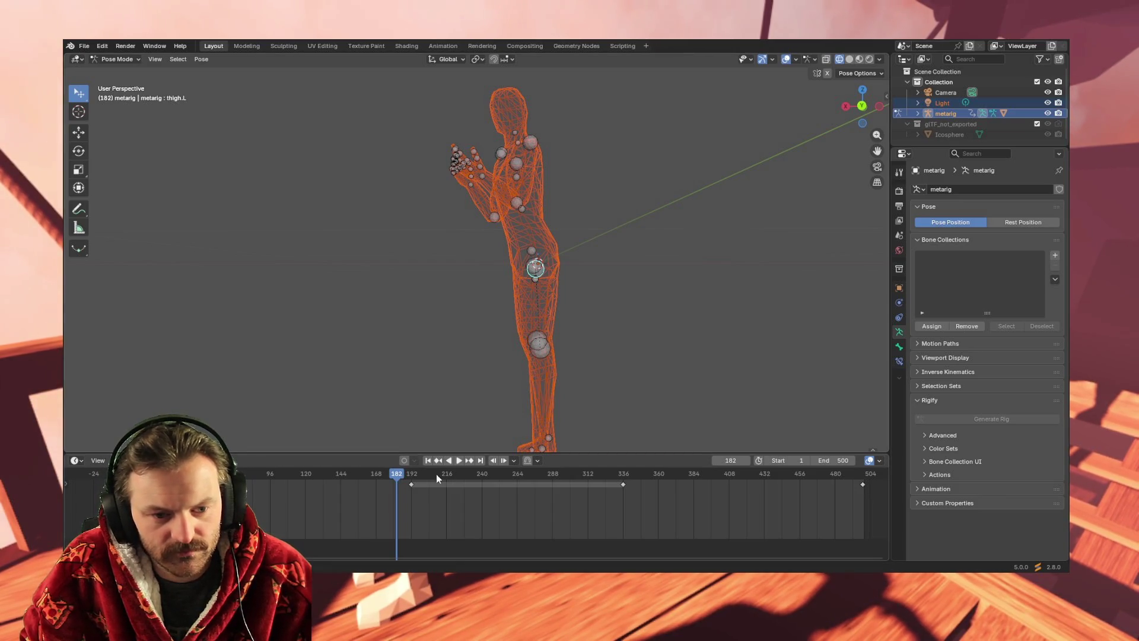
mouse_move(393, 474)
mouse_down()
mouse_move(178, 474)
mouse_move(496, 474)
mouse_move(214, 475)
mouse_up()
key(space)
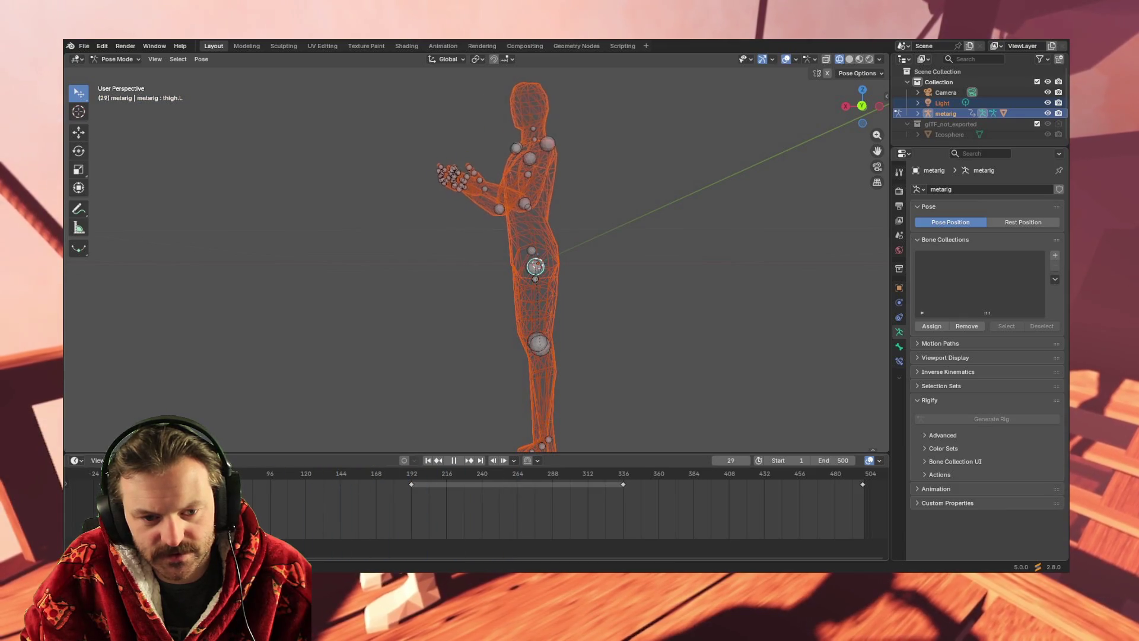
key(space)
drag(247, 492, 271, 490)
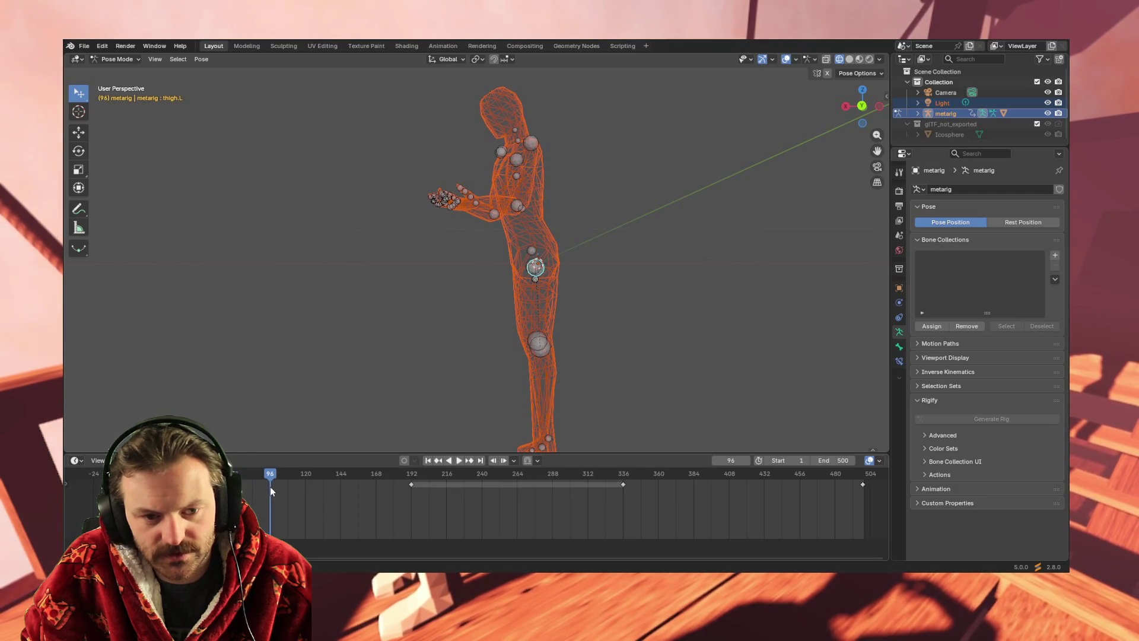
Rotate the left thigh and shin, then key all channels at frame 96.
key(r)
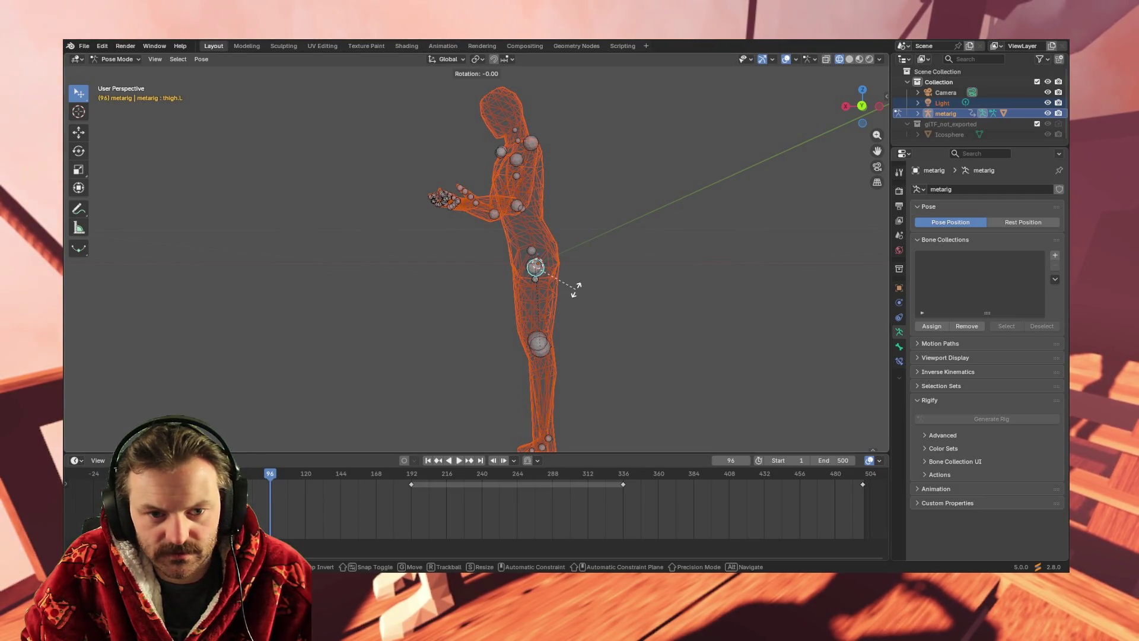
click(651, 334)
click(542, 356)
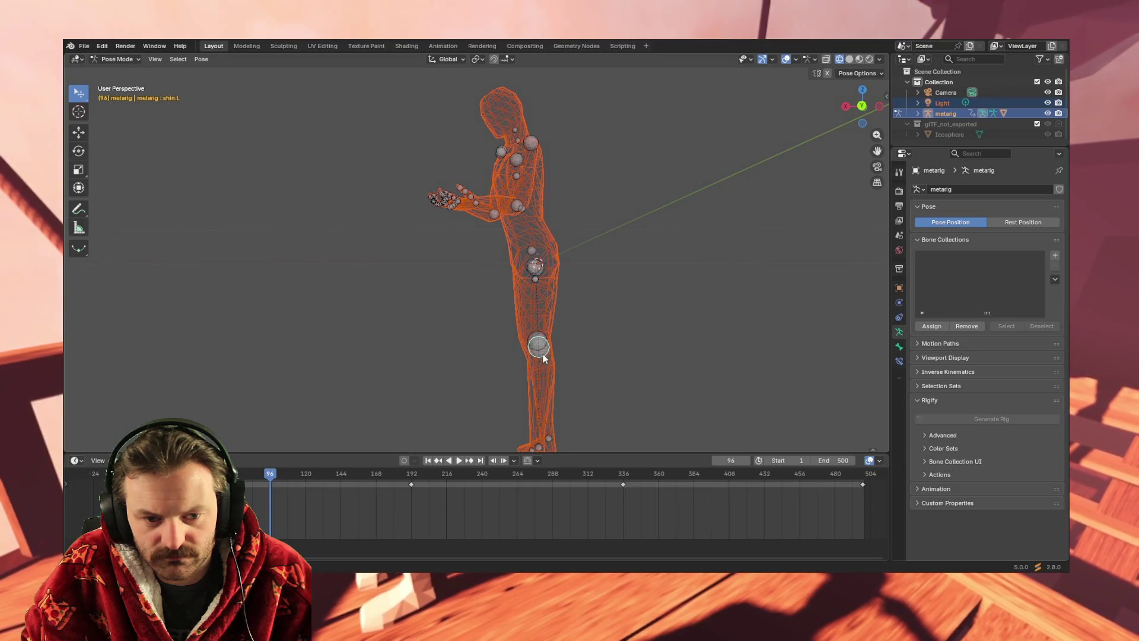
key(r)
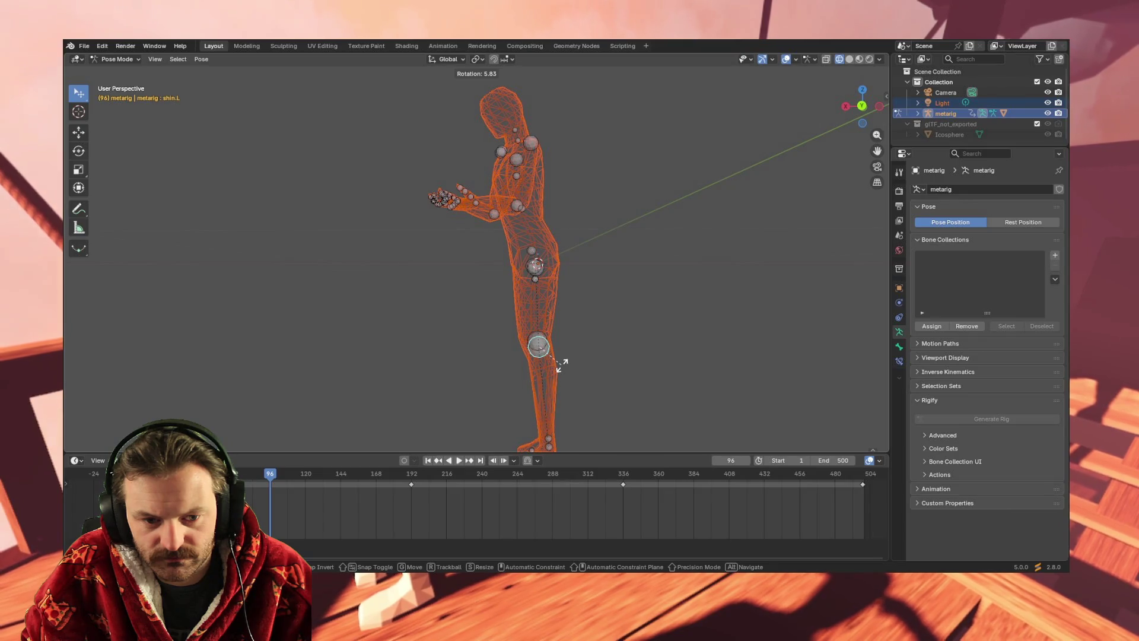
click(559, 366)
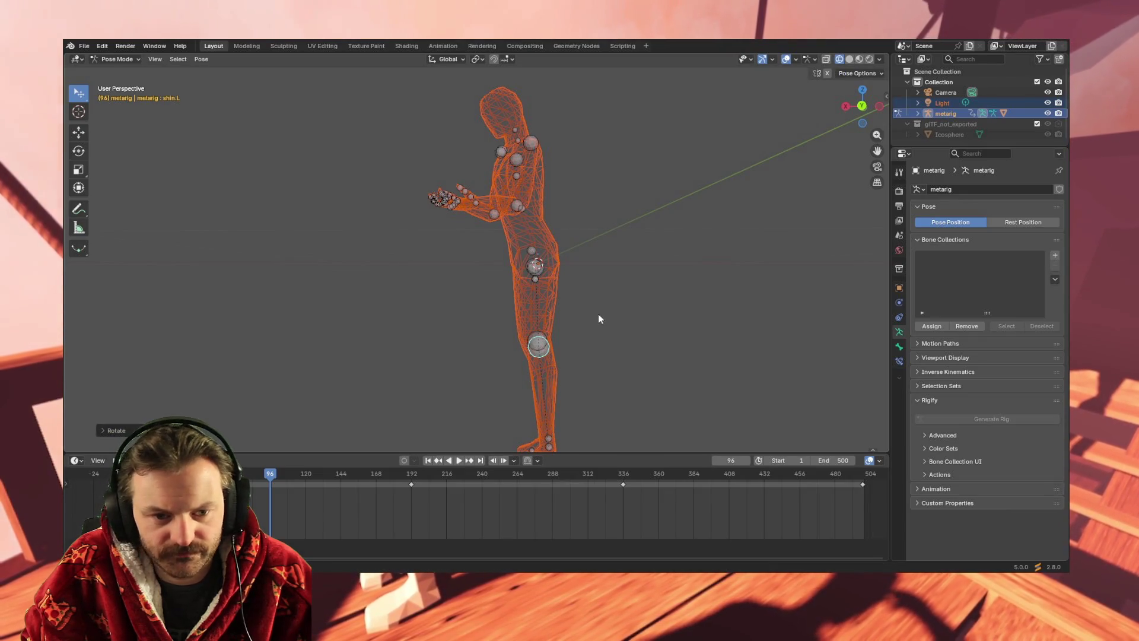
key(i)
click(263, 493)
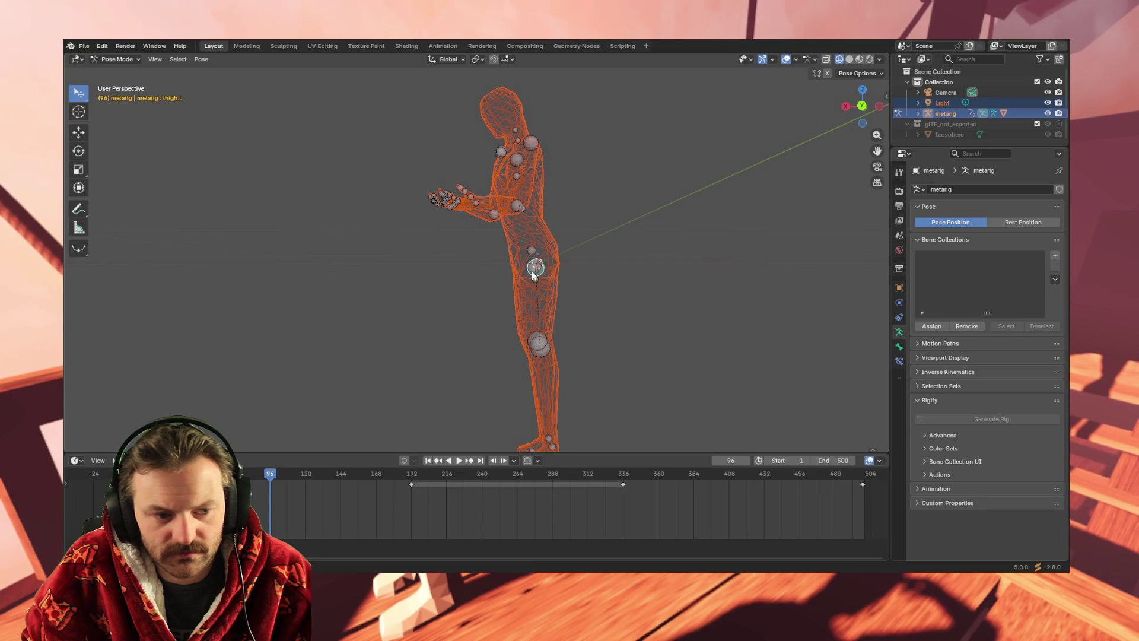
click(457, 309)
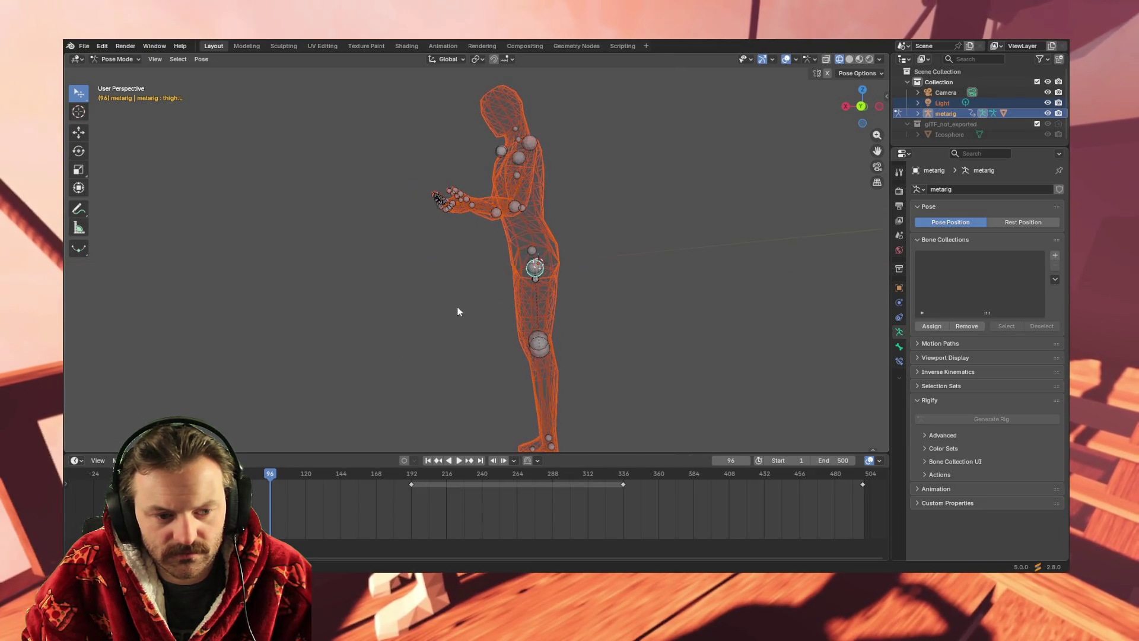
key(i)
click(290, 496)
mouse_move(379, 428)
middle_down()
mouse_move(426, 383)
mouse_move(502, 377)
mouse_move(481, 386)
middle_up()
key(space)
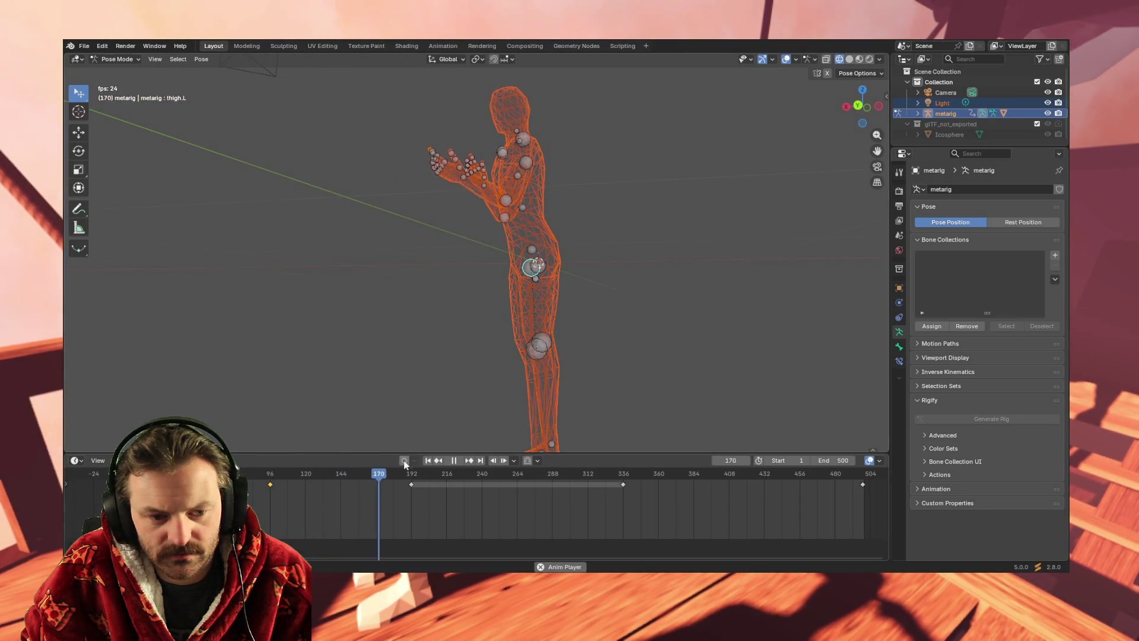
mouse_move(330, 472)
mouse_down()
mouse_move(128, 473)
mouse_move(638, 474)
mouse_move(6, 475)
mouse_up()
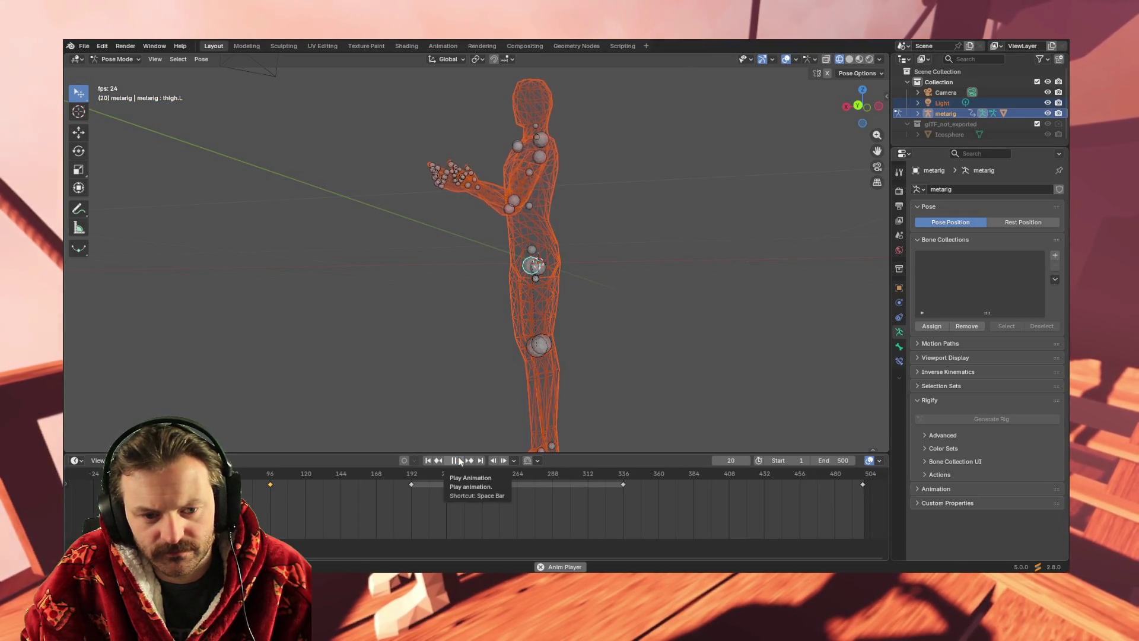
key(KP_3)
scroll(557, 340, down, 3)
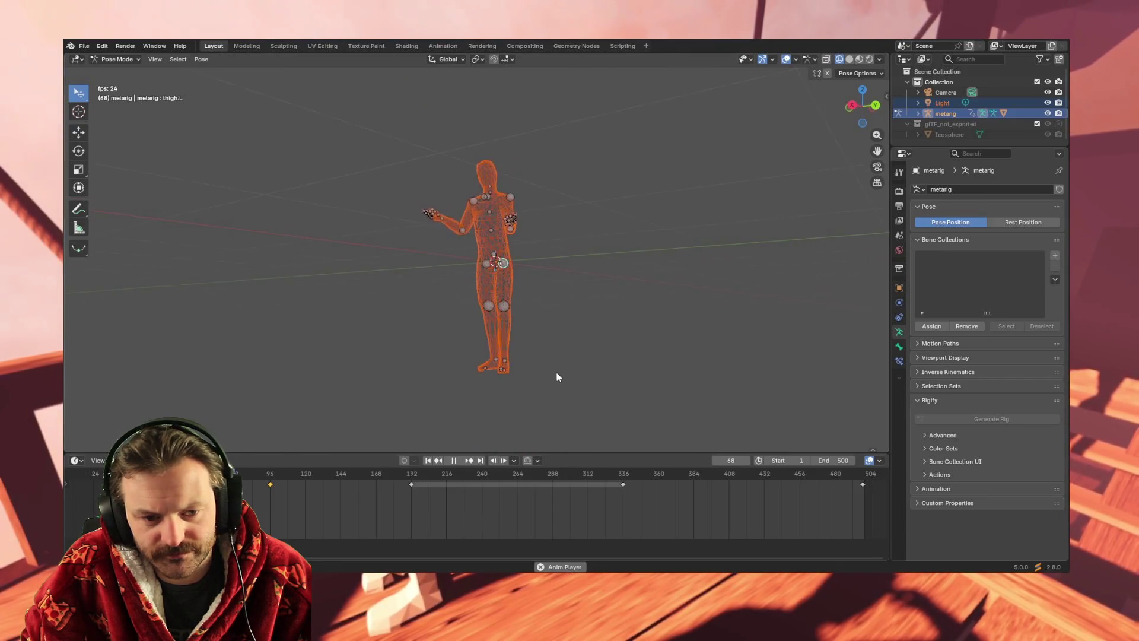
mouse_move(596, 375)
middle_down()
mouse_move(461, 374)
mouse_move(589, 367)
mouse_move(524, 363)
mouse_move(702, 372)
middle_up()
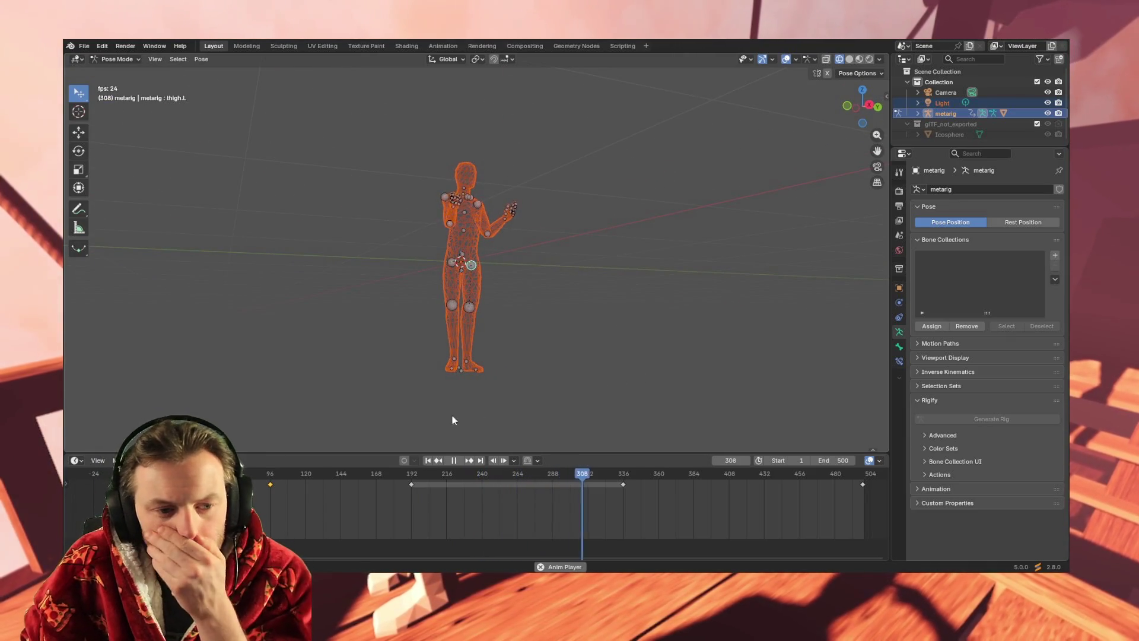
click(480, 461)
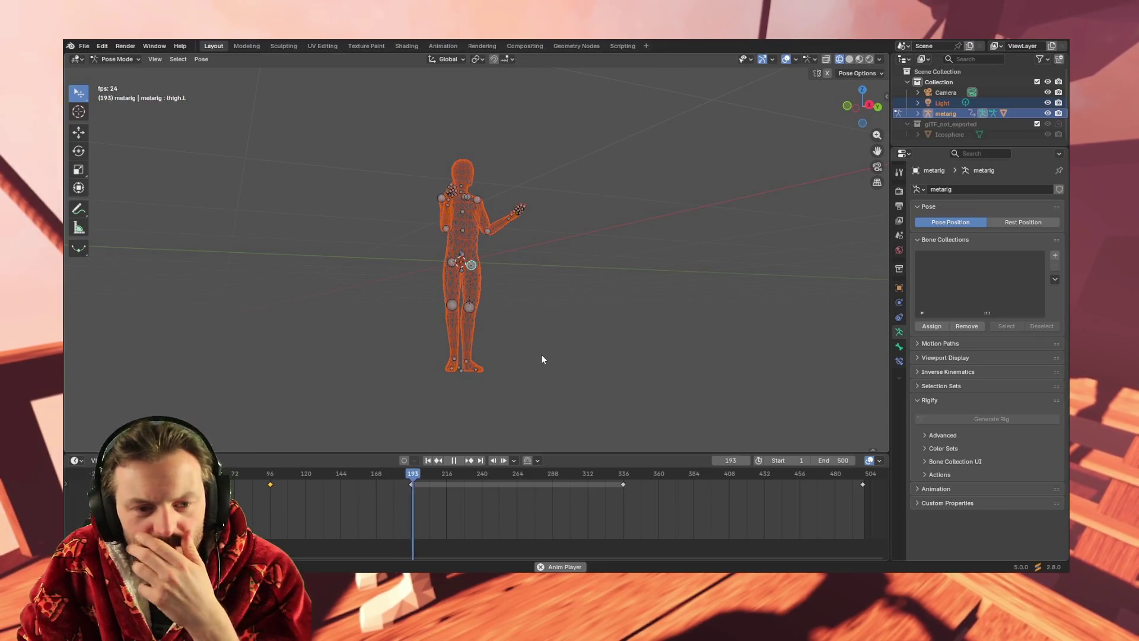
mouse_move(625, 353)
middle_down()
mouse_move(449, 367)
mouse_move(605, 361)
mouse_move(587, 361)
middle_up()
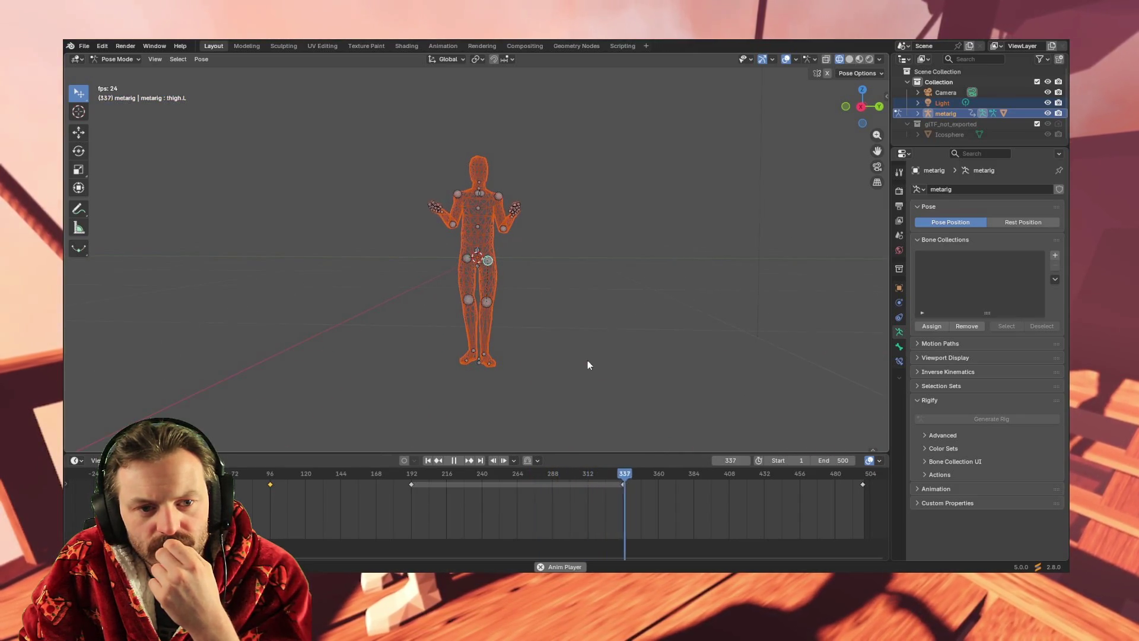
mouse_move(567, 262)
middle_down()
mouse_move(554, 242)
mouse_move(640, 287)
mouse_move(646, 279)
middle_up()
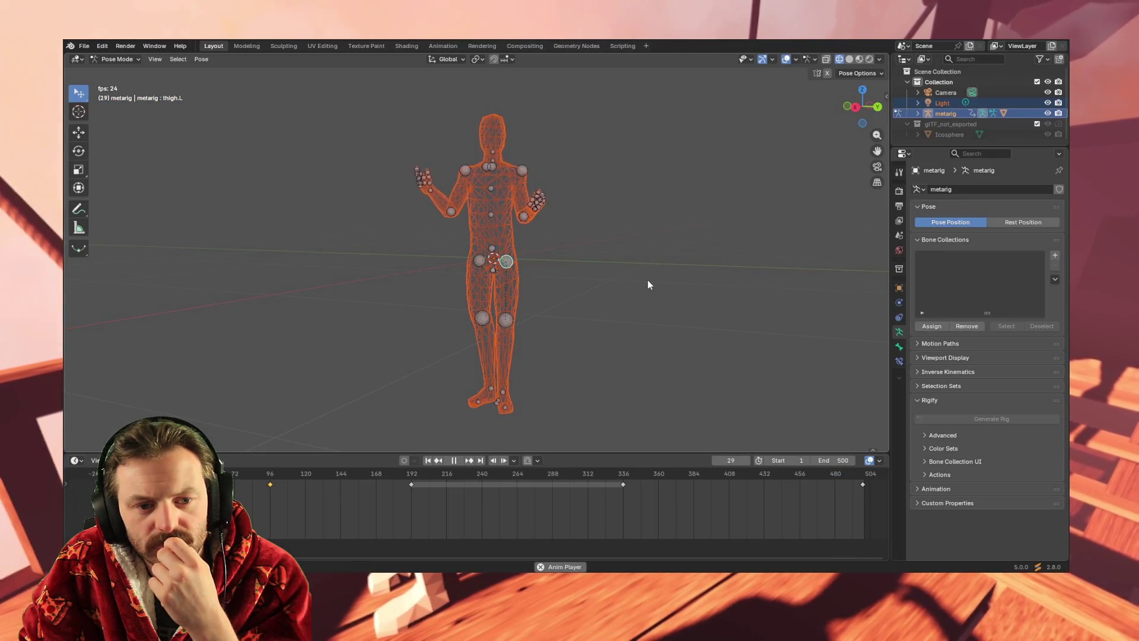
mouse_move(647, 280)
middle_down()
mouse_move(611, 300)
mouse_move(631, 308)
middle_up()
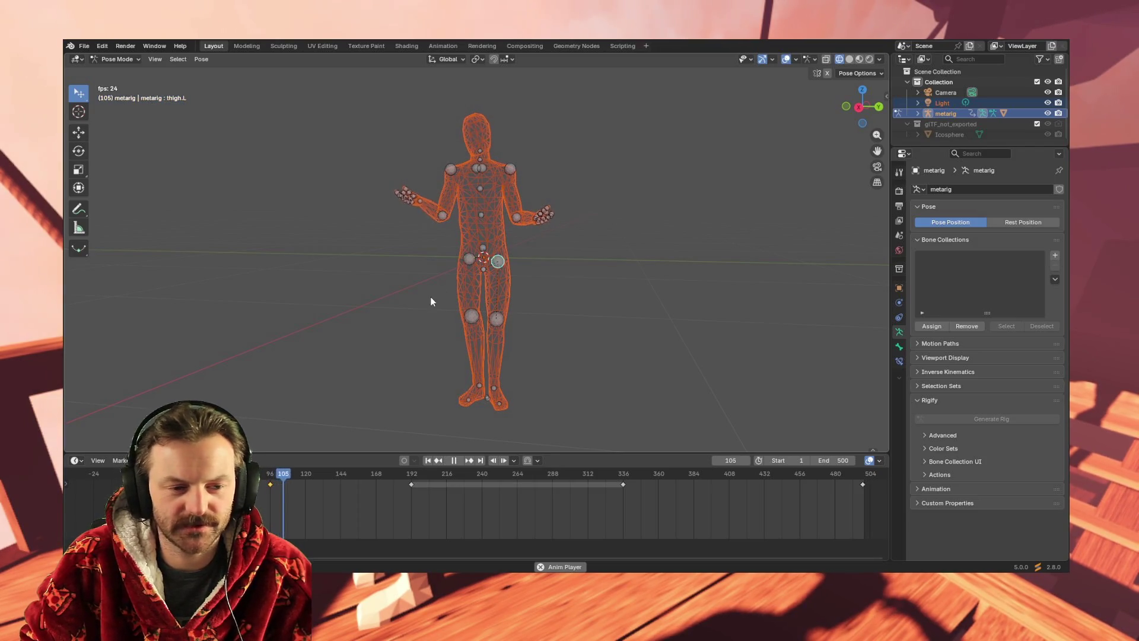
mouse_move(407, 283)
middle_down()
mouse_move(380, 306)
mouse_move(358, 297)
mouse_move(366, 288)
middle_up()
key(space)
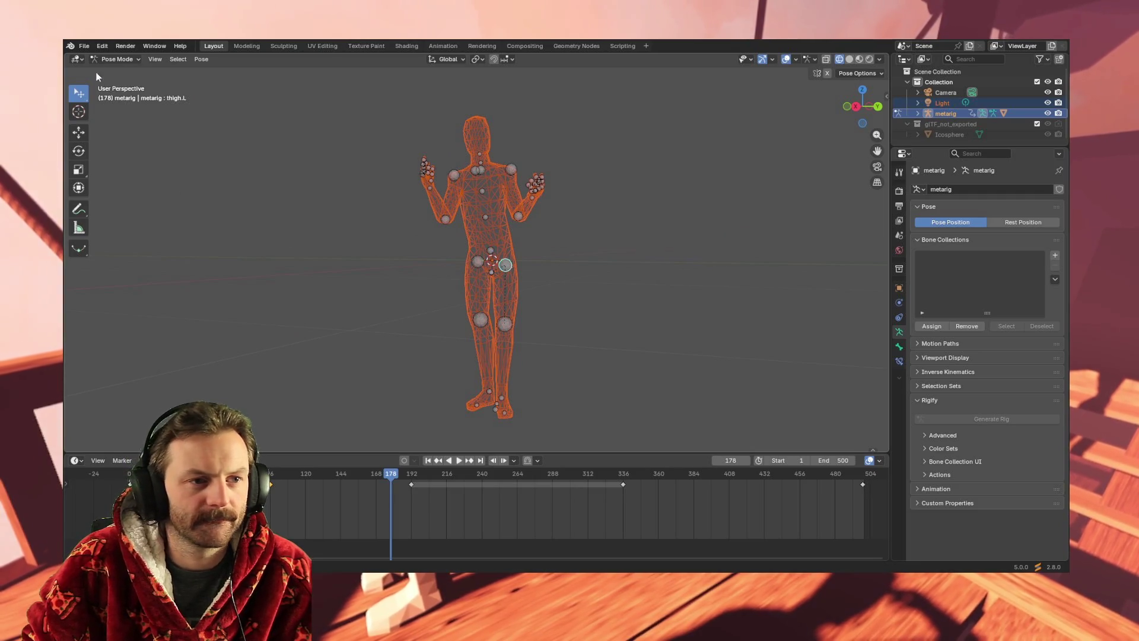
Save Conan_Idle.blend and switch to the Animation workspace to view the rig's keyframes.
click(85, 47)
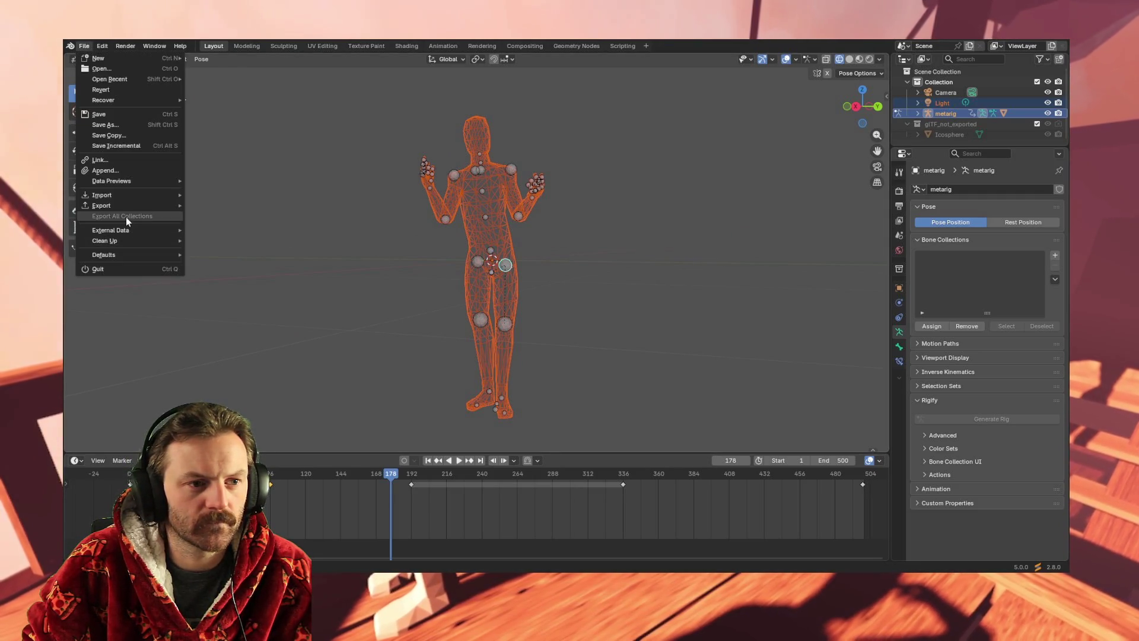
click(131, 114)
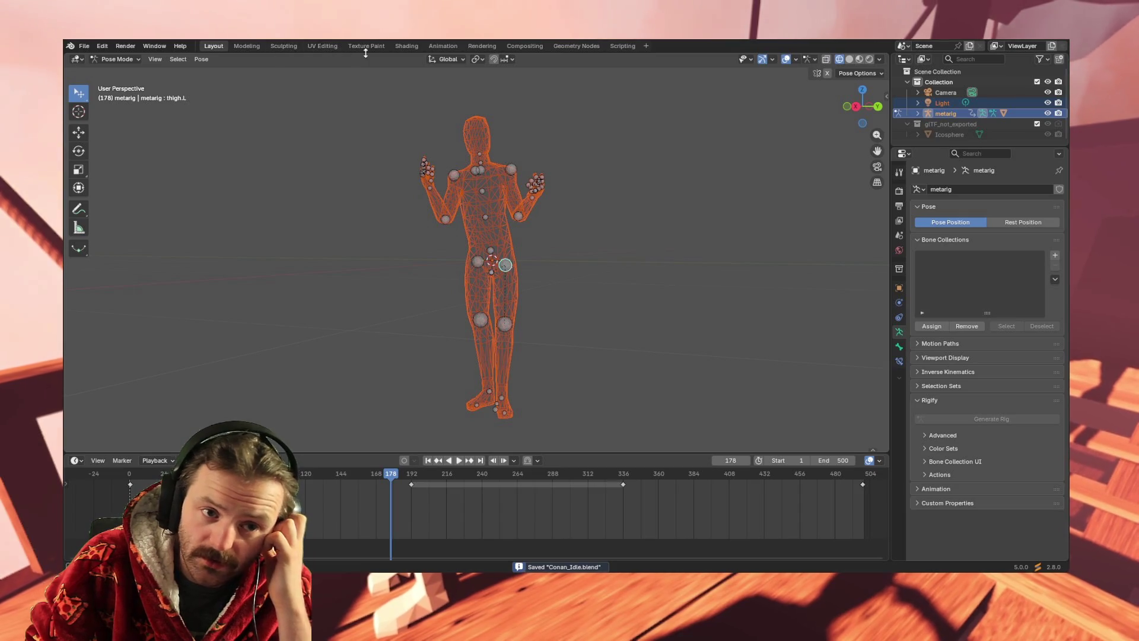
click(442, 46)
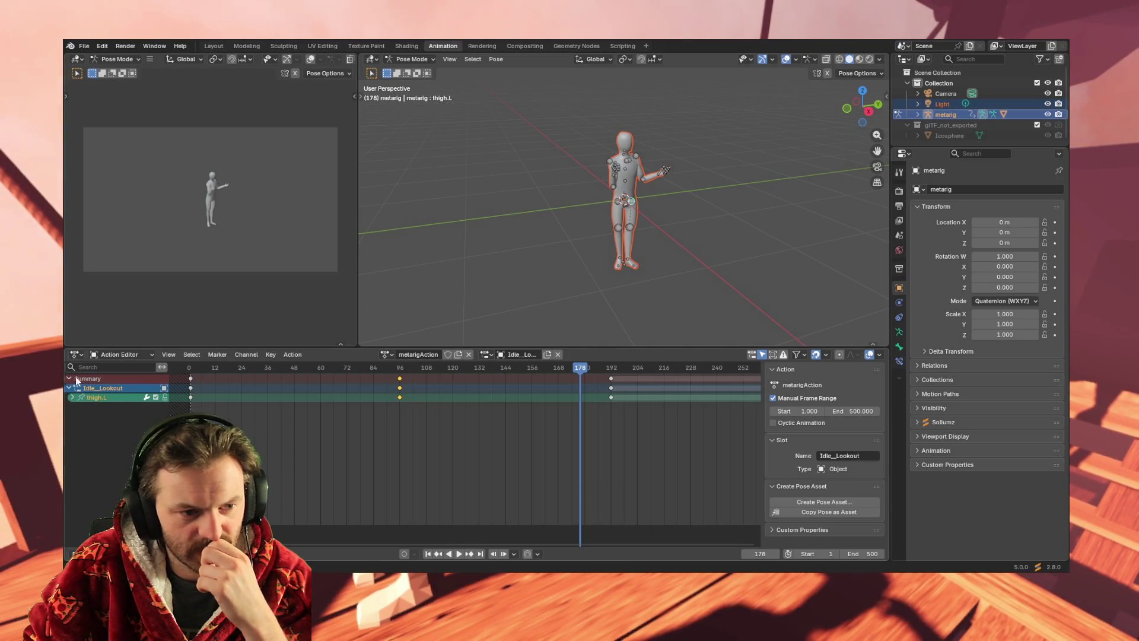
click(95, 388)
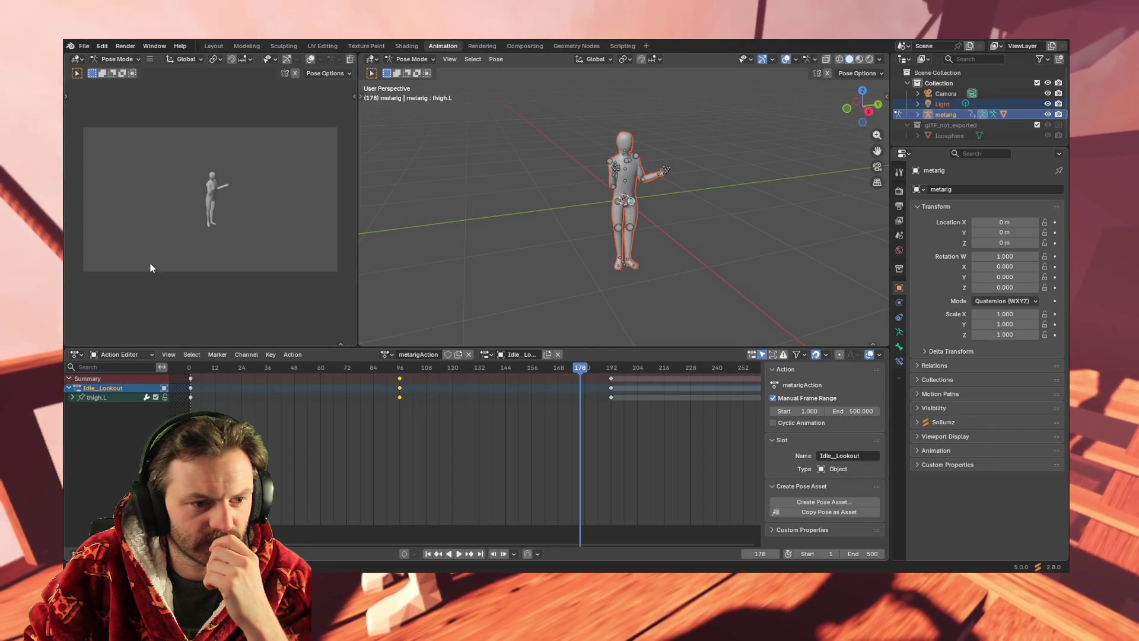
click(119, 355)
Rename the metarigAction action to Conan_idle in the Dope Sheet.
click(137, 381)
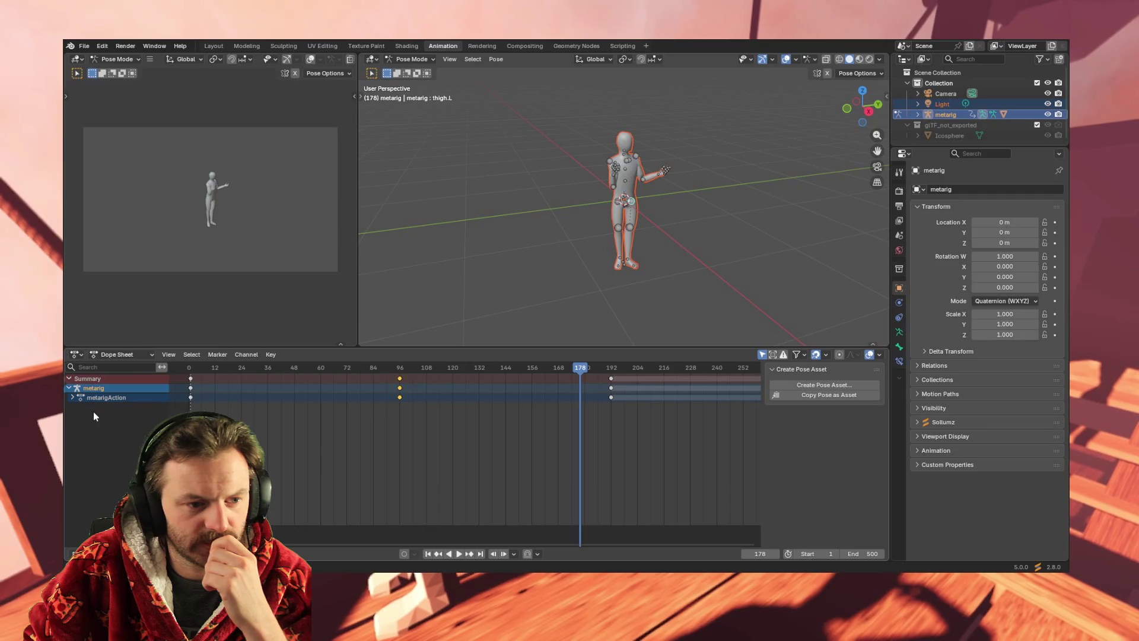
double_click(104, 398)
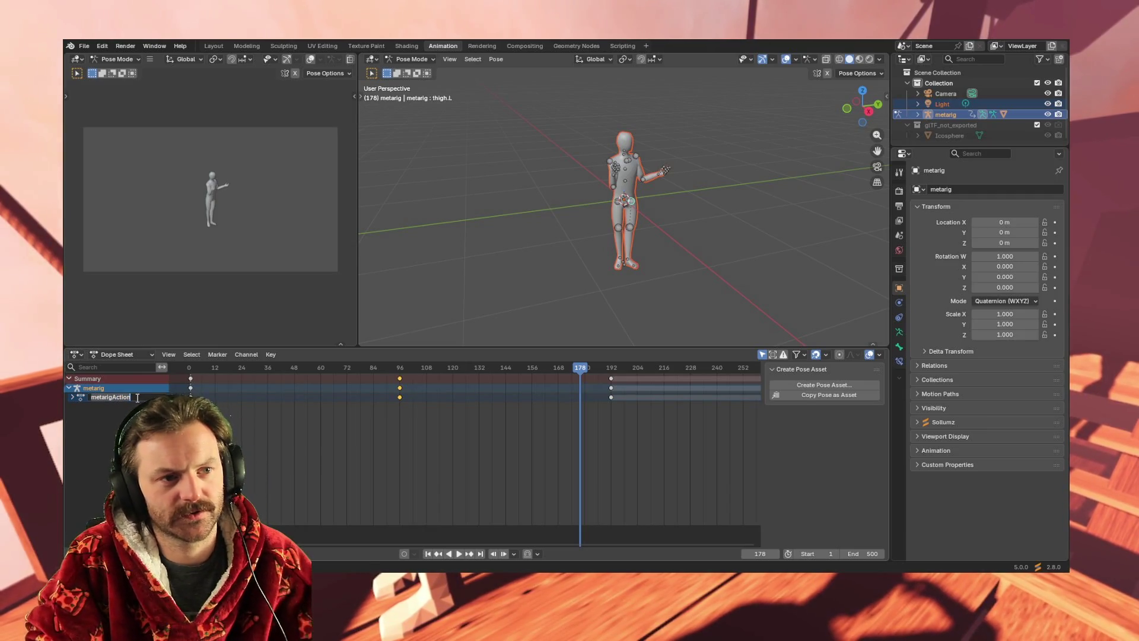
text(cON)
key(BackSpace)
key(BackSpace)
key(BackSpace)
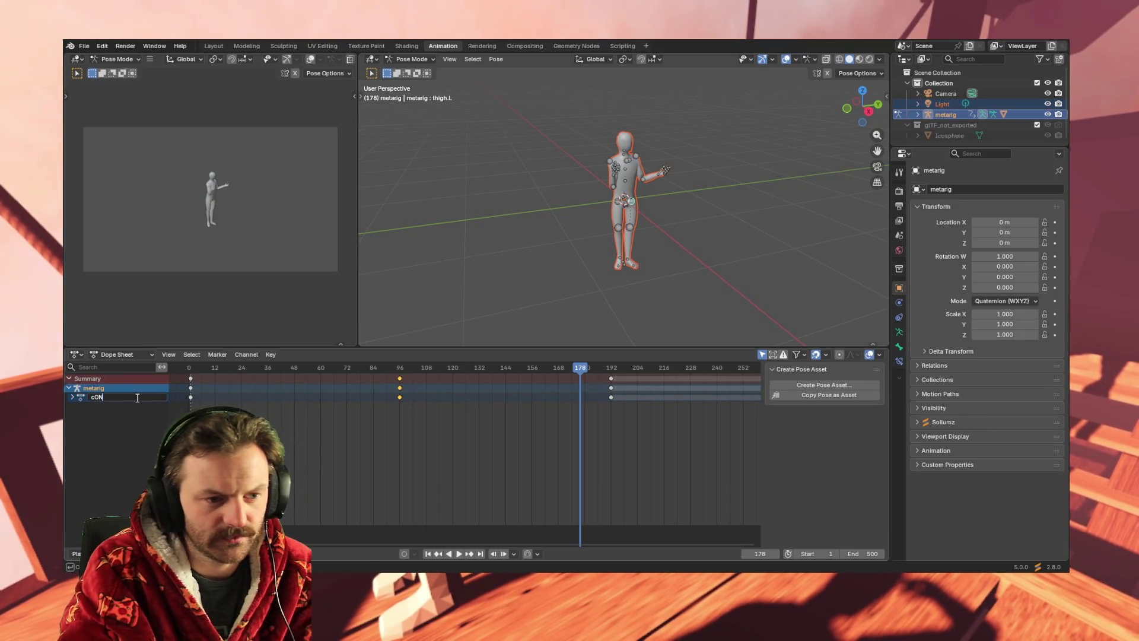
text(Conan)
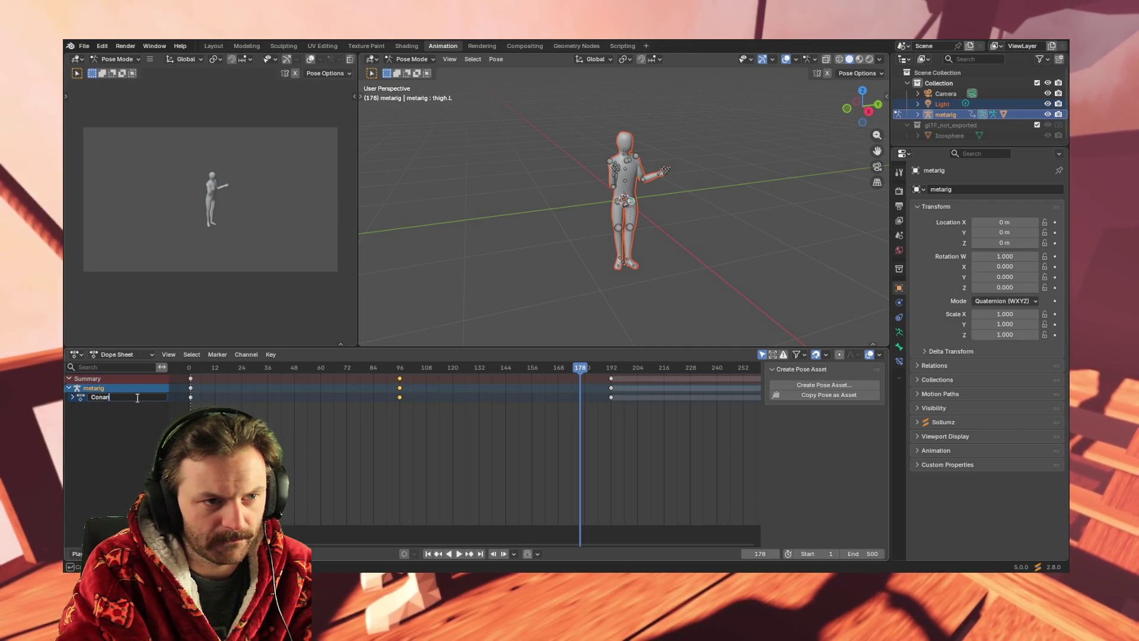
text(_idle)
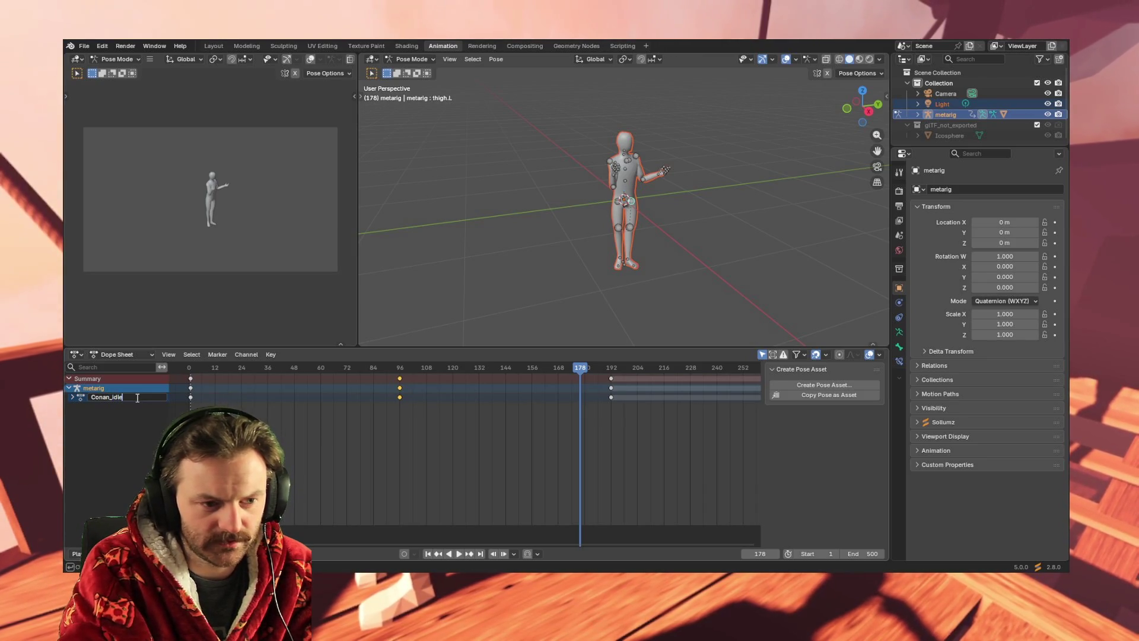
key(Return)
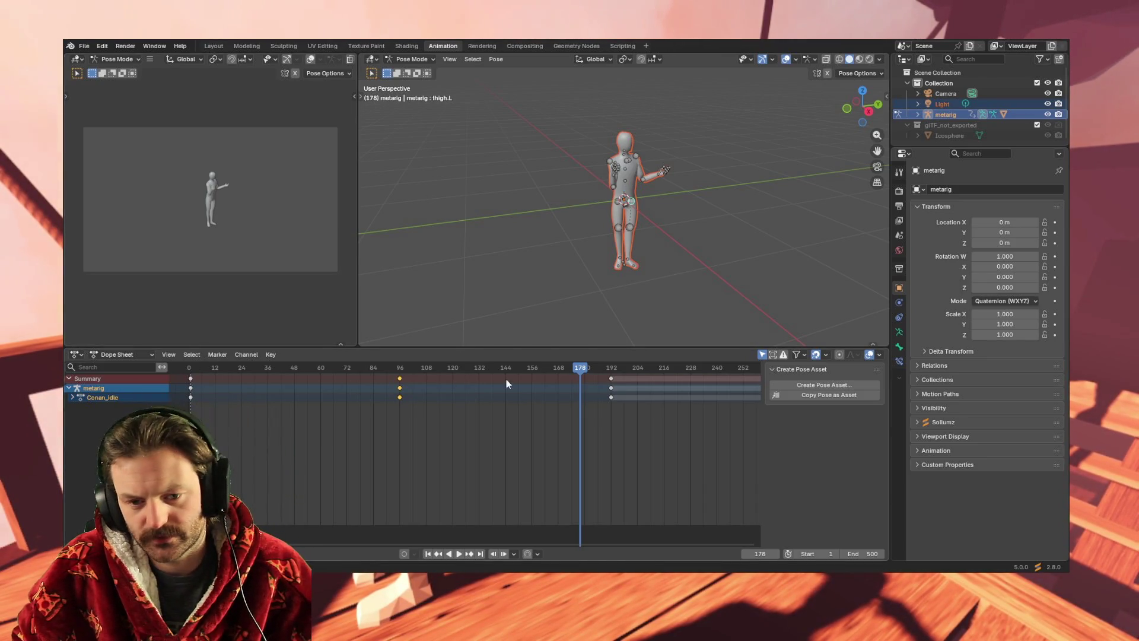
Back in the Action Editor, rename the slot Idle_Lookout to Idle_chatty.
click(120, 353)
click(113, 381)
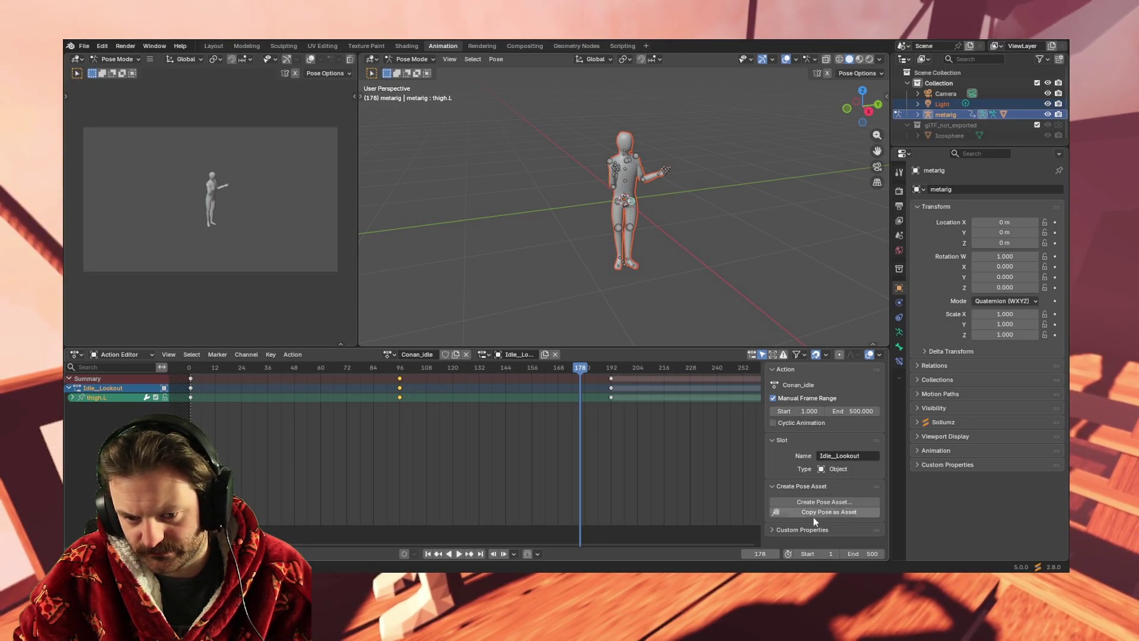
click(836, 456)
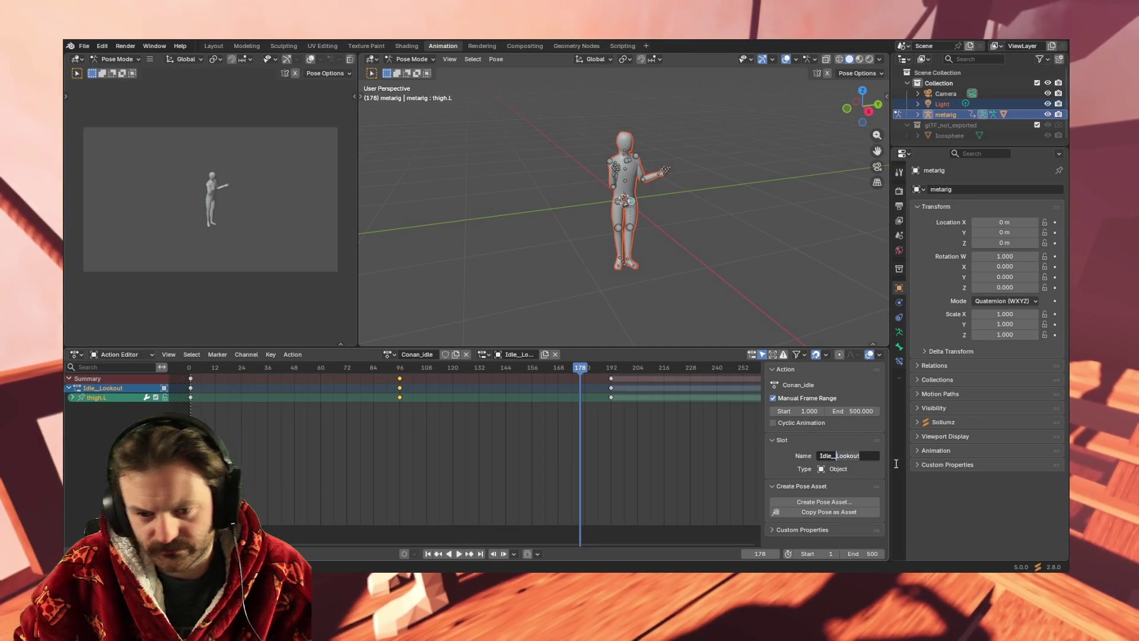
key(ctrl+Delete)
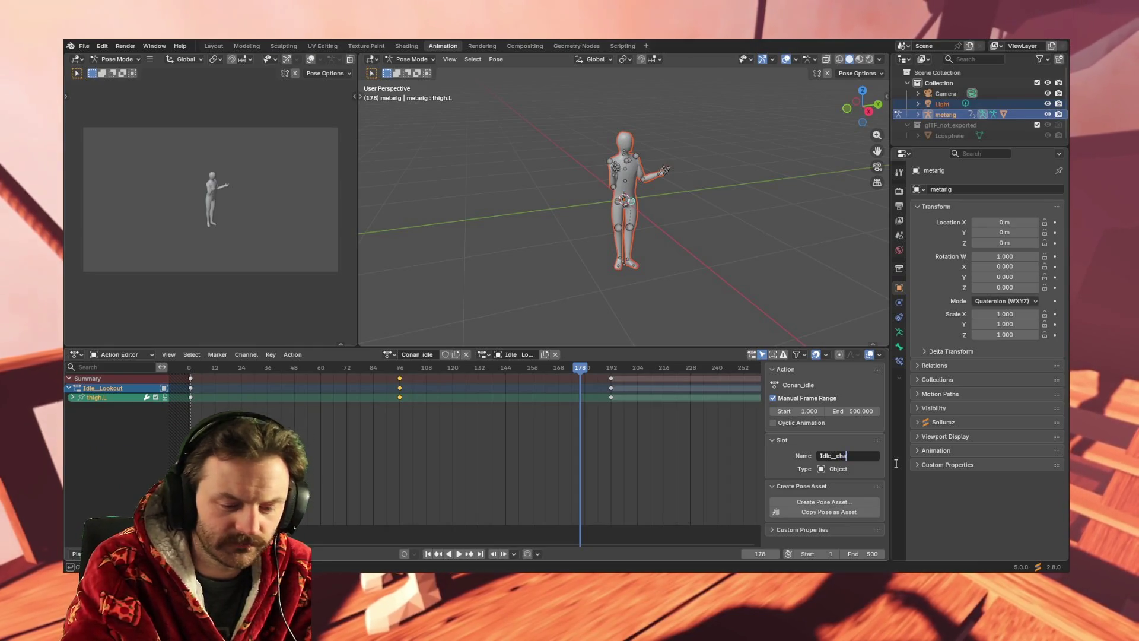
text(chatty)
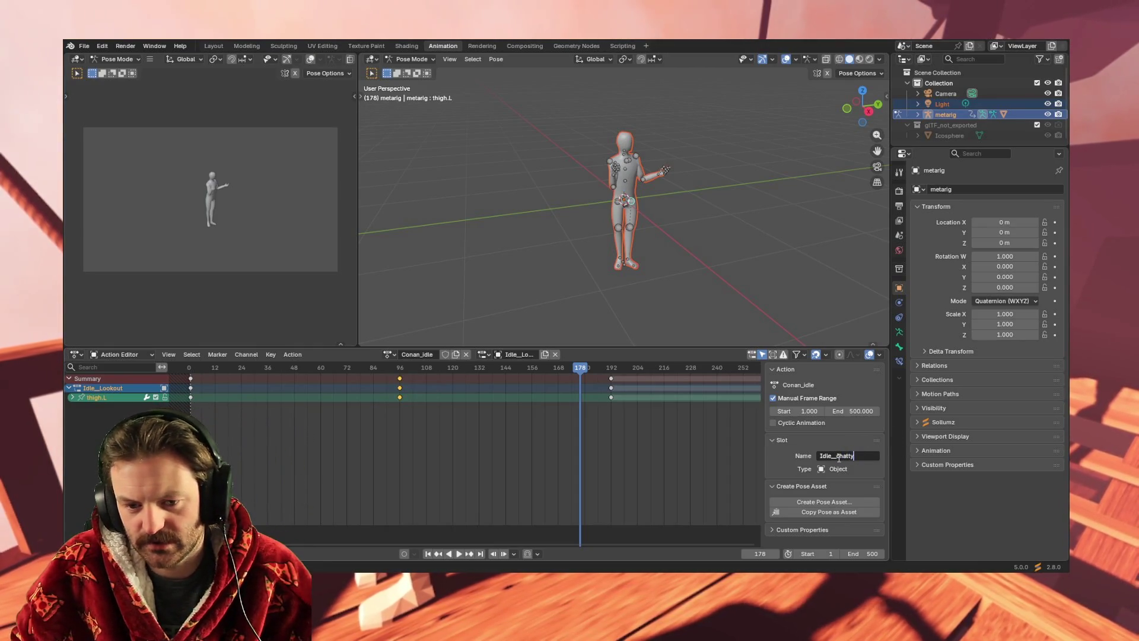
key(Return)
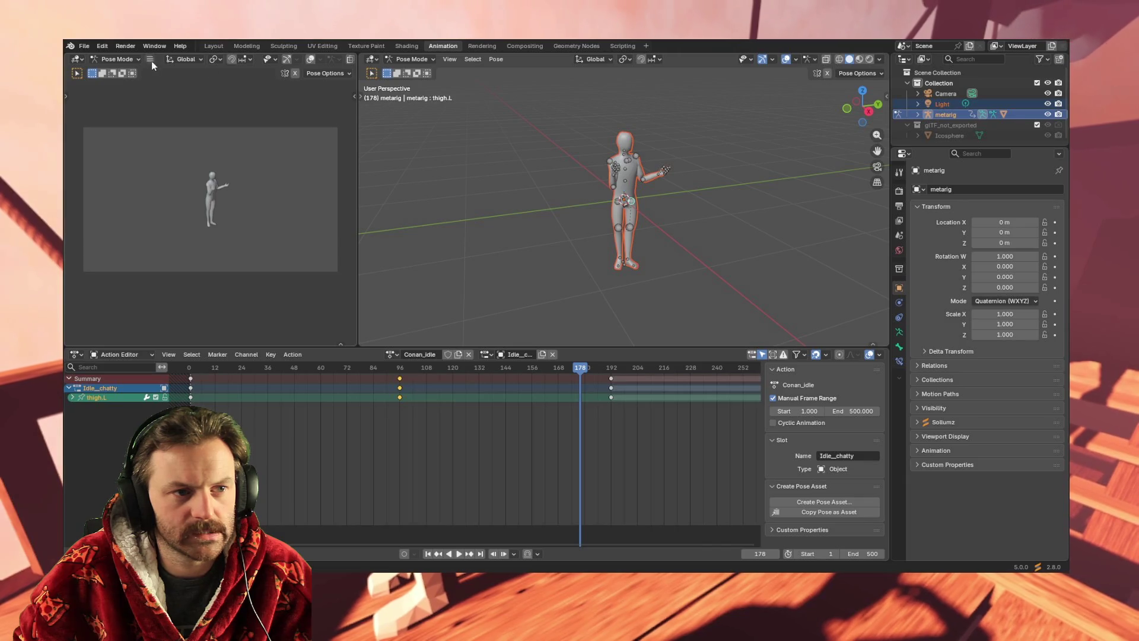
click(84, 46)
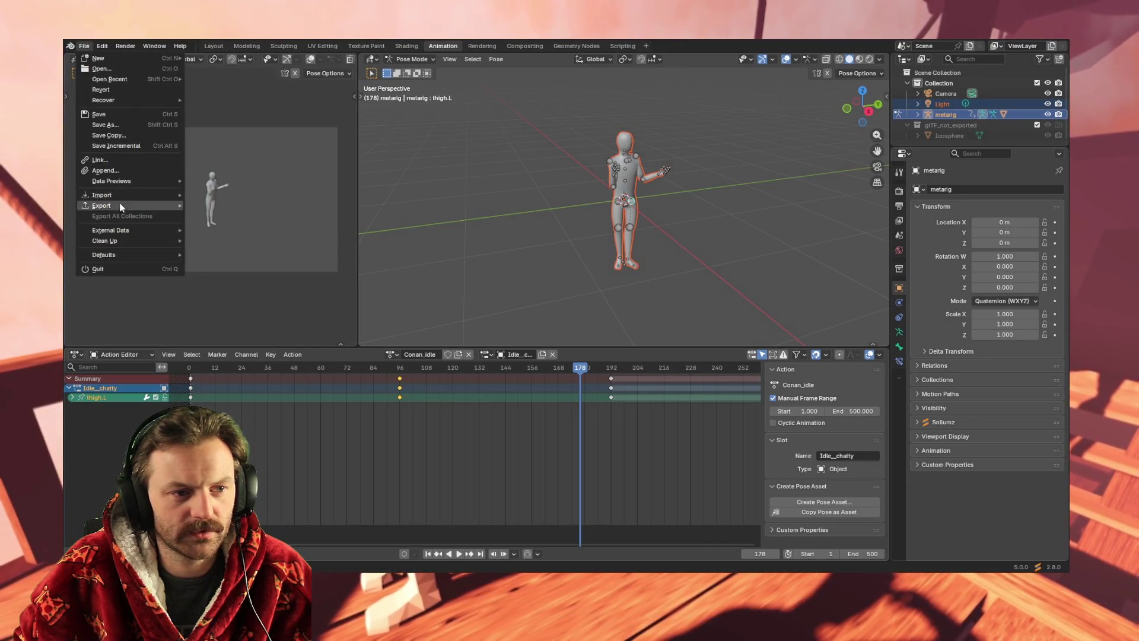
mouse_move(122, 204)
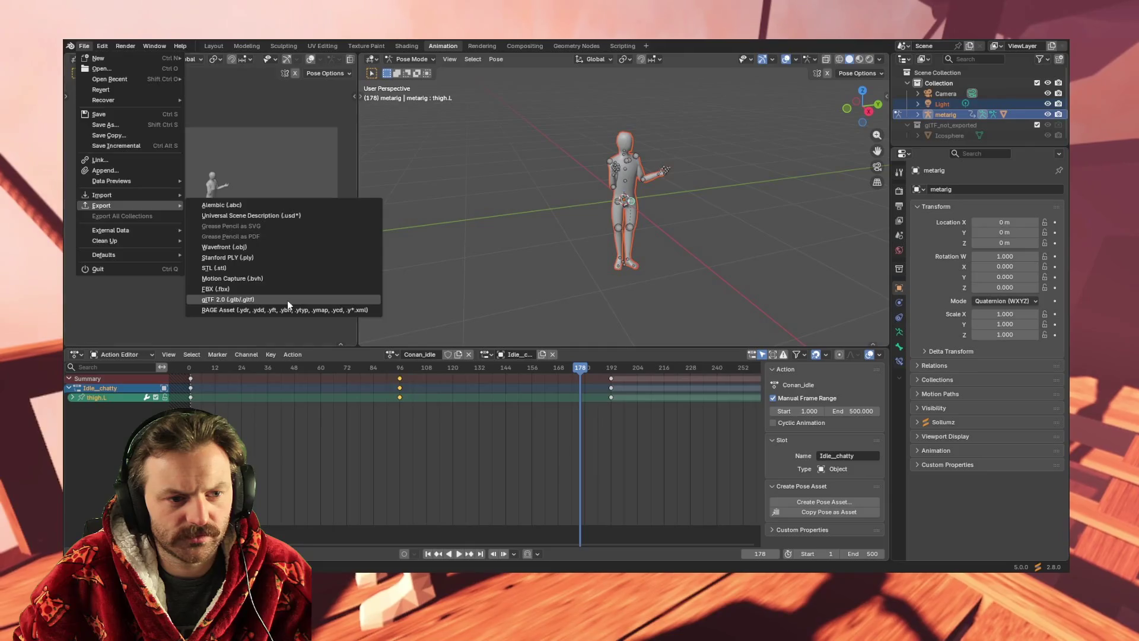
key(Escape)
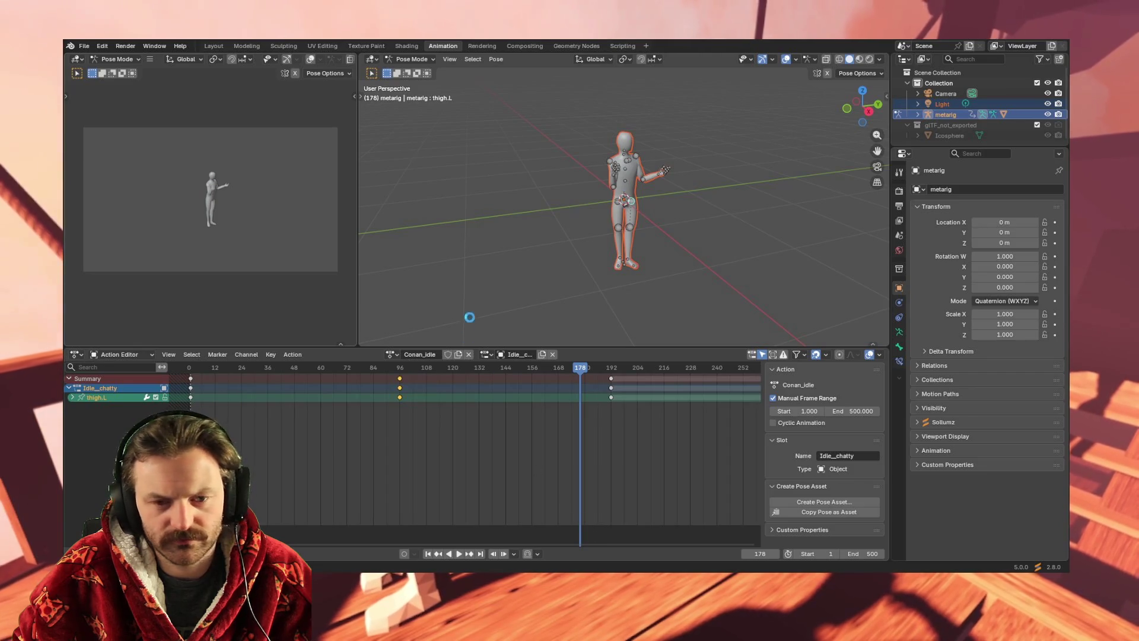
key(ctrl+Tab)
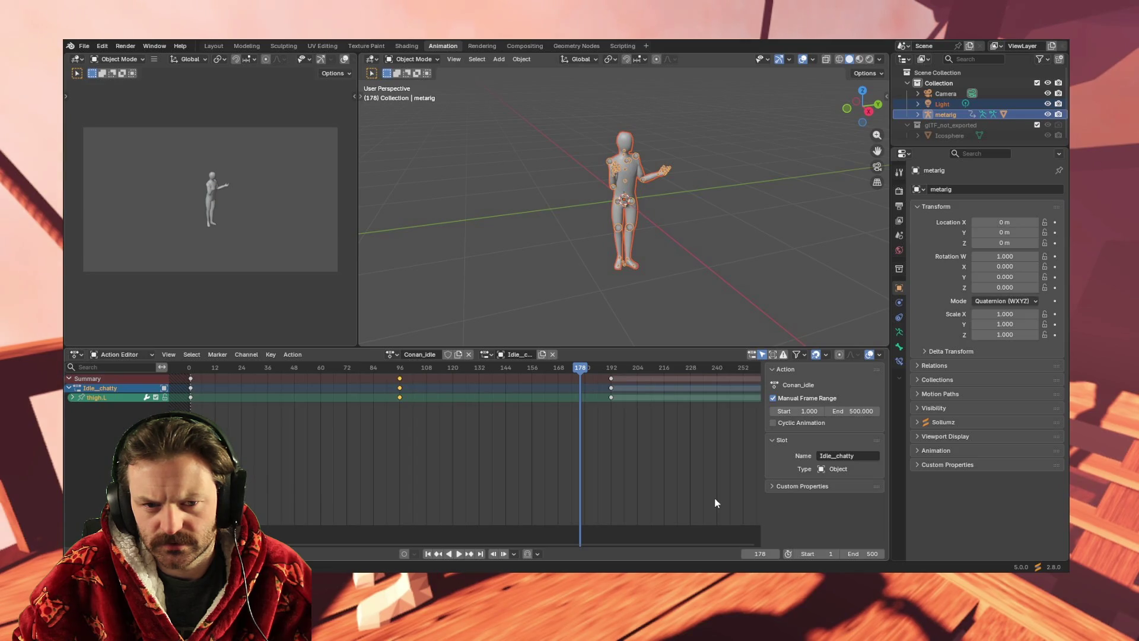
Box-select the metarig, select all its bones in Edit Mode, and return to Object Mode.
drag(539, 97, 720, 311)
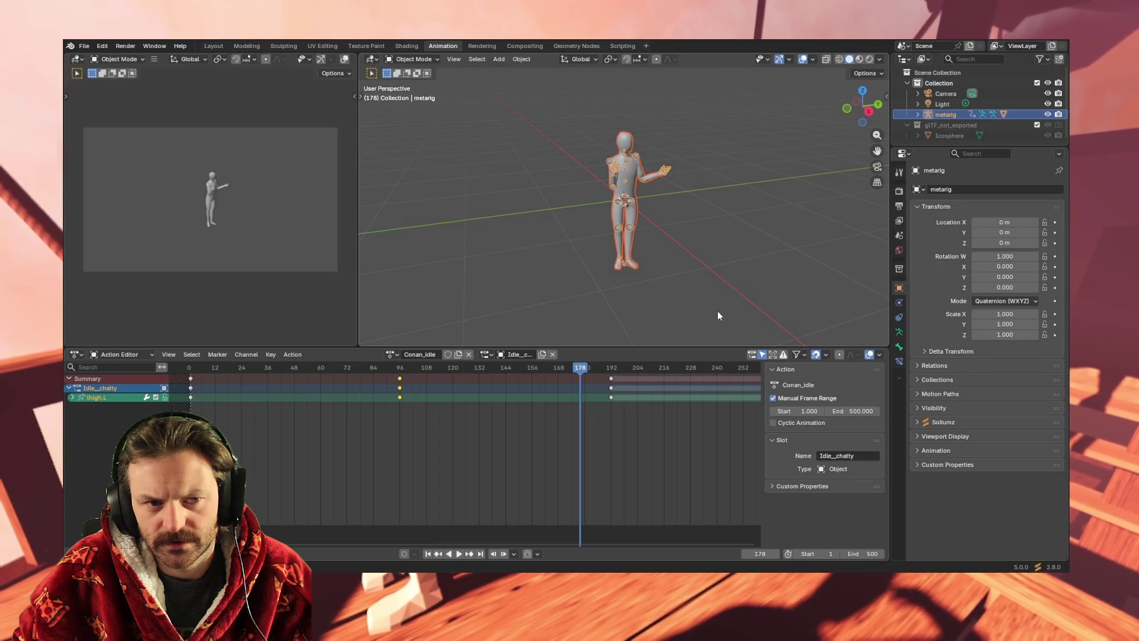
click(421, 59)
click(422, 82)
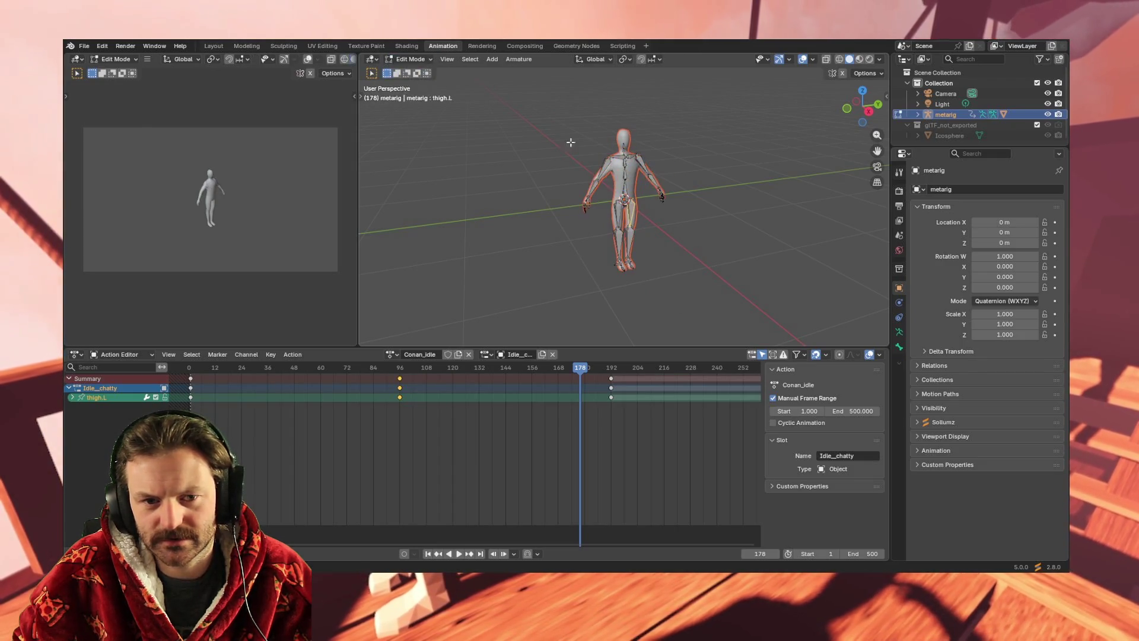
drag(552, 115, 710, 285)
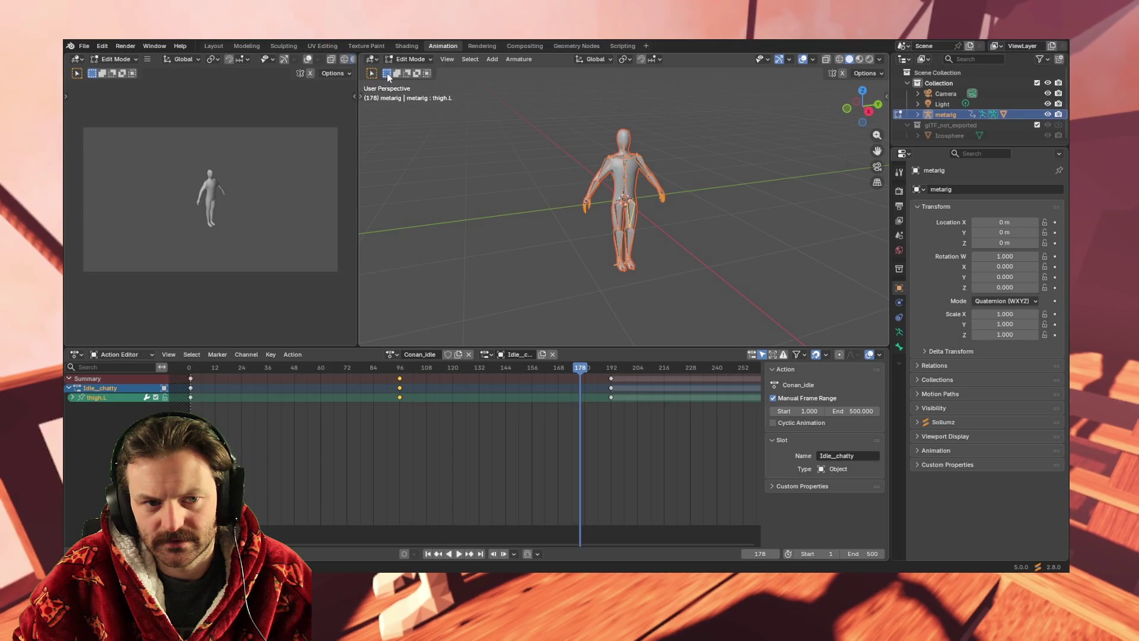
click(410, 59)
click(419, 72)
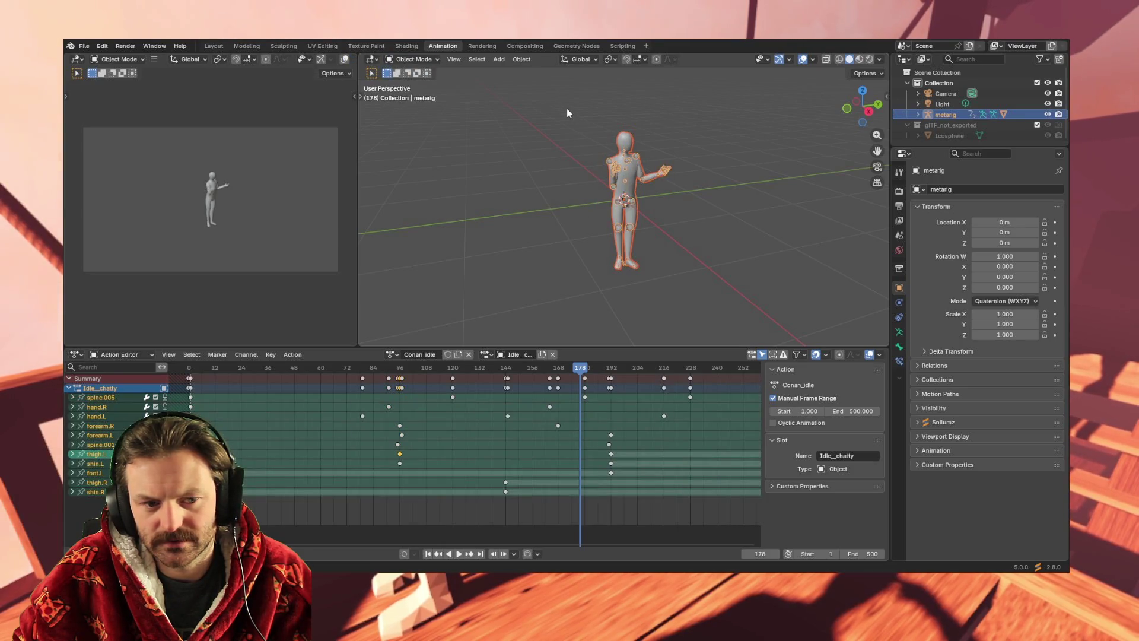
drag(543, 101, 720, 296)
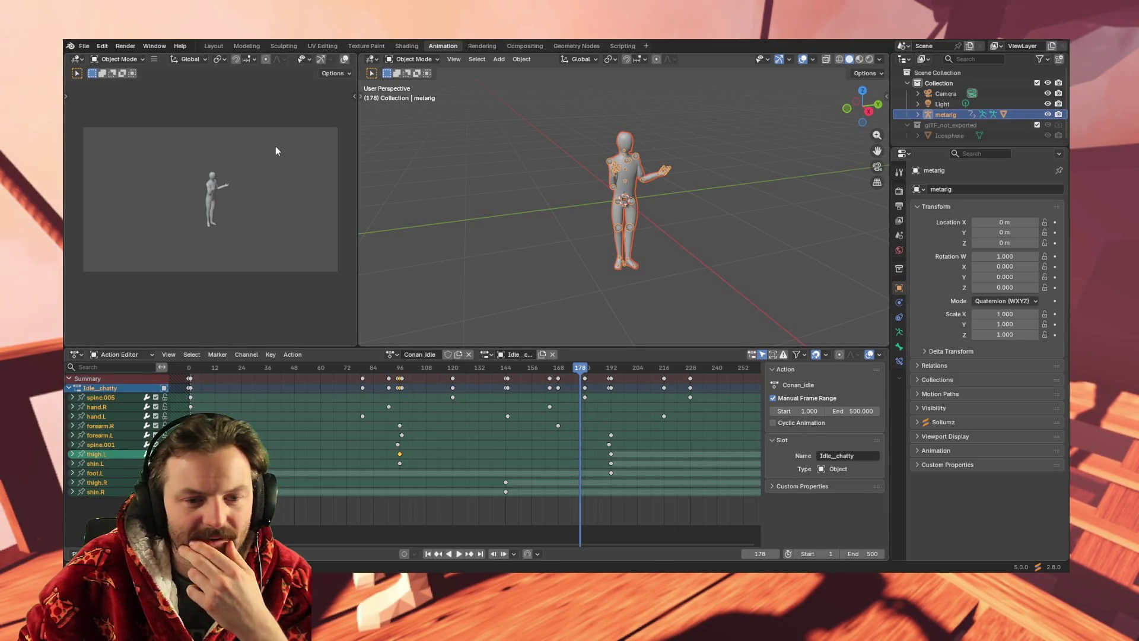
click(83, 45)
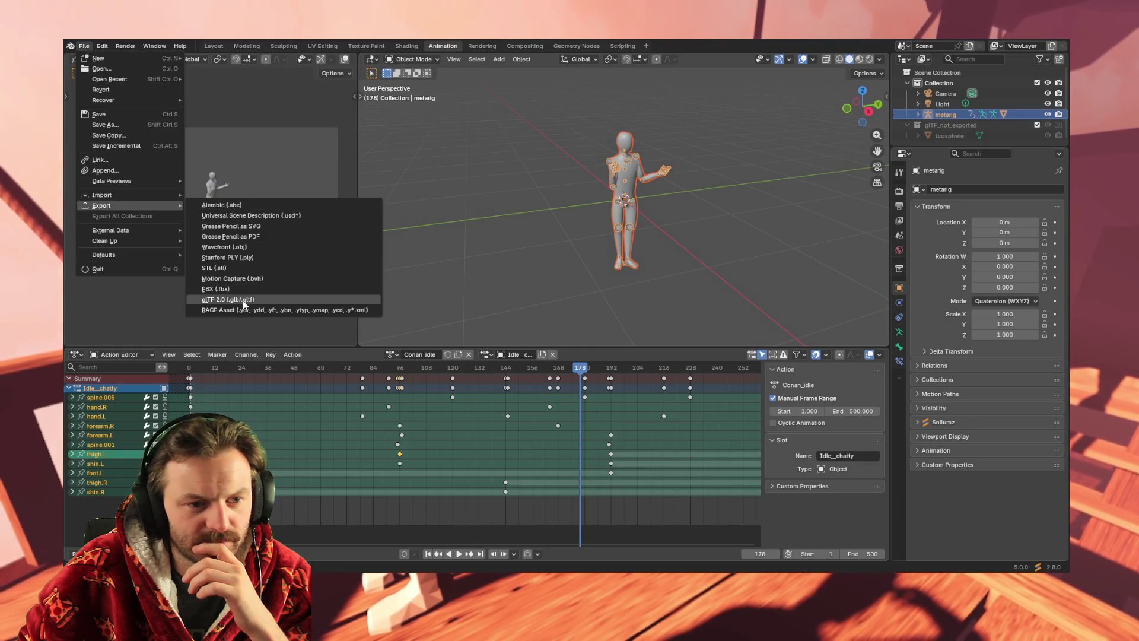
Pick glTF 2.0 (.glb/.gltf) as the export format for the metarig.
click(243, 300)
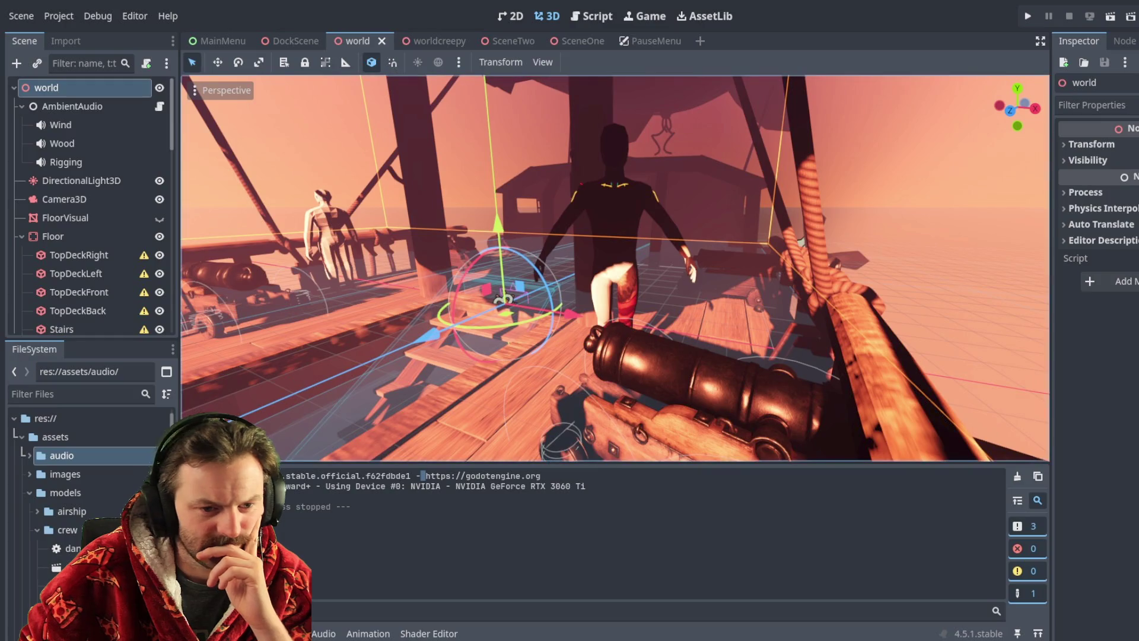
Scroll the Godot FileSystem dock to reveal the models/crew files such as dan_idle_lookout.
scroll(89, 504, down, 3)
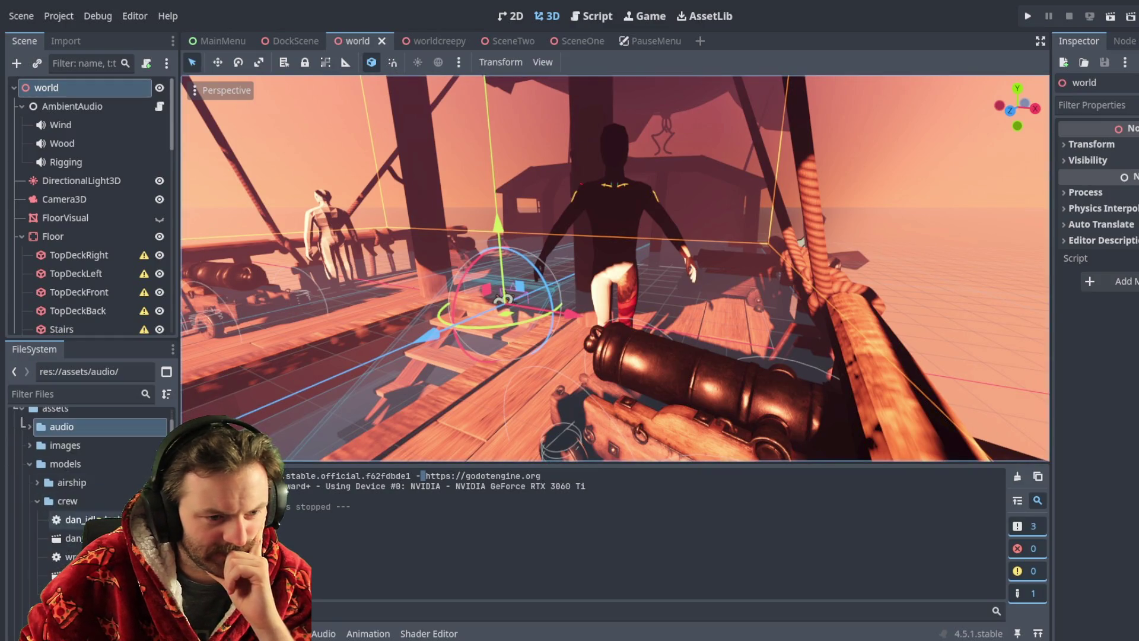
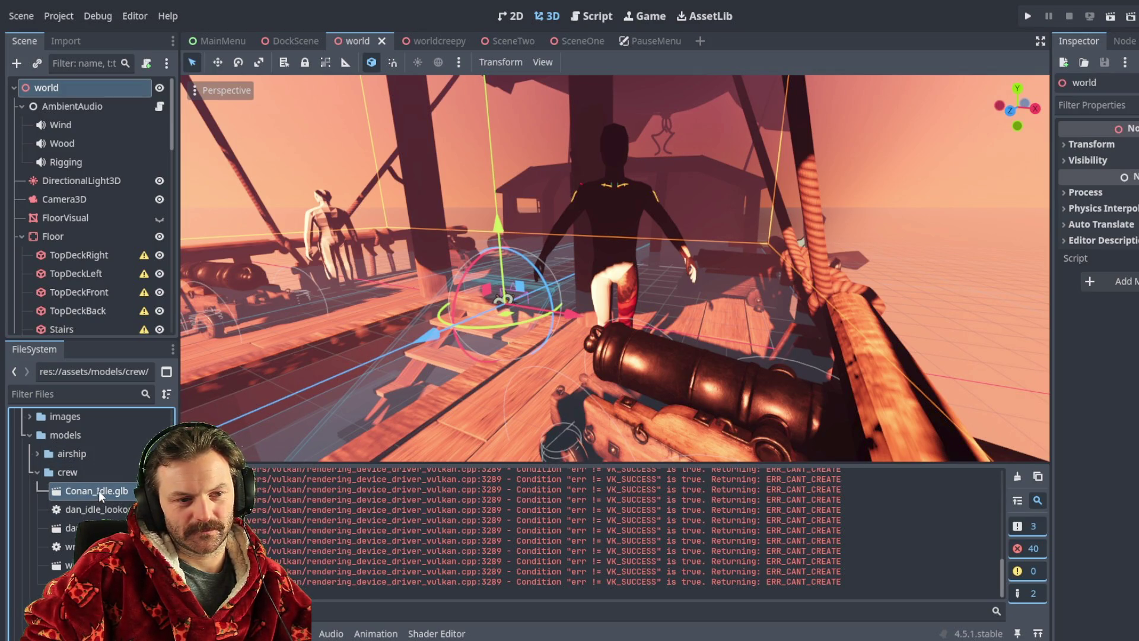
Add Conan_Idle.glb to the world scene and slide it along Z toward the left railing.
mouse_move(95, 491)
mouse_down()
mouse_move(403, 269)
mouse_move(399, 301)
mouse_move(386, 280)
mouse_move(392, 291)
mouse_move(320, 314)
mouse_move(224, 396)
mouse_move(227, 364)
mouse_up()
key(f)
right_drag(615, 268, 615, 268)
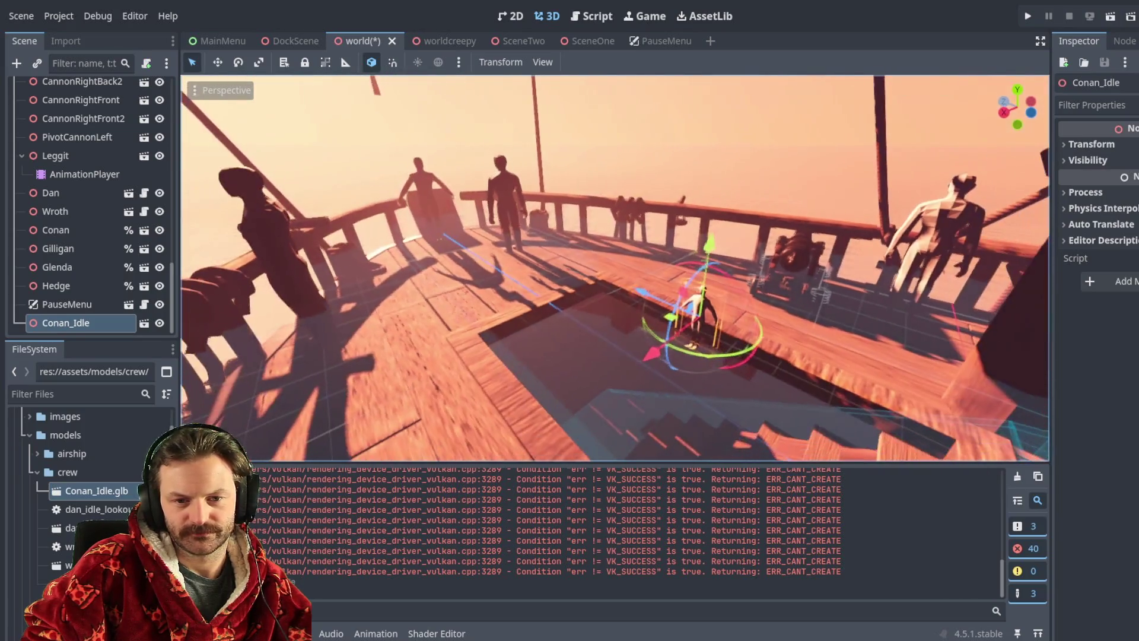
mouse_move(640, 290)
mouse_down()
mouse_move(427, 190)
mouse_move(546, 254)
mouse_up()
right_drag(557, 343, 557, 343)
drag(638, 343, 527, 328)
Rotate Conan_Idle to a new facing, compare it with the Dan figure's scale, and reselect it.
key(r)
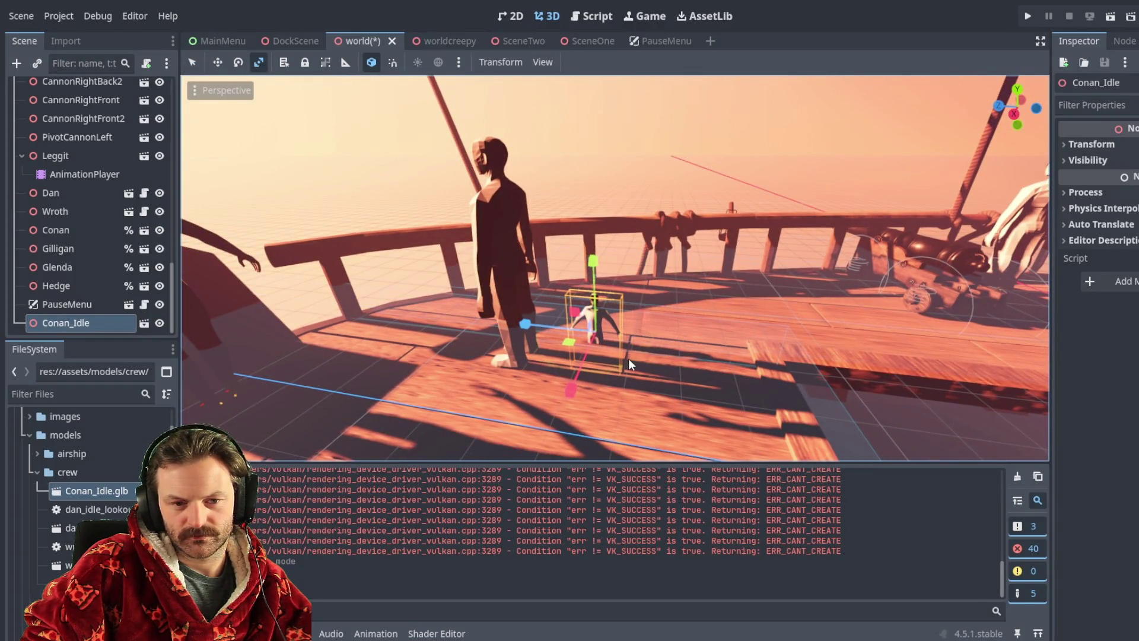
key(e)
drag(614, 371, 539, 366)
click(524, 385)
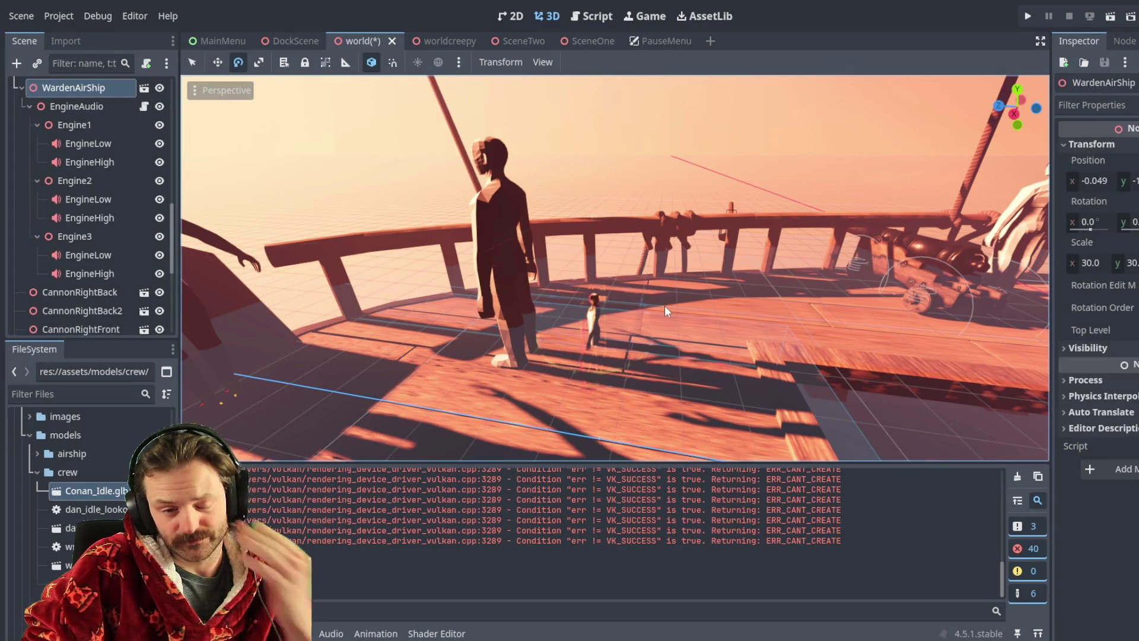
mouse_move(184, 320)
middle_down()
mouse_move(275, 323)
mouse_move(271, 222)
middle_up()
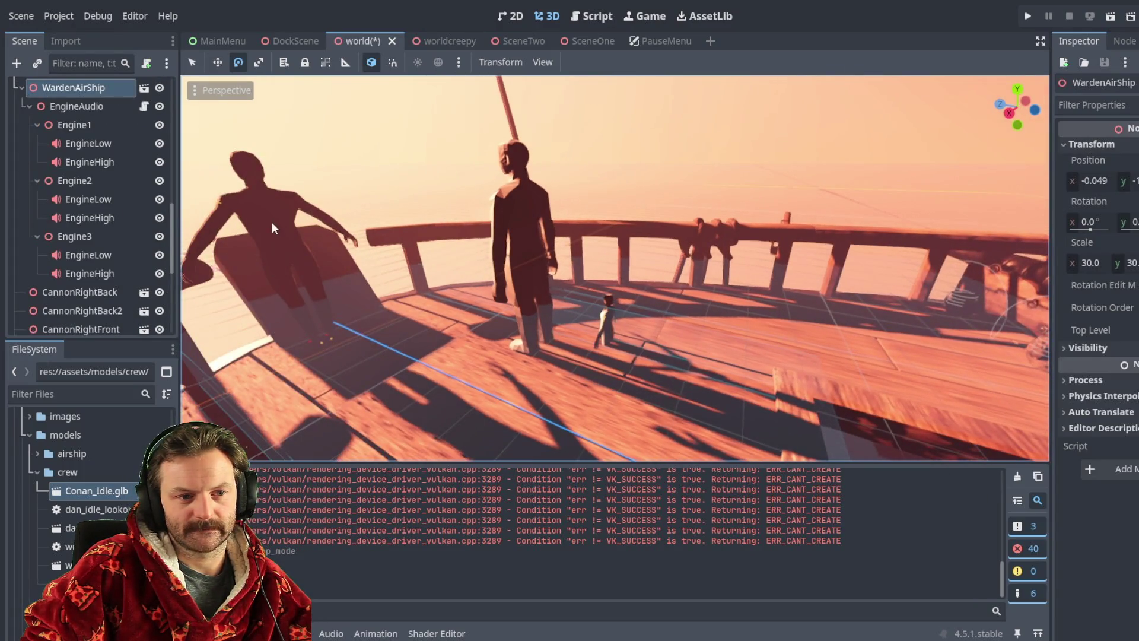
click(272, 226)
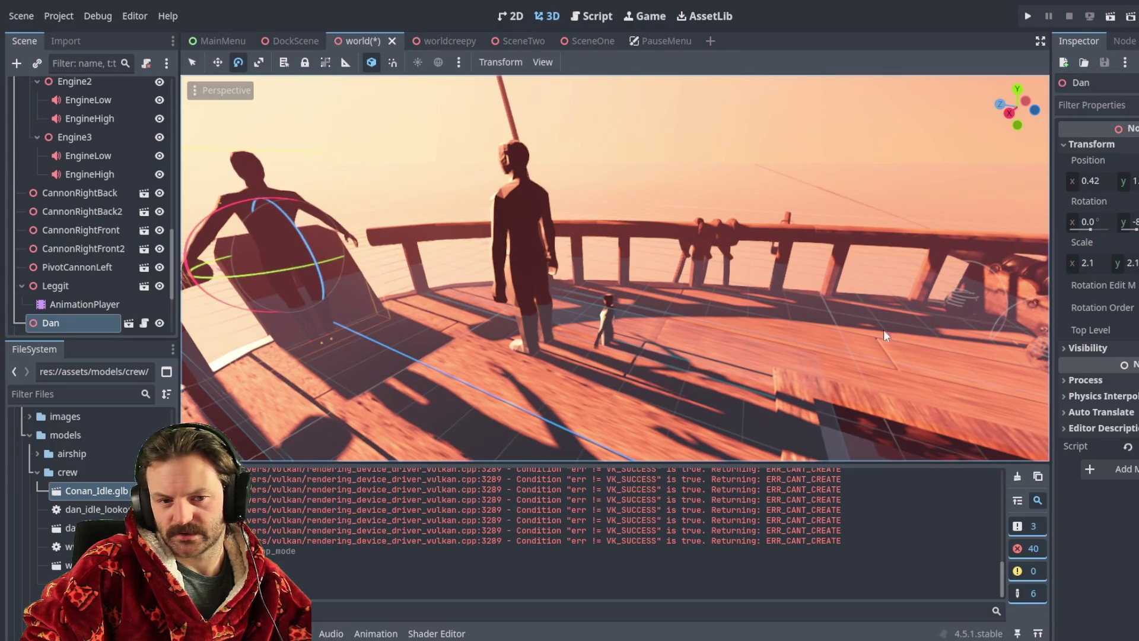
click(600, 318)
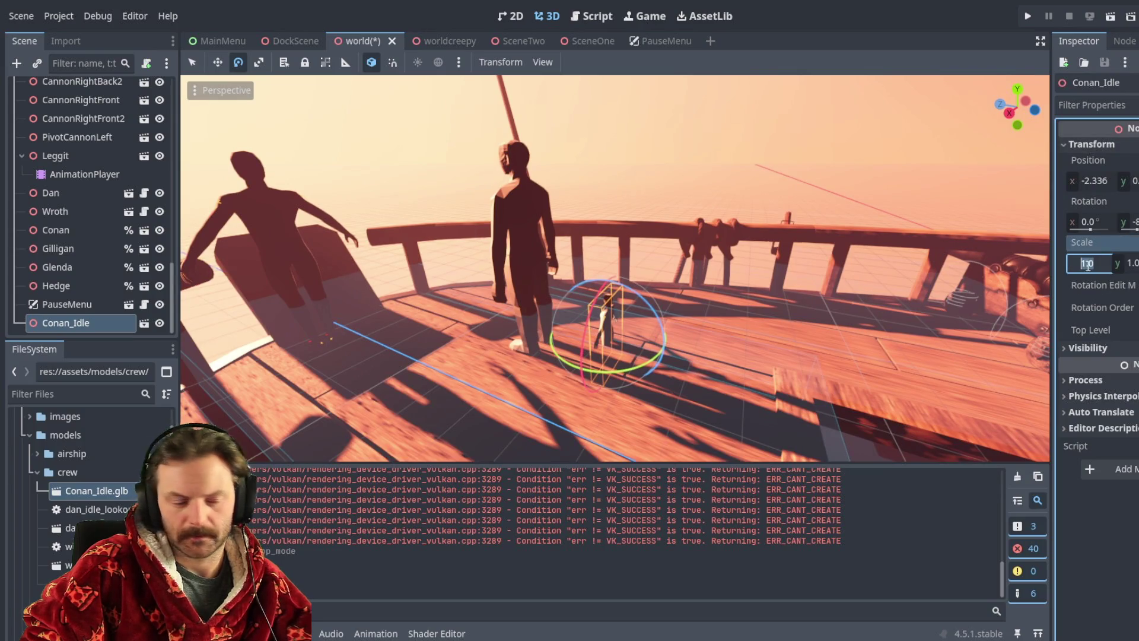
Scale Conan_Idle to 2.1 and lift it up onto the deck surface.
text(2.1)
key(Return)
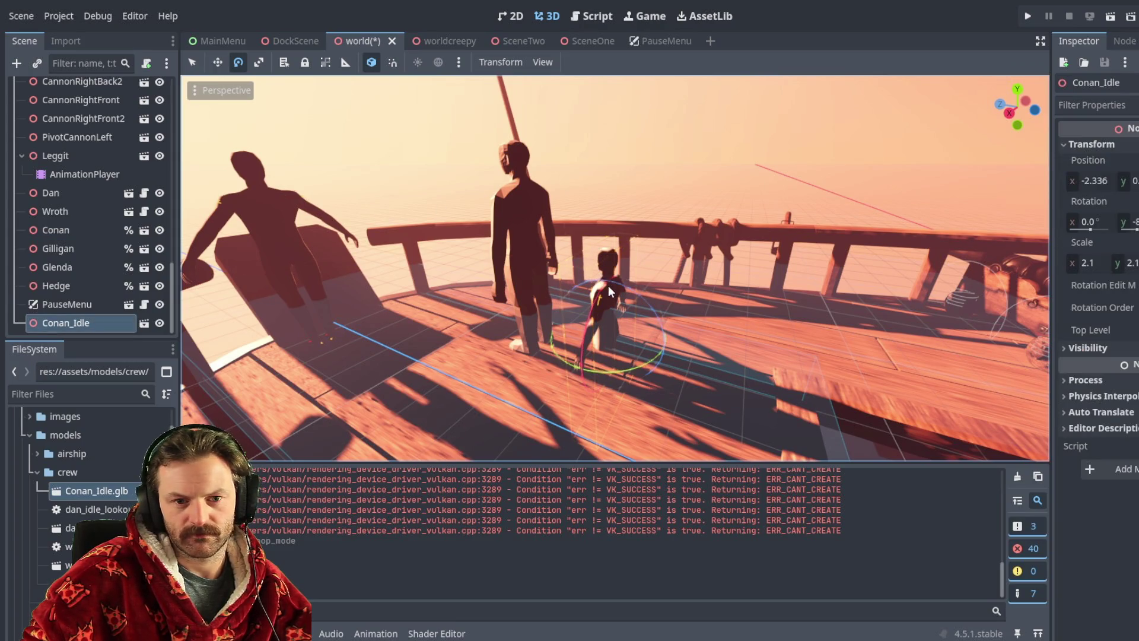
key(w)
mouse_move(607, 286)
mouse_down()
mouse_move(614, 156)
mouse_move(616, 178)
mouse_up()
mouse_move(632, 239)
mouse_down()
mouse_move(569, 246)
mouse_move(611, 238)
mouse_up()
click(688, 343)
Reposition Conan_Idle closer to the camera and fine-tune its spot on the deck.
mouse_move(689, 343)
middle_down()
mouse_move(528, 324)
mouse_move(569, 250)
middle_up()
click(586, 218)
drag(586, 218, 934, 376)
mouse_move(934, 376)
right_down()
mouse_move(925, 333)
mouse_move(720, 313)
right_up()
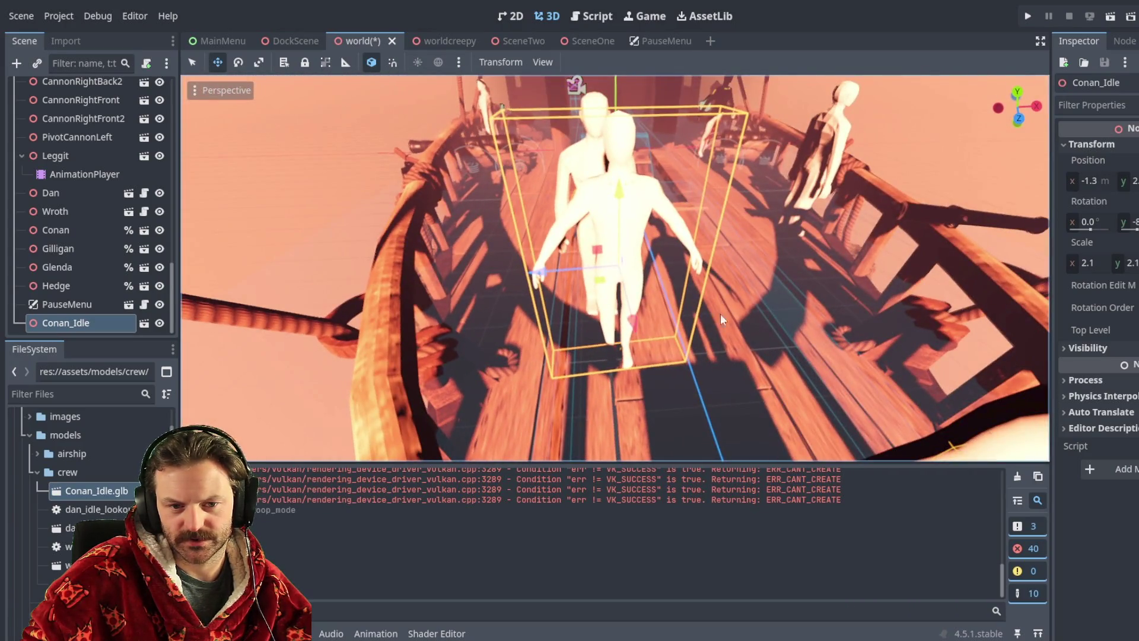
drag(643, 316, 650, 394)
right_drag(650, 394, 531, 332)
Delete the old Conan node and rename Conan_Idle to Conan.
click(562, 318)
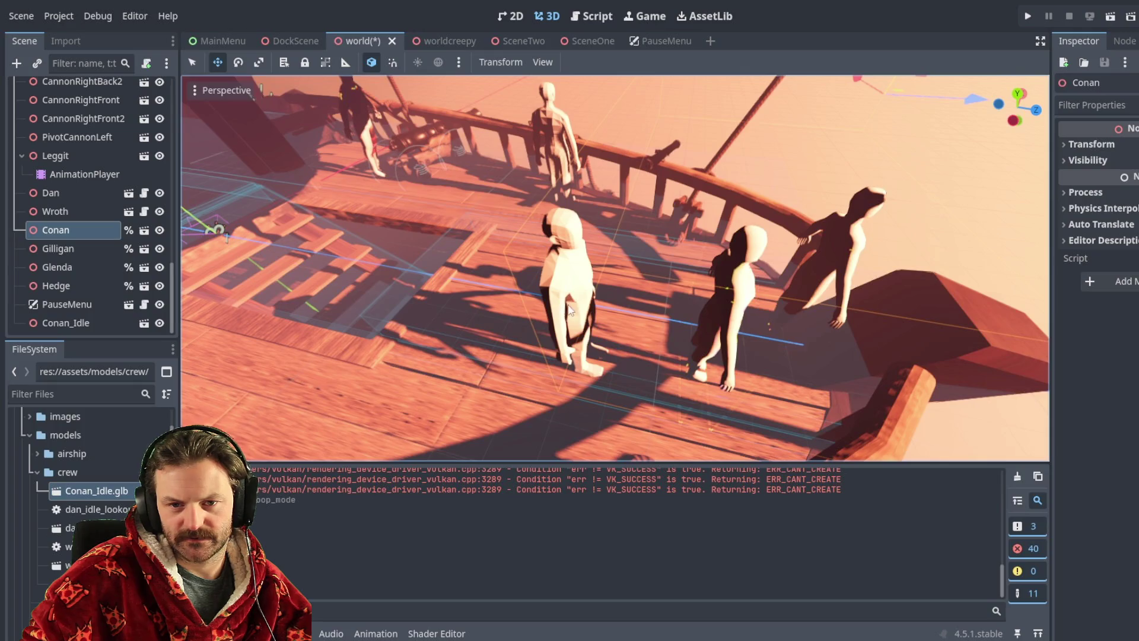
right_drag(570, 314, 621, 259)
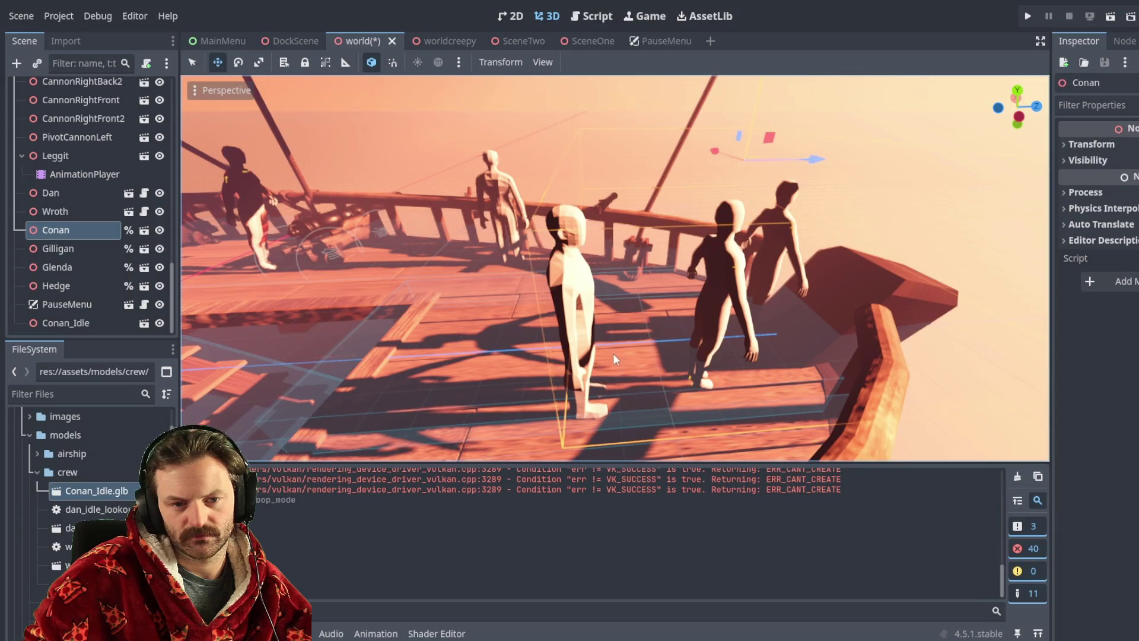
key(Delete)
click(68, 323)
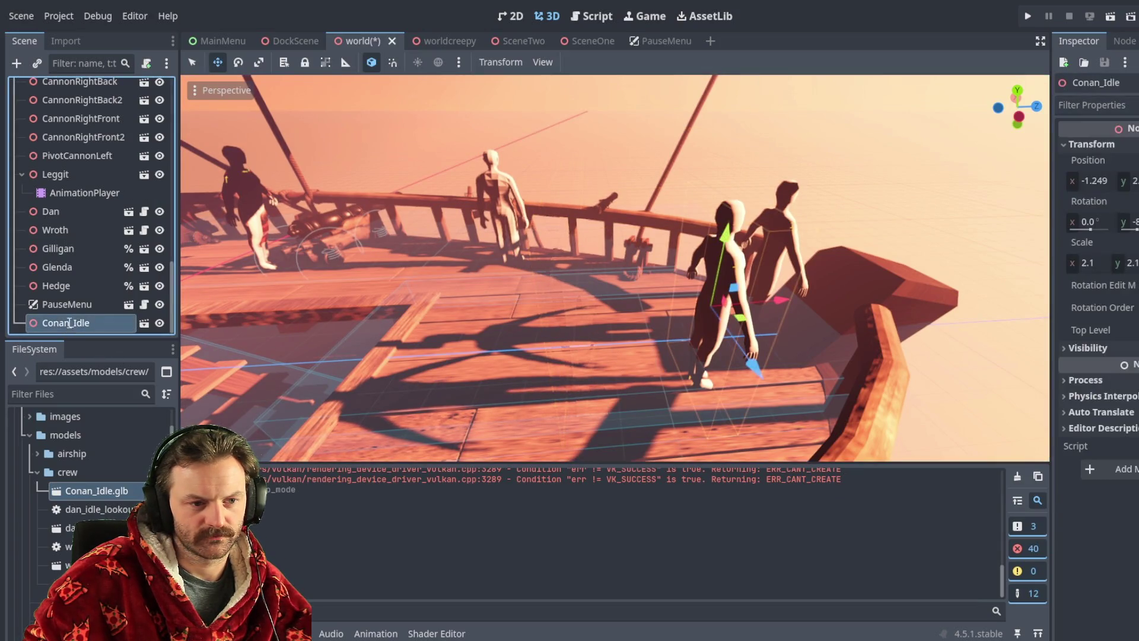
key(F2)
text(Conan)
key(Return)
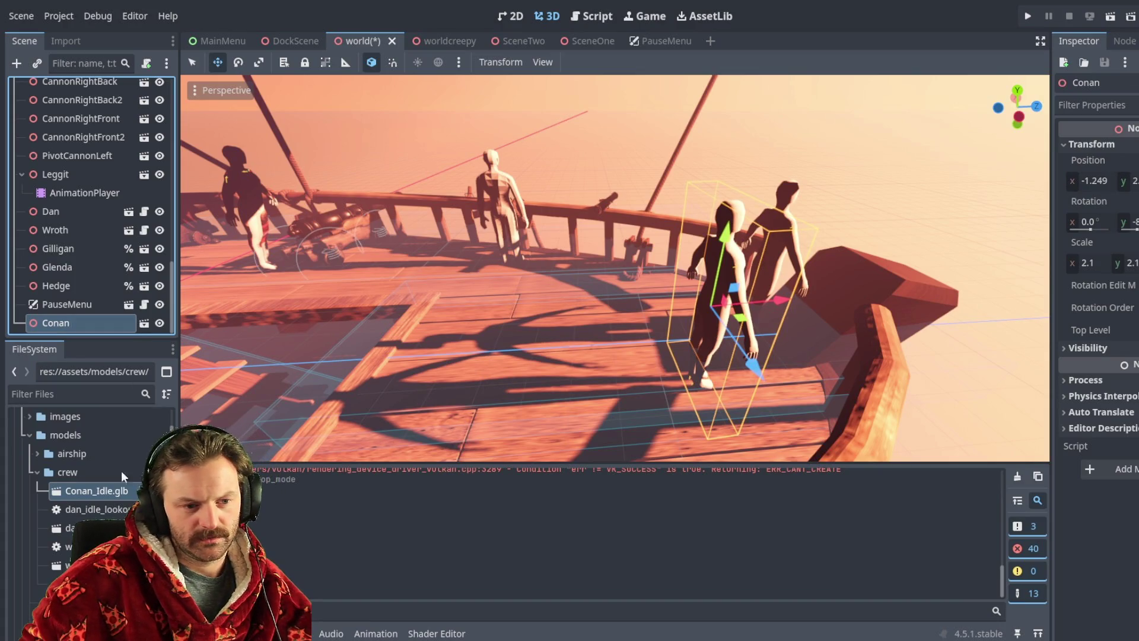
click(113, 494)
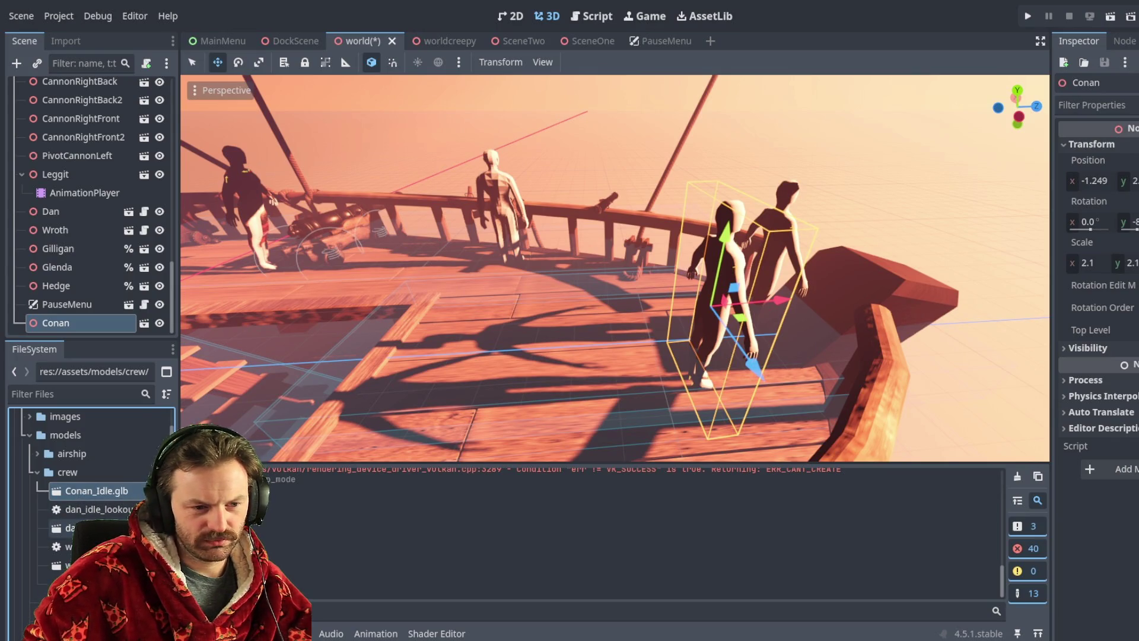
Open dan_idle_lookout.gd and select its idle-animation code for reuse.
double_click(113, 509)
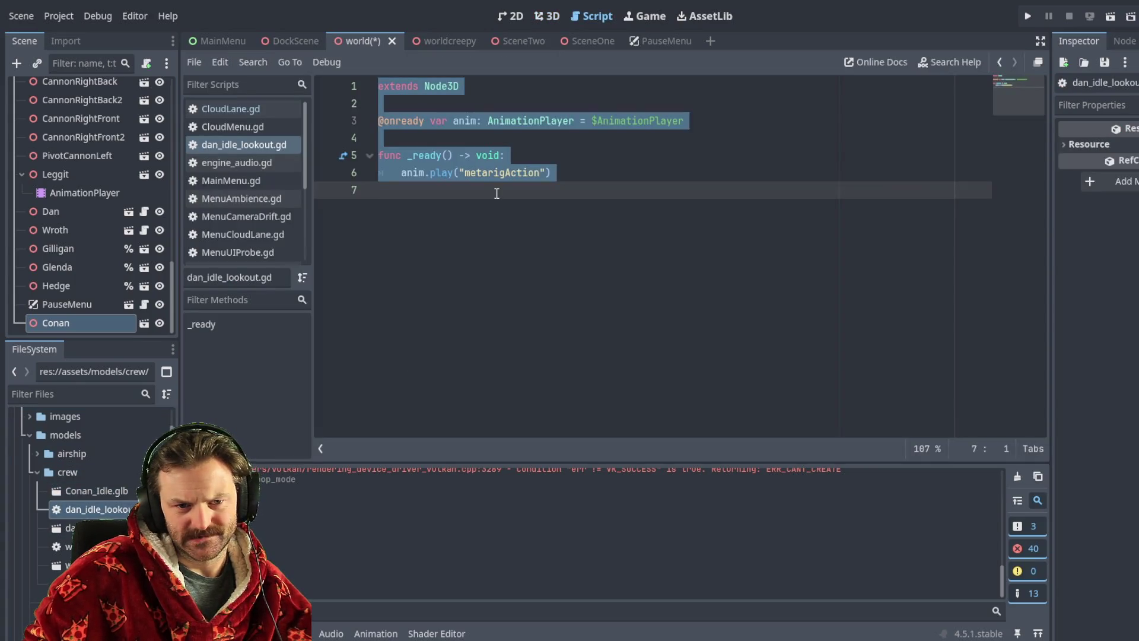
click(427, 228)
drag(405, 212, 343, 120)
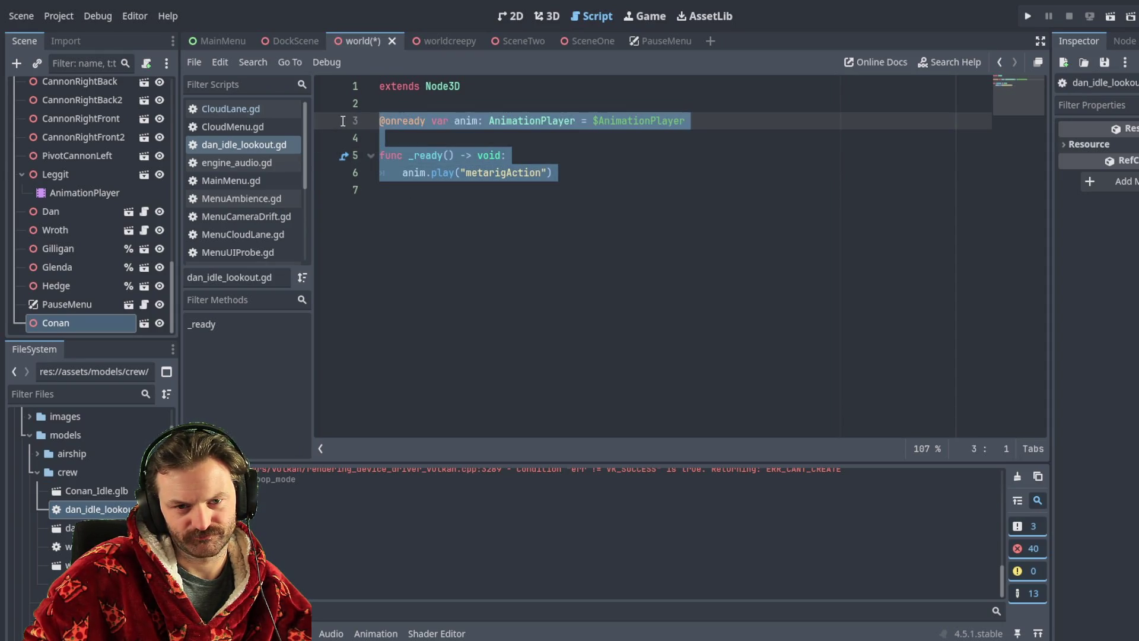
mouse_move(343, 120)
mouse_down()
mouse_move(343, 154)
mouse_move(338, 87)
mouse_up()
key(ctrl+c)
click(513, 316)
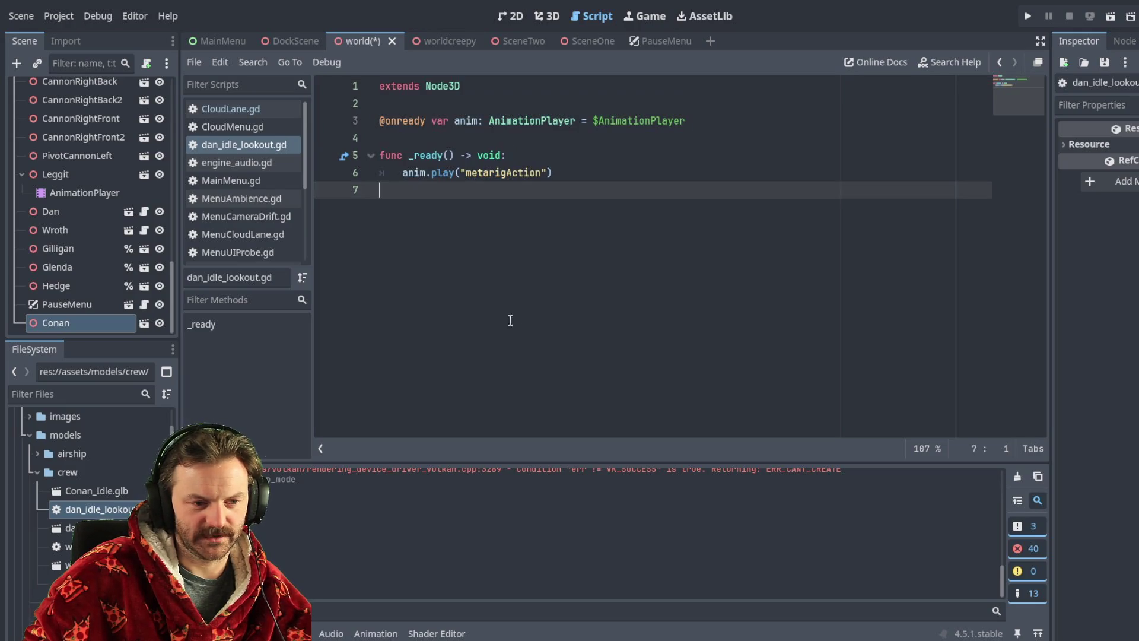
click(92, 489)
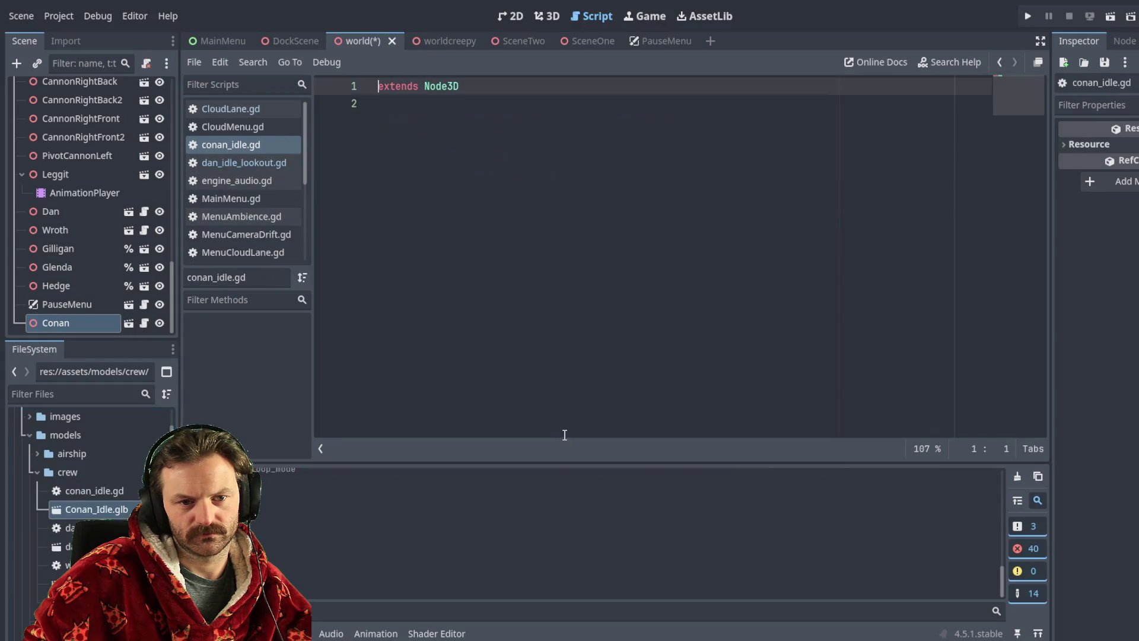
Attach a new conan_idle.gd script to Conan and paste in the copied idle code.
drag(466, 87, 349, 79)
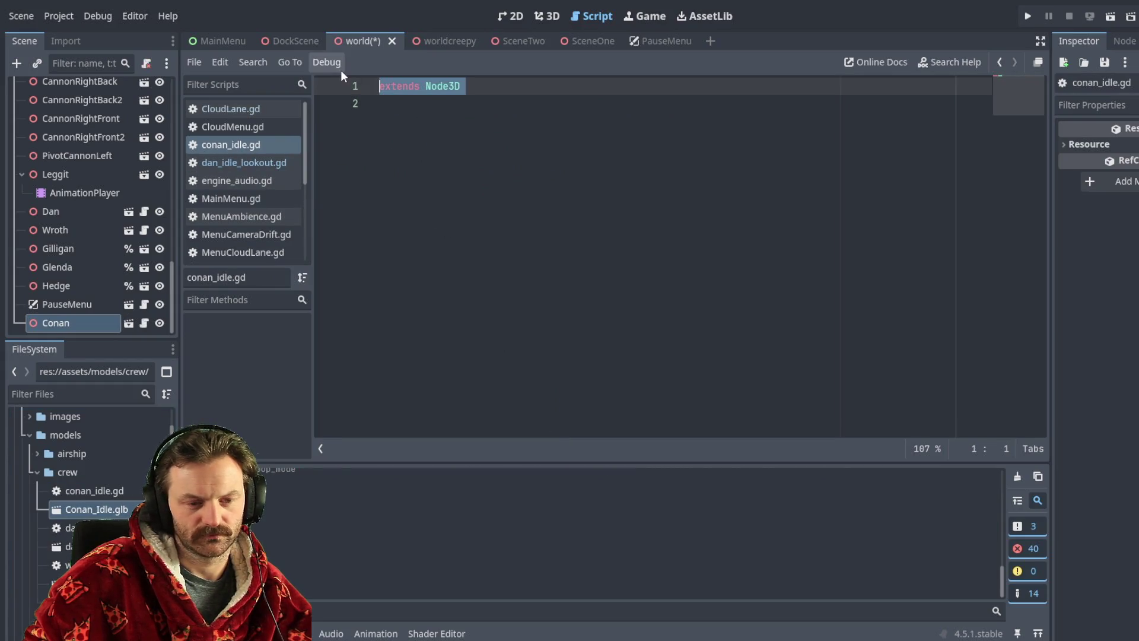
key(ctrl+v)
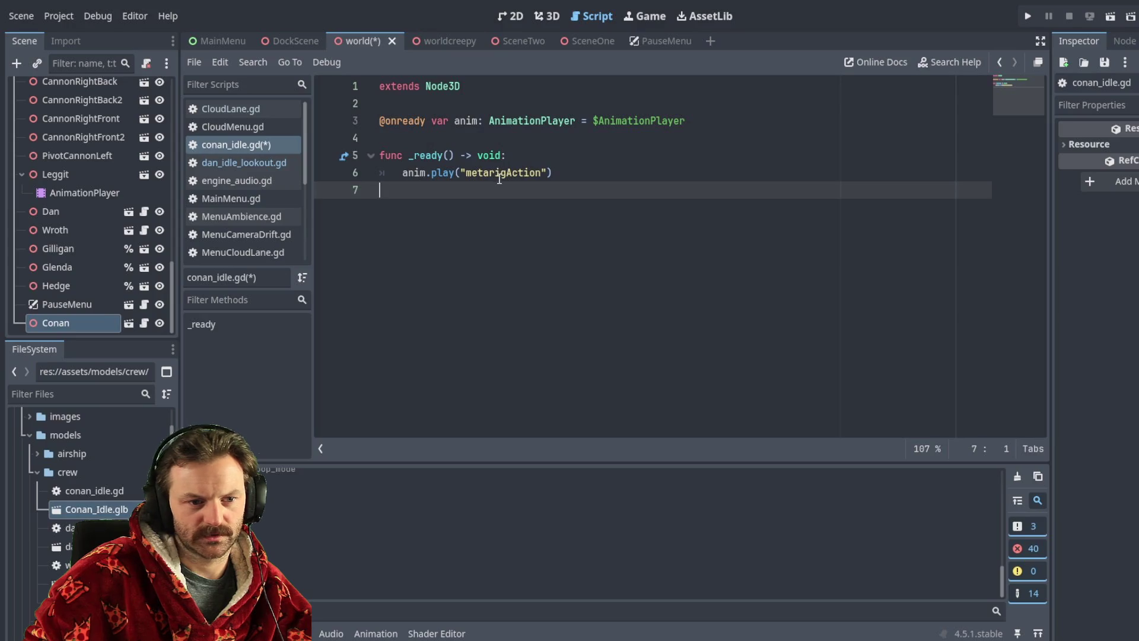
click(516, 172)
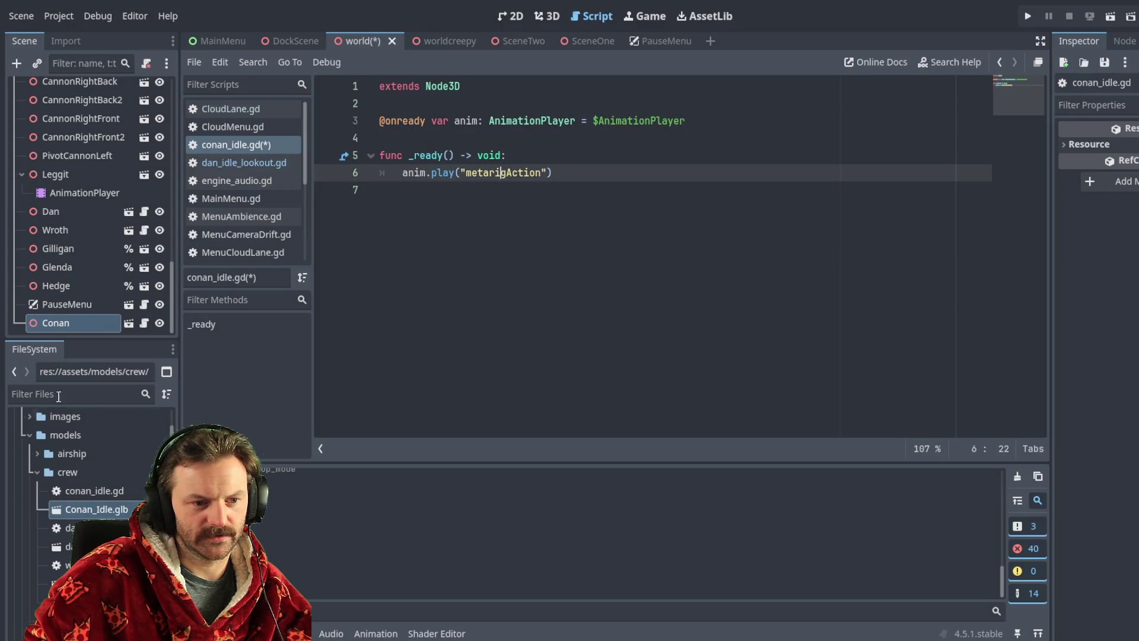
Replace the metarigAction animation name with Conan_idle, save the scene and script, and return to 3D.
double_click(92, 511)
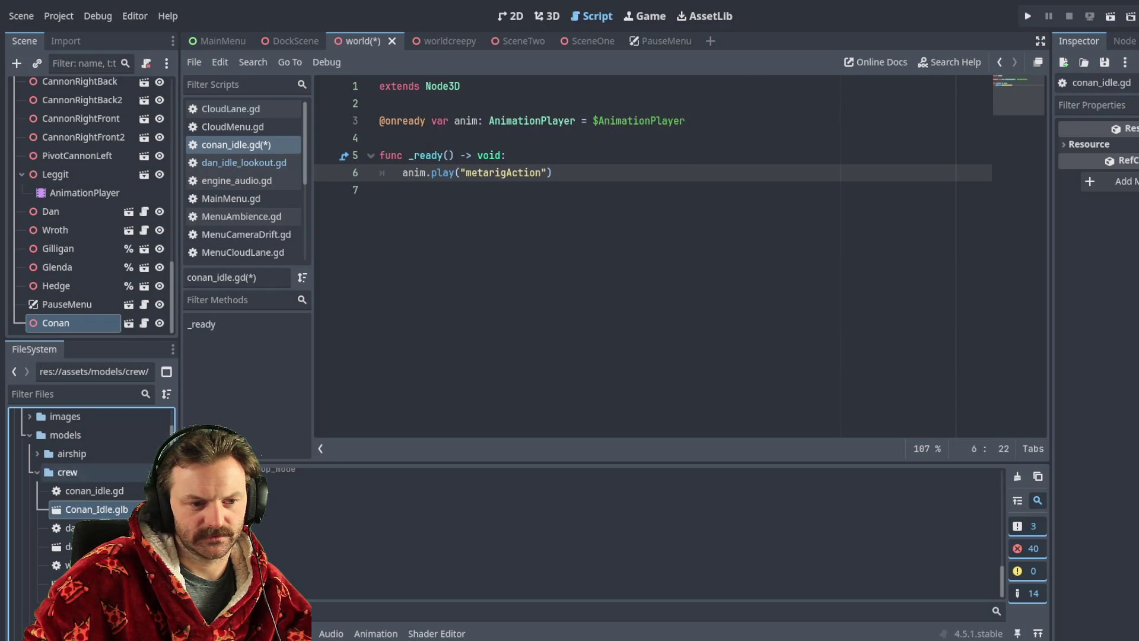
double_click(510, 173)
text(Con)
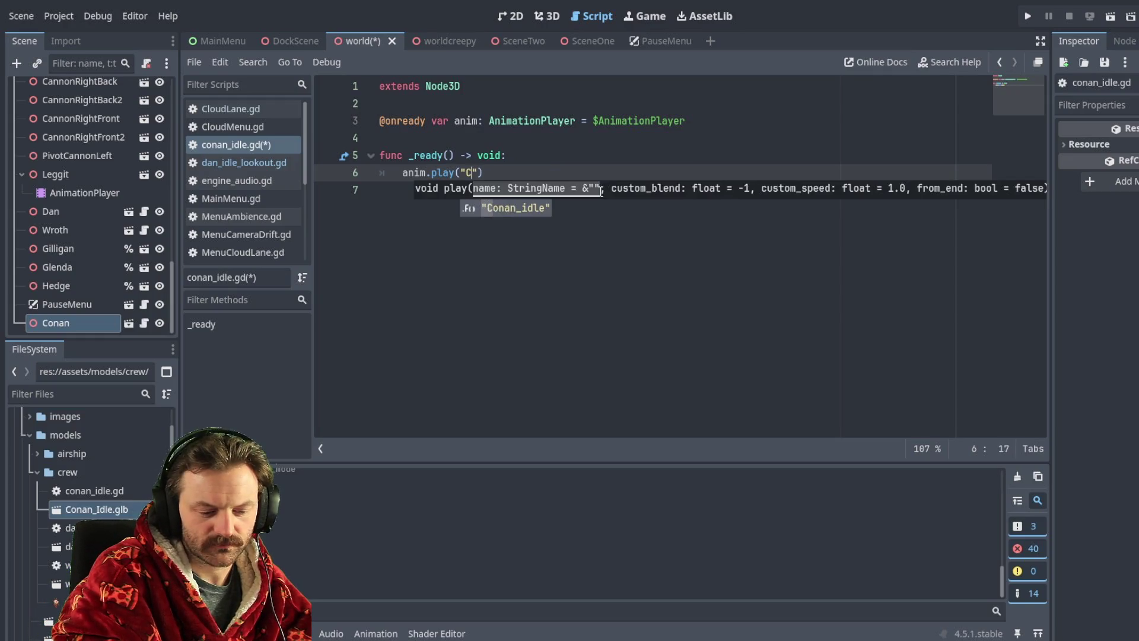
key(Return)
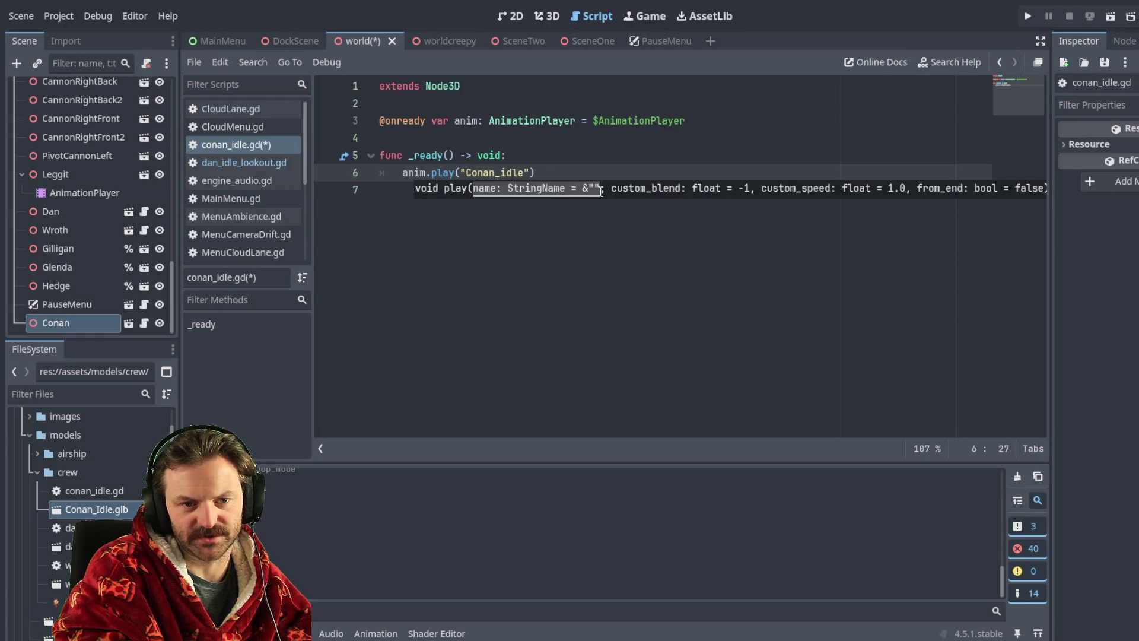
click(607, 157)
click(605, 173)
key(ctrl+s)
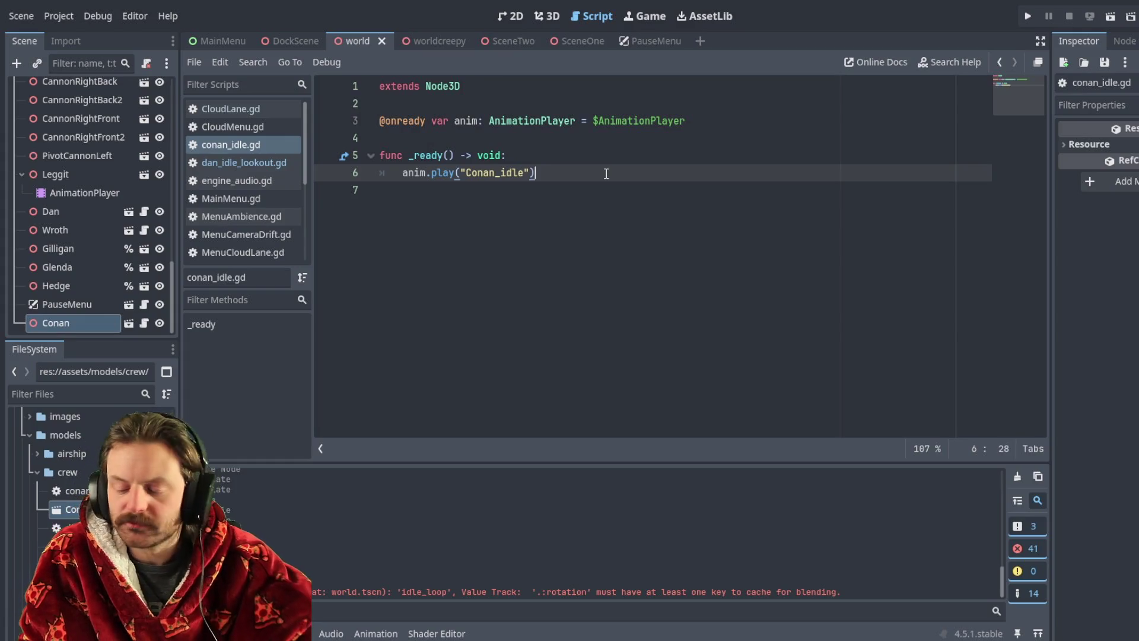
click(446, 239)
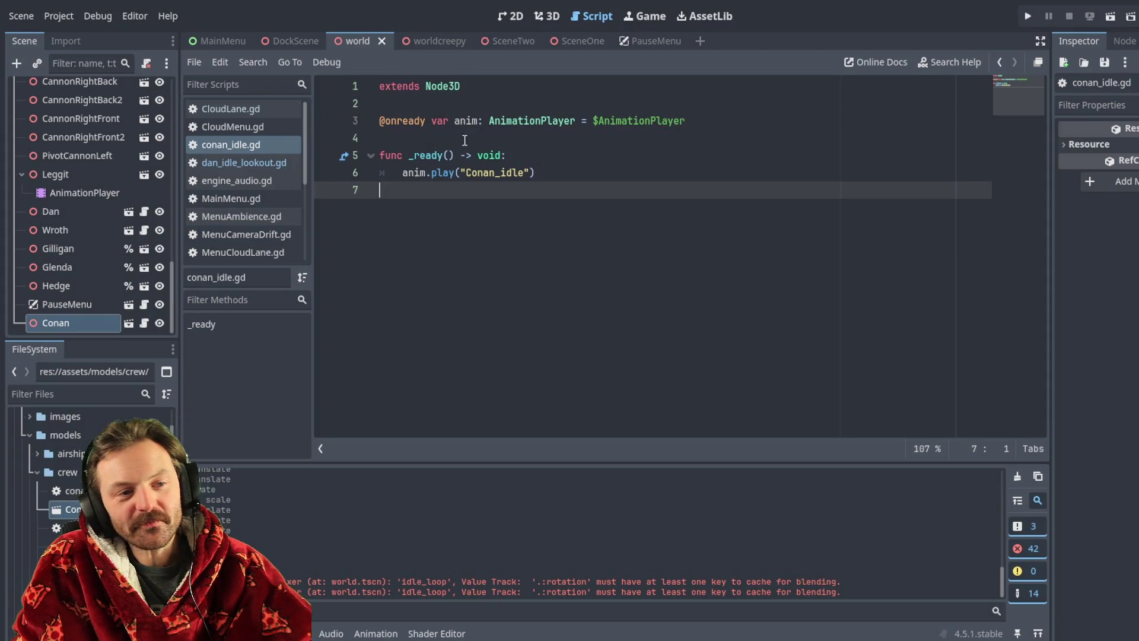
click(546, 16)
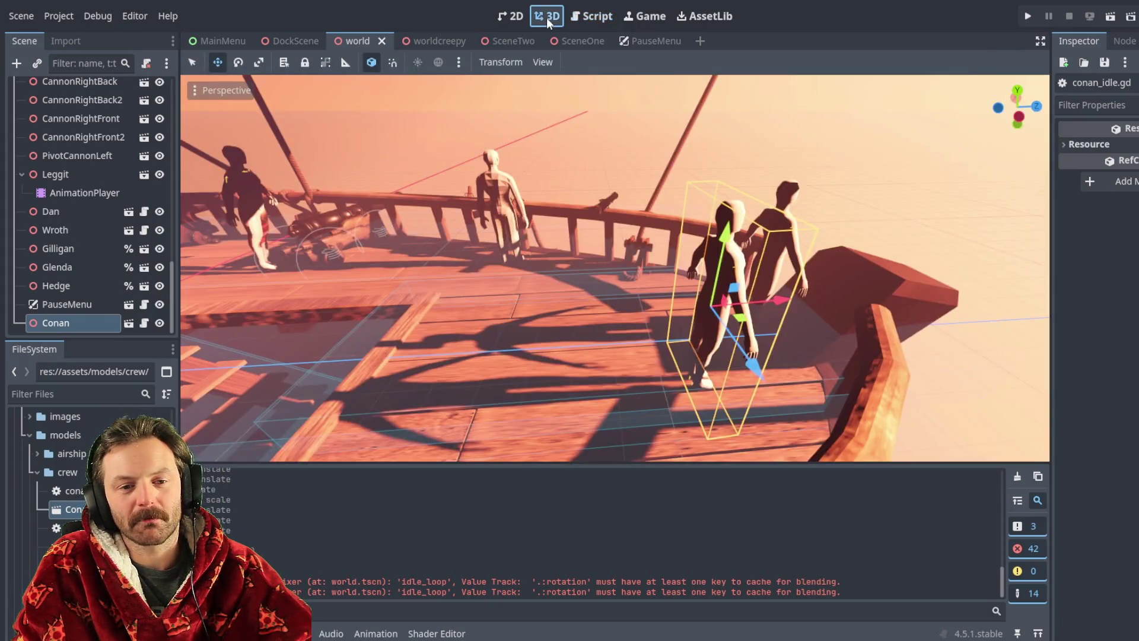
Run the project and start a New Voyage from the game's main menu.
mouse_move(593, 288)
middle_down()
mouse_move(596, 276)
mouse_move(544, 256)
mouse_move(910, 154)
middle_up()
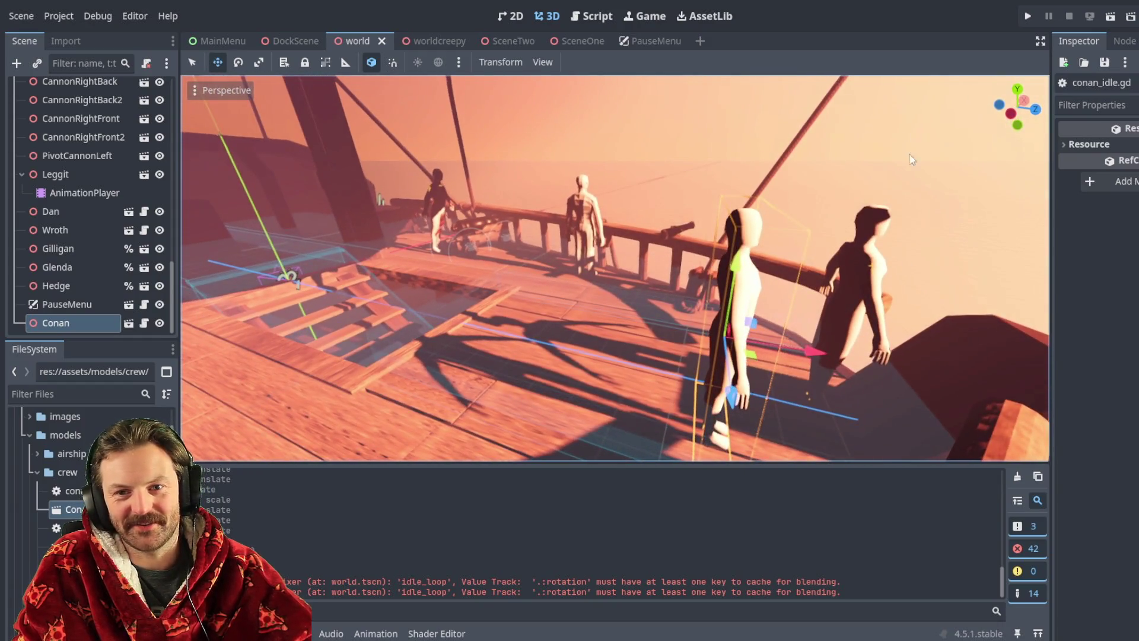
click(1026, 18)
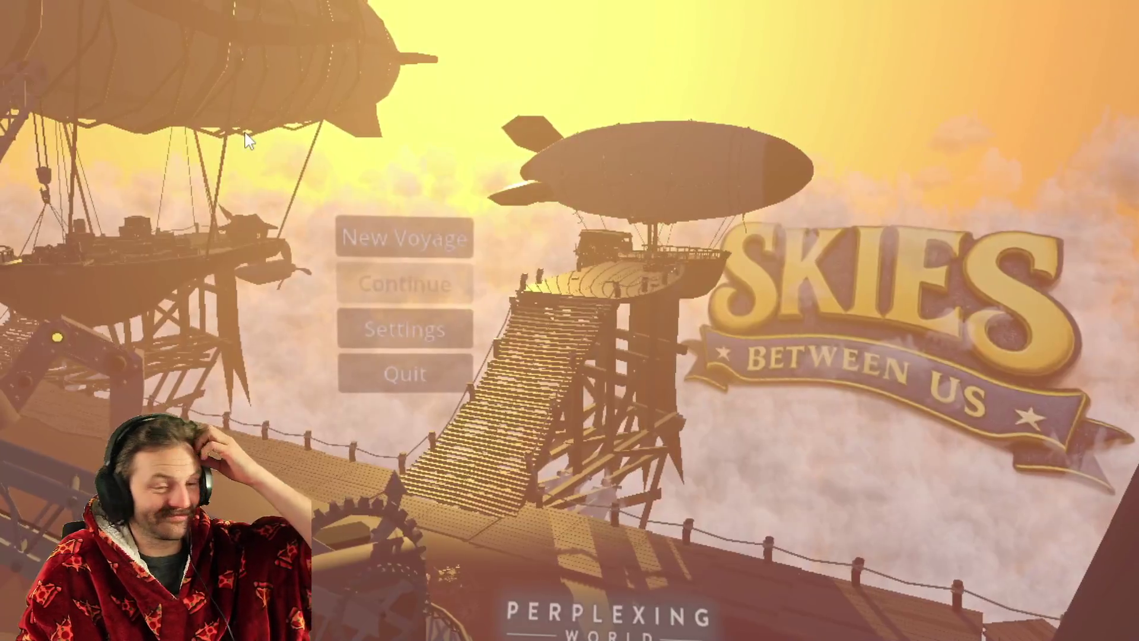
click(414, 242)
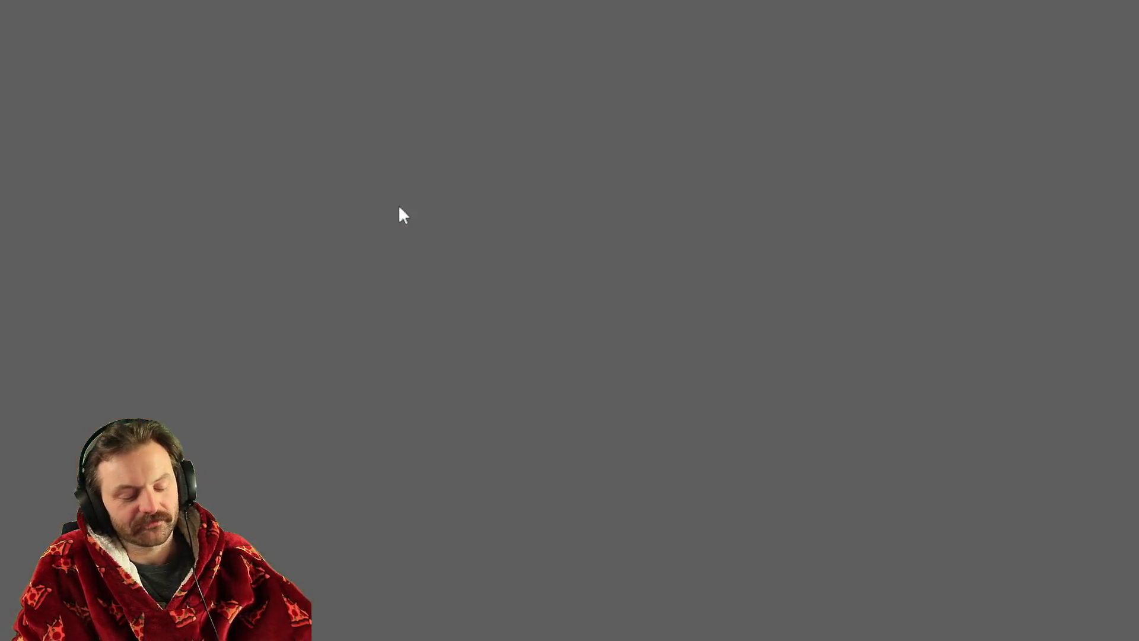